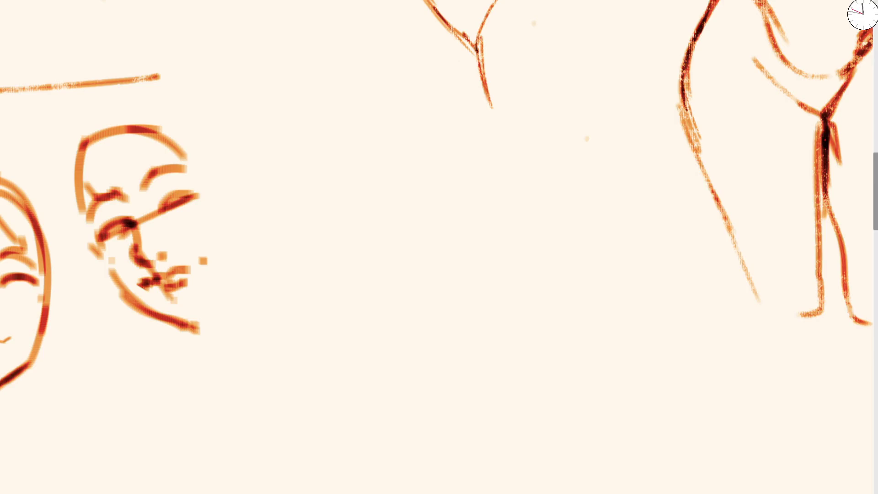
Step: Sketch both eye outlines with darker red lids, then add irises and pupils
{"action": "mouse_move", "coordinate": [335, 181]}
{"action": "left_mouse_down"}
{"action": "mouse_move", "coordinate": [277, 171]}
{"action": "mouse_move", "coordinate": [307, 194]}
{"action": "left_mouse_up"}
{"action": "mouse_move", "coordinate": [269, 168]}
{"action": "left_mouse_down"}
{"action": "mouse_move", "coordinate": [323, 187]}
{"action": "mouse_move", "coordinate": [291, 158]}
{"action": "mouse_move", "coordinate": [336, 180]}
{"action": "left_mouse_up"}
{"action": "mouse_move", "coordinate": [396, 174]}
{"action": "left_mouse_down"}
{"action": "mouse_move", "coordinate": [406, 163]}
{"action": "mouse_move", "coordinate": [468, 151]}
{"action": "mouse_move", "coordinate": [453, 148]}
{"action": "mouse_move", "coordinate": [467, 157]}
{"action": "left_mouse_up"}
{"action": "mouse_move", "coordinate": [297, 161]}
{"action": "left_mouse_down"}
{"action": "mouse_move", "coordinate": [286, 181]}
{"action": "mouse_move", "coordinate": [313, 165]}
{"action": "left_mouse_up"}
{"action": "left_click", "coordinate": [300, 168]}
{"action": "mouse_move", "coordinate": [428, 155]}
{"action": "left_mouse_down"}
{"action": "mouse_move", "coordinate": [414, 173]}
{"action": "mouse_move", "coordinate": [441, 158]}
{"action": "mouse_move", "coordinate": [427, 170]}
{"action": "left_mouse_up"}
{"action": "mouse_move", "coordinate": [300, 161]}
{"action": "left_mouse_down"}
{"action": "mouse_move", "coordinate": [301, 172]}
{"action": "mouse_move", "coordinate": [314, 128]}
{"action": "left_mouse_up"}
{"action": "key", "text": "ctrl+z"}
Step: Draw arched eyebrows above both eyes, redoing the first attempts and thickening their ends
{"action": "mouse_move", "coordinate": [250, 160]}
{"action": "left_mouse_down"}
{"action": "mouse_move", "coordinate": [306, 121]}
{"action": "mouse_move", "coordinate": [332, 130]}
{"action": "left_mouse_up"}
{"action": "left_click_drag", "start_coordinate": [279, 132], "coordinate": [336, 133]}
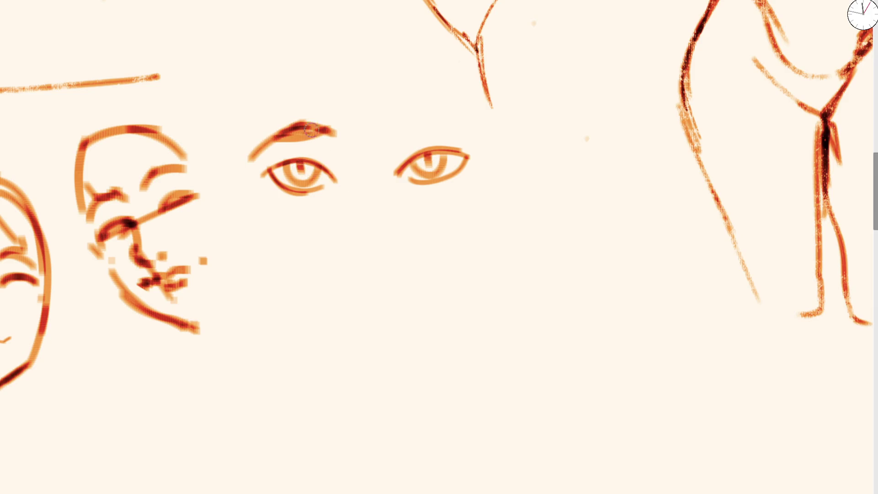
{"action": "left_click_drag", "start_coordinate": [390, 135], "coordinate": [428, 112]}
{"action": "mouse_move", "coordinate": [389, 135]}
{"action": "left_mouse_down"}
{"action": "mouse_move", "coordinate": [459, 118]}
{"action": "mouse_move", "coordinate": [476, 137]}
{"action": "left_mouse_up"}
{"action": "key", "text": "ctrl+z"}
{"action": "key", "text": "ctrl+z"}
{"action": "key", "text": "ctrl+z"}
{"action": "key", "text": "ctrl+z"}
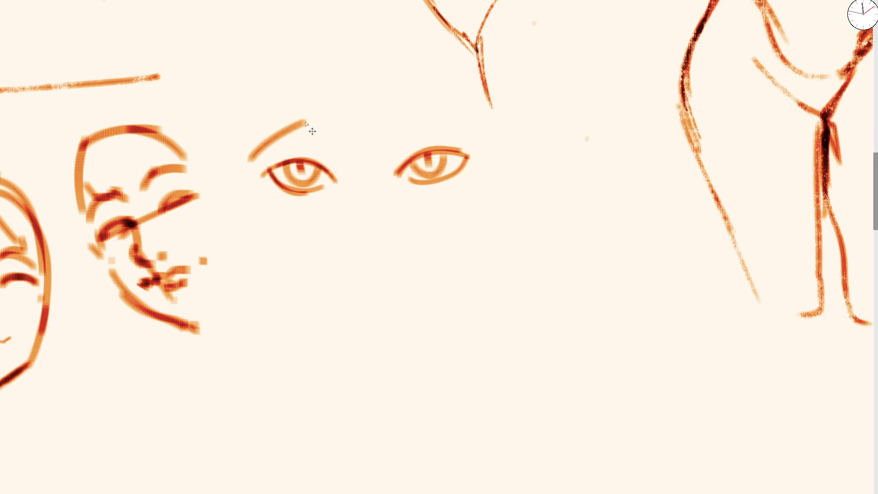
{"action": "key", "text": "ctrl+z"}
{"action": "mouse_move", "coordinate": [255, 146]}
{"action": "left_mouse_down"}
{"action": "mouse_move", "coordinate": [290, 112]}
{"action": "mouse_move", "coordinate": [330, 123]}
{"action": "left_mouse_up"}
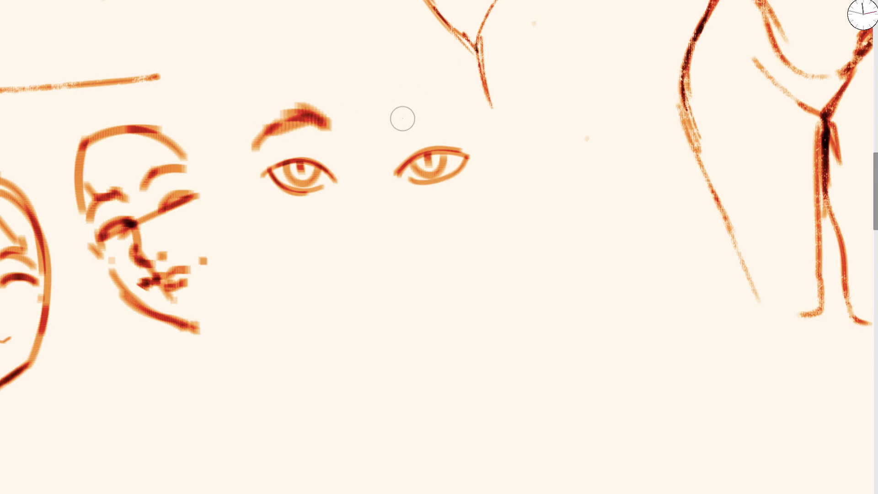
{"action": "left_click_drag", "start_coordinate": [402, 122], "coordinate": [466, 99]}
{"action": "left_click_drag", "start_coordinate": [315, 114], "coordinate": [335, 129]}
{"action": "mouse_move", "coordinate": [400, 114]}
{"action": "left_mouse_down"}
{"action": "mouse_move", "coordinate": [392, 121]}
{"action": "mouse_move", "coordinate": [425, 103]}
{"action": "mouse_move", "coordinate": [432, 109]}
{"action": "left_mouse_up"}
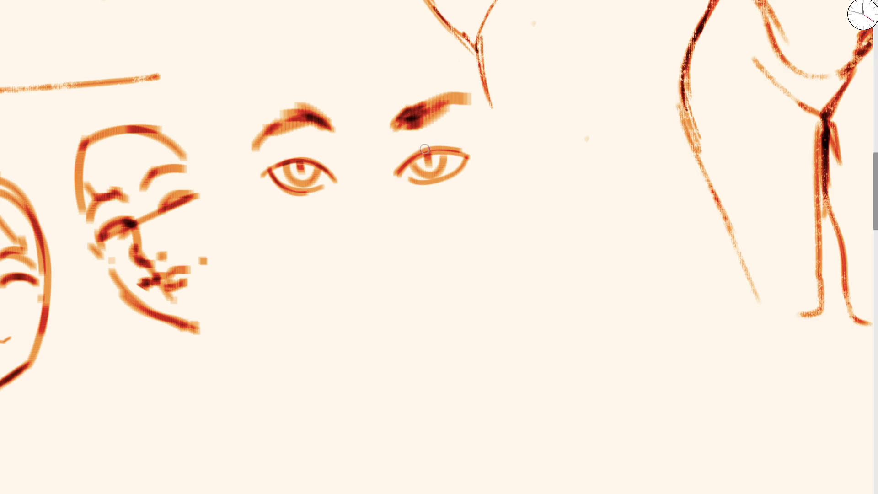
Step: Try darkening the lids of both eyes, undoing each stroke
{"action": "mouse_move", "coordinate": [410, 152]}
{"action": "left_mouse_down"}
{"action": "mouse_move", "coordinate": [453, 148]}
{"action": "mouse_move", "coordinate": [413, 157]}
{"action": "mouse_move", "coordinate": [429, 161]}
{"action": "left_mouse_up"}
{"action": "key", "text": "ctrl+z"}
{"action": "left_click_drag", "start_coordinate": [294, 164], "coordinate": [313, 167]}
{"action": "key", "text": "ctrl+z"}
Step: Drop a trial nose-bridge line, then stamp a pale peach square over the nose with a larger brush
{"action": "key", "text": "bracketleft"}
{"action": "key", "text": "bracketleft"}
{"action": "key", "text": "bracketleft"}
{"action": "left_click_drag", "start_coordinate": [364, 121], "coordinate": [380, 228]}
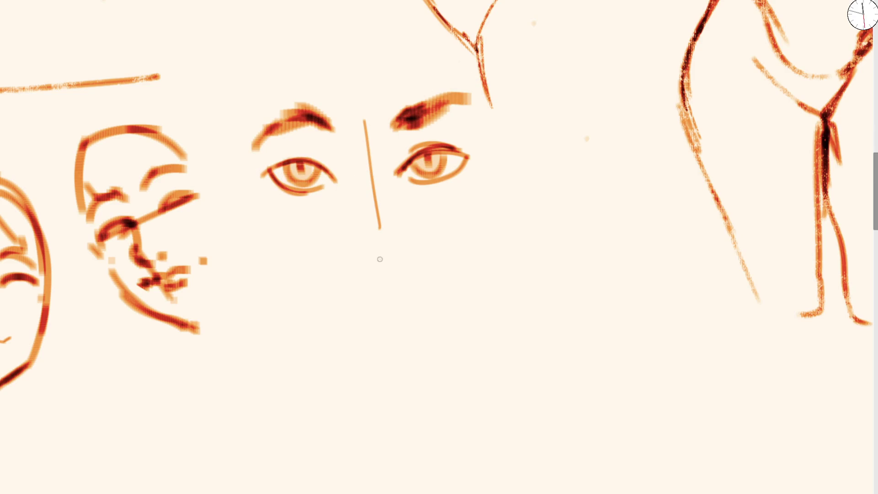
{"action": "key", "text": "ctrl+z"}
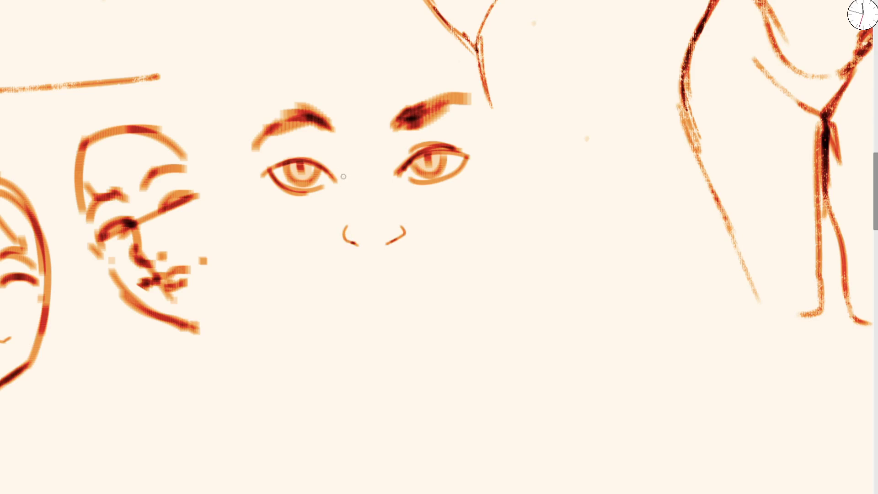
{"action": "key", "text": "bracketright"}
{"action": "key", "text": "bracketright"}
{"action": "key", "text": "bracketright"}
{"action": "left_click", "coordinate": [370, 236]}
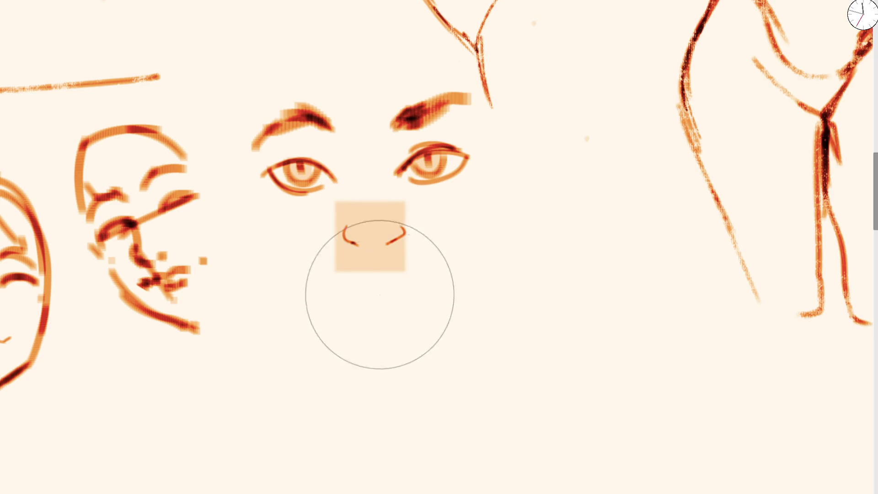
Step: Start the mouth and stamp peach squares over both eyes and below the nose
{"action": "key", "text": "bracketleft"}
{"action": "key", "text": "bracketleft"}
{"action": "key", "text": "bracketleft"}
{"action": "mouse_move", "coordinate": [359, 276]}
{"action": "left_mouse_down"}
{"action": "mouse_move", "coordinate": [349, 270]}
{"action": "mouse_move", "coordinate": [358, 277]}
{"action": "left_mouse_up"}
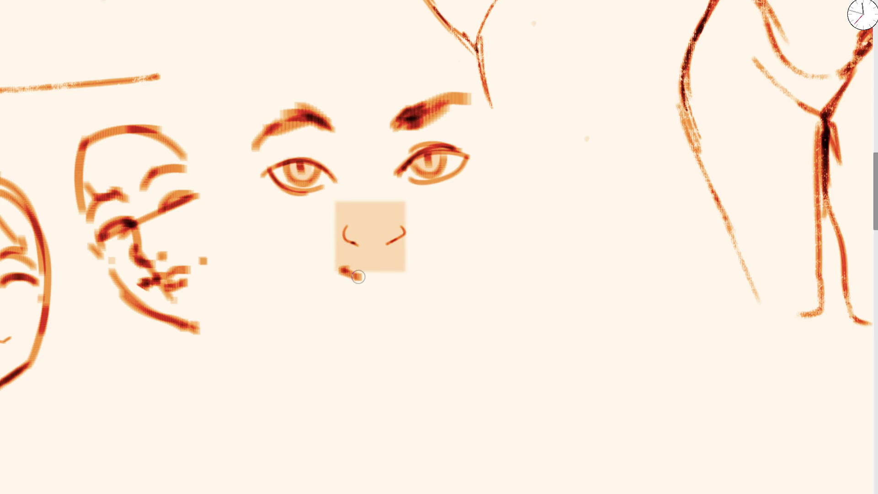
{"action": "key", "text": "bracketright"}
{"action": "key", "text": "bracketright"}
{"action": "key", "text": "bracketright"}
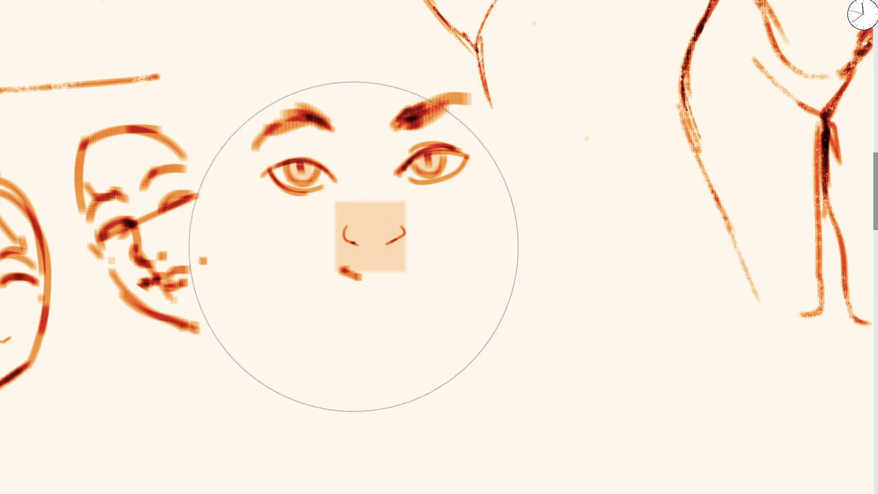
{"action": "left_click", "coordinate": [310, 176]}
{"action": "left_click", "coordinate": [460, 178]}
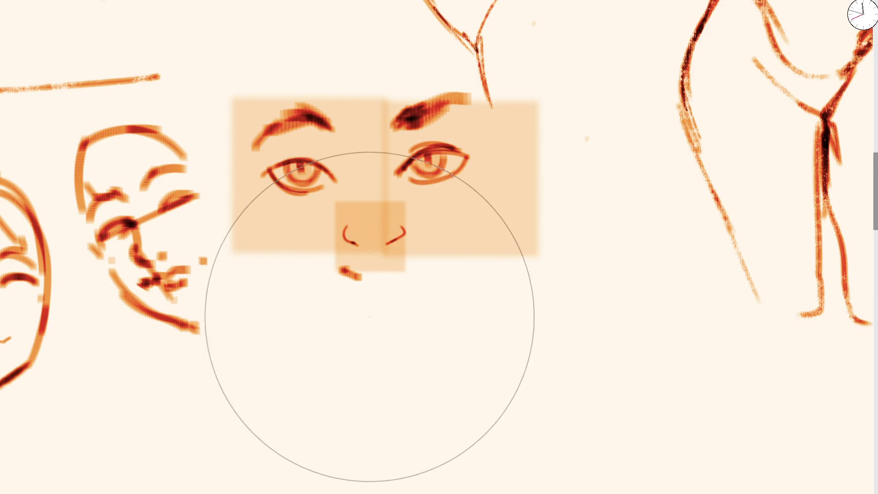
{"action": "left_click", "coordinate": [370, 307]}
Step: With a smaller brush, dab peach beside the nose and at both mouth ends
{"action": "key", "text": "bracketleft"}
{"action": "key", "text": "bracketleft"}
{"action": "key", "text": "bracketleft"}
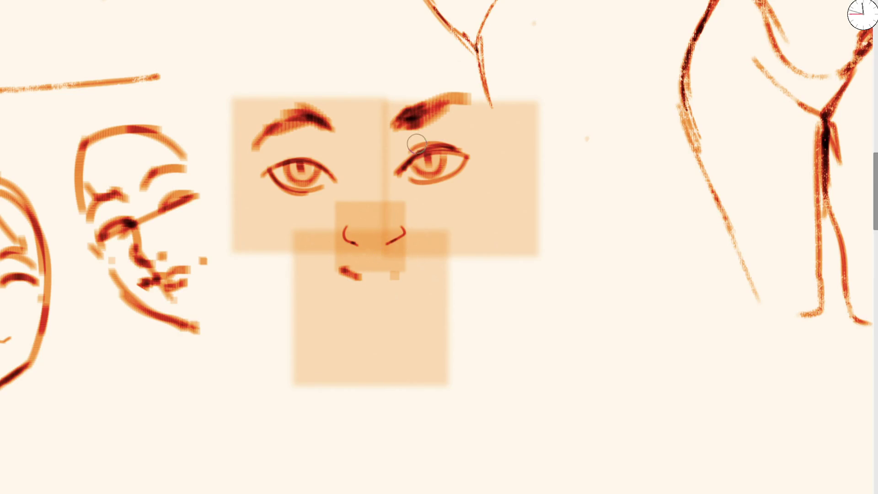
{"action": "left_click", "coordinate": [419, 274]}
{"action": "mouse_move", "coordinate": [343, 275]}
{"action": "left_mouse_down"}
{"action": "mouse_move", "coordinate": [364, 284]}
{"action": "mouse_move", "coordinate": [350, 270]}
{"action": "mouse_move", "coordinate": [417, 272]}
{"action": "left_mouse_up"}
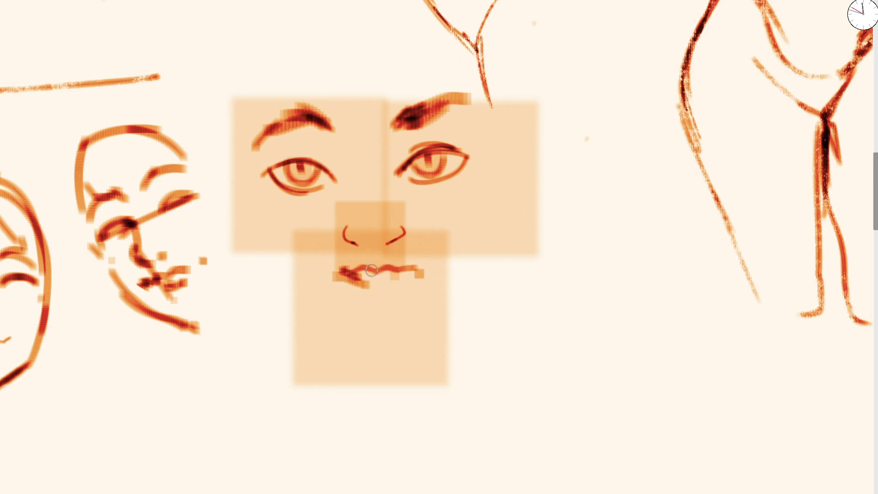
{"action": "left_click", "coordinate": [333, 269]}
{"action": "left_click", "coordinate": [427, 260]}
Step: Shade under both eyes and add creases above the lids and under the left eyebrow
{"action": "left_click", "coordinate": [270, 177]}
{"action": "left_click_drag", "start_coordinate": [270, 178], "coordinate": [304, 190]}
{"action": "mouse_move", "coordinate": [428, 185]}
{"action": "left_mouse_down"}
{"action": "mouse_move", "coordinate": [471, 157]}
{"action": "mouse_move", "coordinate": [435, 189]}
{"action": "left_mouse_up"}
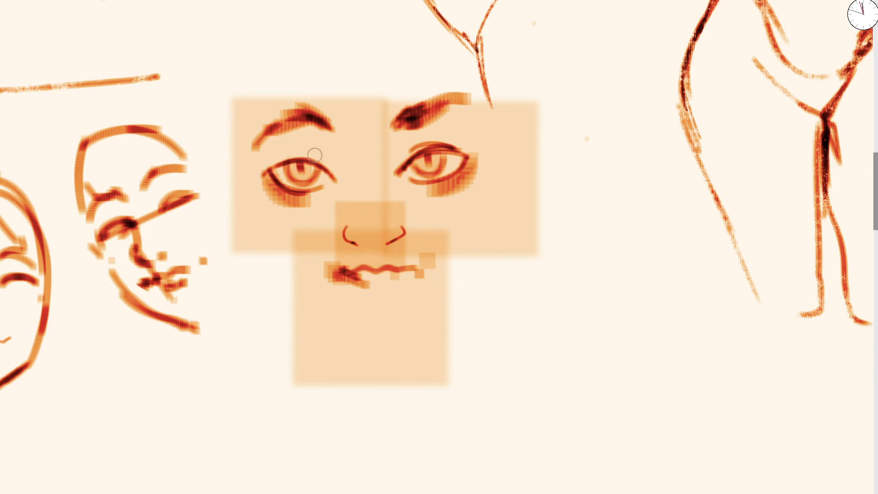
{"action": "left_click_drag", "start_coordinate": [327, 169], "coordinate": [307, 152]}
{"action": "left_click_drag", "start_coordinate": [402, 160], "coordinate": [431, 140]}
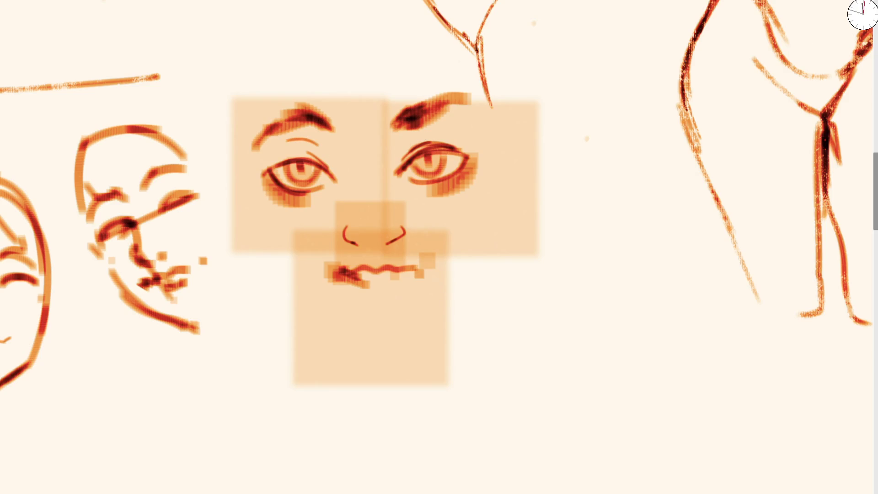
{"action": "left_click_drag", "start_coordinate": [408, 148], "coordinate": [464, 134]}
{"action": "key", "text": "ctrl+z"}
{"action": "left_click_drag", "start_coordinate": [399, 146], "coordinate": [429, 135]}
{"action": "left_click_drag", "start_coordinate": [257, 147], "coordinate": [320, 144]}
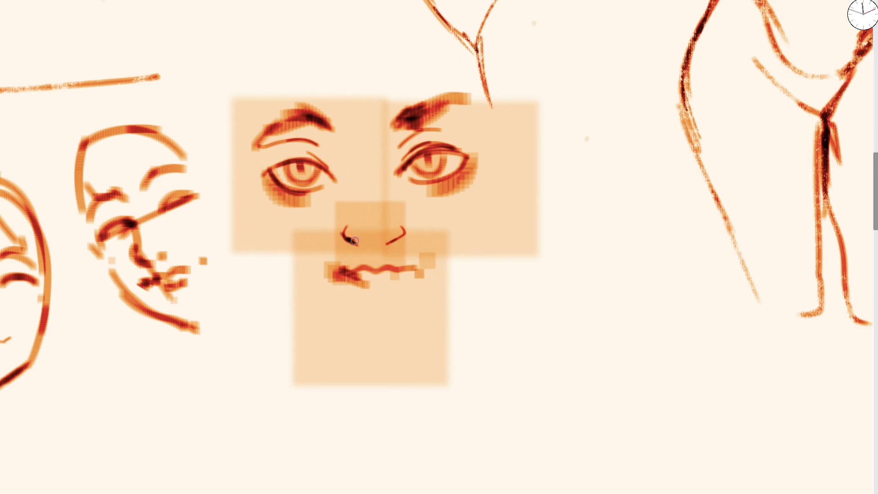
Step: Darken the right nostril, extend the left brow tail, paint fuller lips and darken the left lid
{"action": "left_click_drag", "start_coordinate": [383, 243], "coordinate": [402, 228]}
{"action": "left_click_drag", "start_coordinate": [316, 123], "coordinate": [338, 143]}
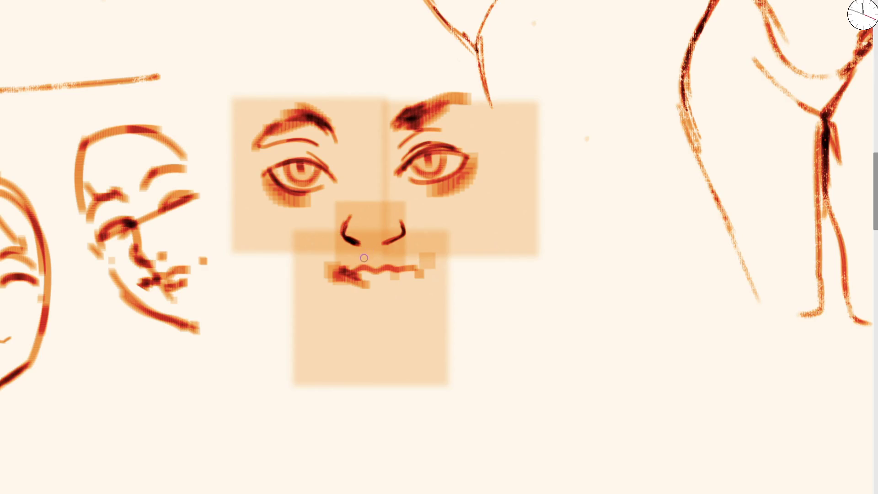
{"action": "key", "text": "bracketright"}
{"action": "key", "text": "bracketright"}
{"action": "key", "text": "bracketright"}
{"action": "mouse_move", "coordinate": [347, 272]}
{"action": "left_mouse_down"}
{"action": "mouse_move", "coordinate": [370, 285]}
{"action": "mouse_move", "coordinate": [400, 260]}
{"action": "left_mouse_up"}
{"action": "key", "text": "bracketleft"}
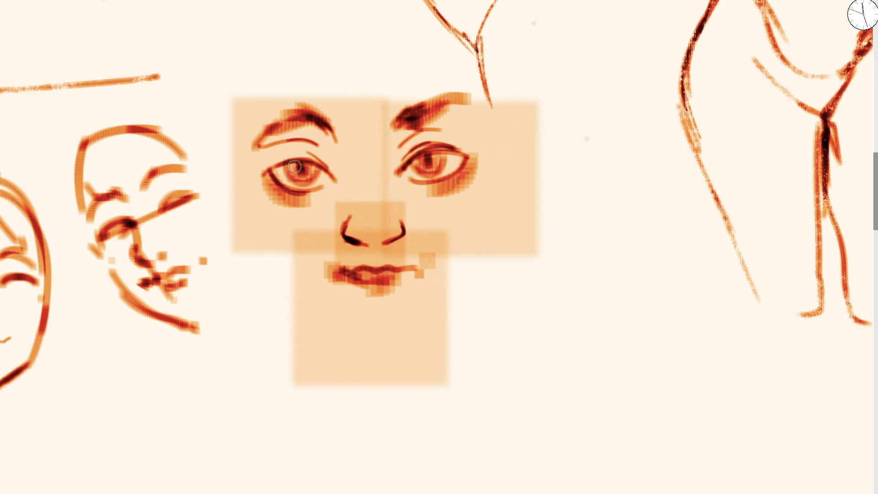
{"action": "mouse_move", "coordinate": [264, 171]}
{"action": "left_mouse_down"}
{"action": "mouse_move", "coordinate": [283, 158]}
{"action": "mouse_move", "coordinate": [318, 161]}
{"action": "left_mouse_up"}
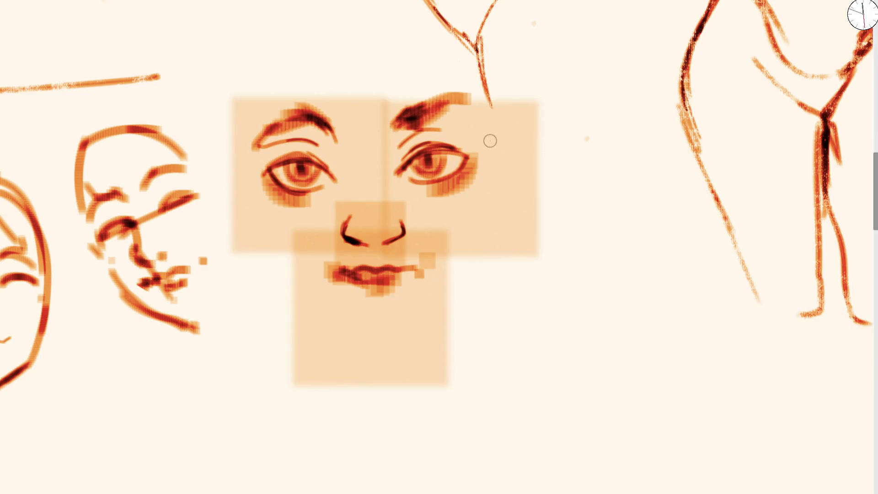
Step: Line both eyes' upper and lower lids darkly, with a wing on the right eye
{"action": "left_click_drag", "start_coordinate": [422, 151], "coordinate": [466, 158]}
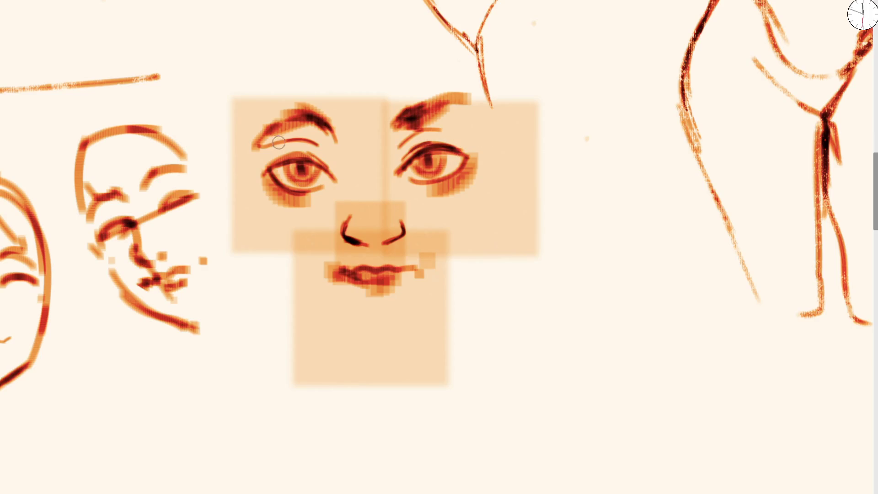
{"action": "left_click_drag", "start_coordinate": [247, 159], "coordinate": [267, 169]}
{"action": "left_click_drag", "start_coordinate": [460, 146], "coordinate": [484, 122]}
{"action": "mouse_move", "coordinate": [421, 151]}
{"action": "left_mouse_down"}
{"action": "mouse_move", "coordinate": [452, 145]}
{"action": "mouse_move", "coordinate": [482, 117]}
{"action": "mouse_move", "coordinate": [471, 152]}
{"action": "mouse_move", "coordinate": [443, 180]}
{"action": "mouse_move", "coordinate": [473, 146]}
{"action": "left_mouse_up"}
{"action": "left_click_drag", "start_coordinate": [267, 176], "coordinate": [288, 191]}
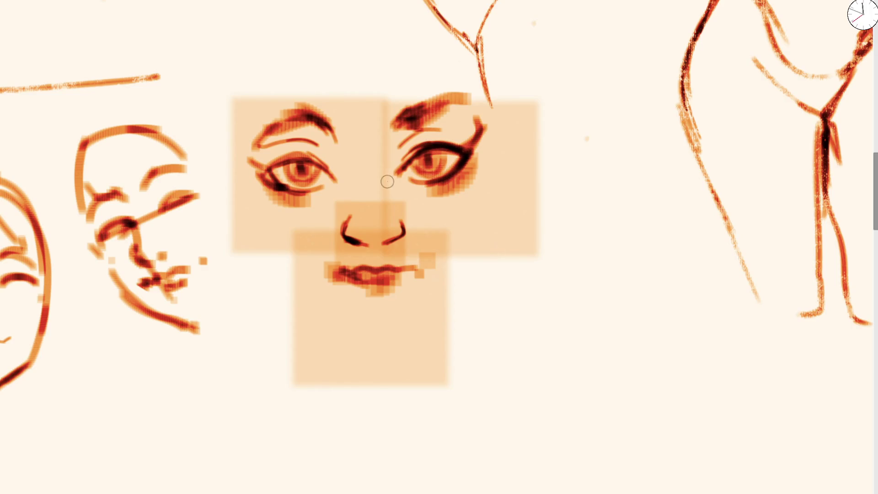
{"action": "mouse_move", "coordinate": [268, 158]}
{"action": "left_mouse_down"}
{"action": "mouse_move", "coordinate": [302, 156]}
{"action": "mouse_move", "coordinate": [302, 191]}
{"action": "left_mouse_up"}
Step: Sketch the head contour, paint a white nose highlight, and draw a hair strand
{"action": "mouse_move", "coordinate": [255, 145]}
{"action": "left_mouse_down"}
{"action": "mouse_move", "coordinate": [245, 84]}
{"action": "mouse_move", "coordinate": [301, 10]}
{"action": "left_mouse_up"}
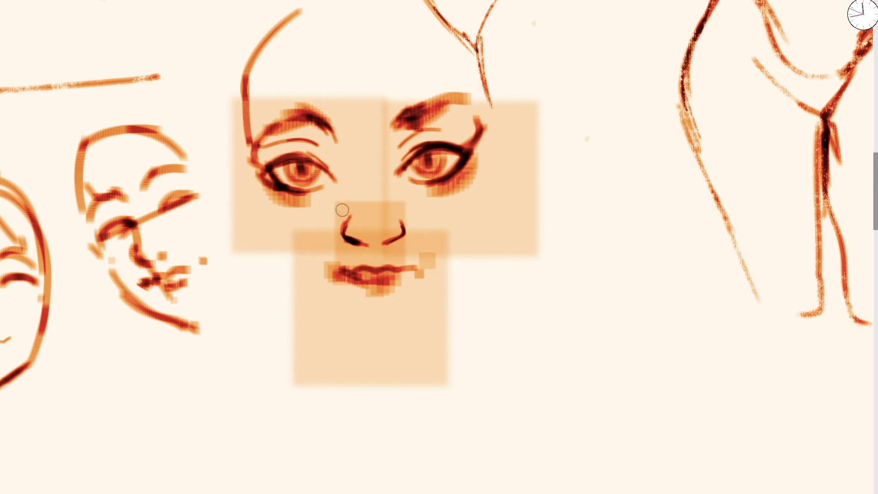
{"action": "left_click_drag", "start_coordinate": [369, 200], "coordinate": [357, 227]}
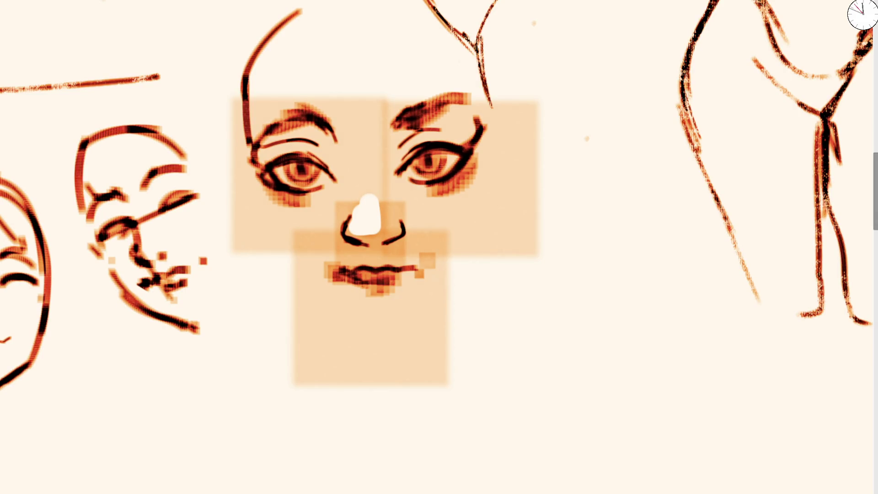
{"action": "mouse_move", "coordinate": [379, 219]}
{"action": "left_mouse_down"}
{"action": "mouse_move", "coordinate": [365, 201]}
{"action": "mouse_move", "coordinate": [352, 229]}
{"action": "mouse_move", "coordinate": [368, 185]}
{"action": "mouse_move", "coordinate": [348, 228]}
{"action": "mouse_move", "coordinate": [366, 194]}
{"action": "mouse_move", "coordinate": [384, 234]}
{"action": "mouse_move", "coordinate": [363, 224]}
{"action": "left_mouse_up"}
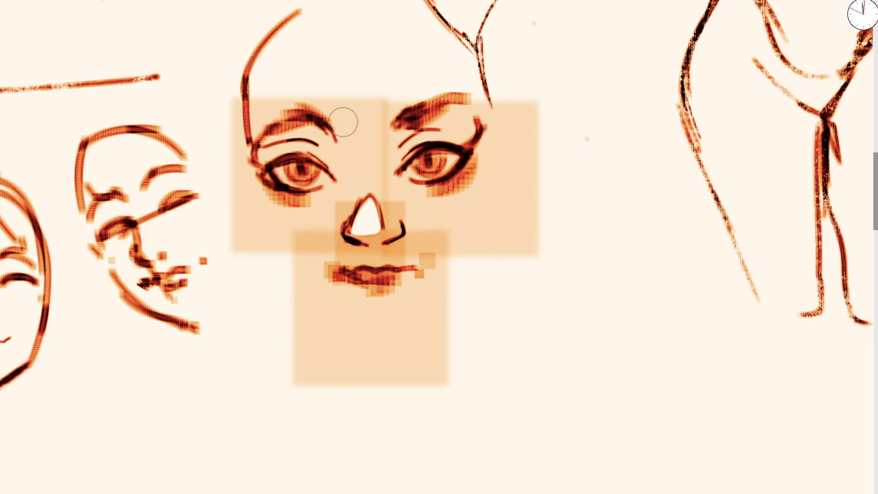
{"action": "mouse_move", "coordinate": [299, 104]}
{"action": "left_mouse_down"}
{"action": "mouse_move", "coordinate": [332, 51]}
{"action": "mouse_move", "coordinate": [314, 20]}
{"action": "mouse_move", "coordinate": [265, 114]}
{"action": "mouse_move", "coordinate": [276, 137]}
{"action": "left_mouse_up"}
Step: Replace the newest hair strokes with a V-shaped hairline and wash pale peach over the forehead
{"action": "scroll", "coordinate": [368, 83], "scroll_direction": "down", "scroll_amount": 3}
{"action": "scroll", "coordinate": [368, 83], "scroll_direction": "down", "scroll_amount": 3}
{"action": "scroll", "coordinate": [320, 165], "scroll_direction": "up", "scroll_amount": 5}
{"action": "key", "text": "ctrl+z"}
{"action": "key", "text": "ctrl+z"}
{"action": "key", "text": "ctrl+z"}
{"action": "mouse_move", "coordinate": [301, 162]}
{"action": "left_mouse_down"}
{"action": "mouse_move", "coordinate": [387, 161]}
{"action": "mouse_move", "coordinate": [404, 129]}
{"action": "left_mouse_up"}
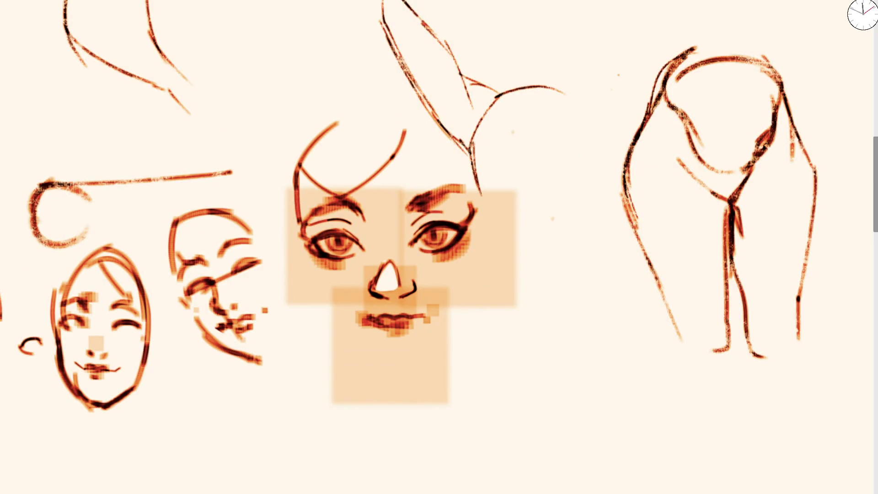
{"action": "key", "text": "bracketright"}
{"action": "key", "text": "bracketright"}
{"action": "key", "text": "bracketright"}
{"action": "mouse_move", "coordinate": [379, 187]}
{"action": "left_mouse_down"}
{"action": "mouse_move", "coordinate": [418, 147]}
{"action": "mouse_move", "coordinate": [427, 157]}
{"action": "mouse_move", "coordinate": [304, 171]}
{"action": "mouse_move", "coordinate": [309, 191]}
{"action": "left_mouse_up"}
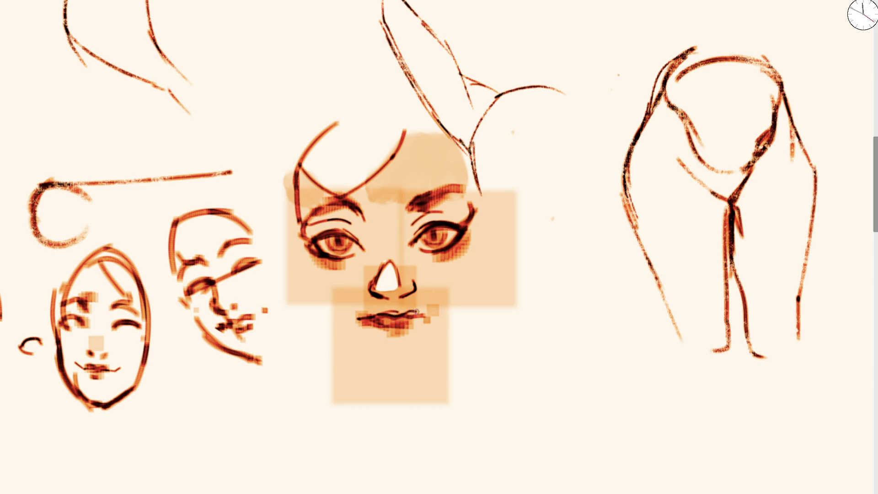
Step: Draw a centre guide line and sketch the left face side, cheek, temple and jaw to the chin
{"action": "left_click_drag", "start_coordinate": [361, 183], "coordinate": [406, 376]}
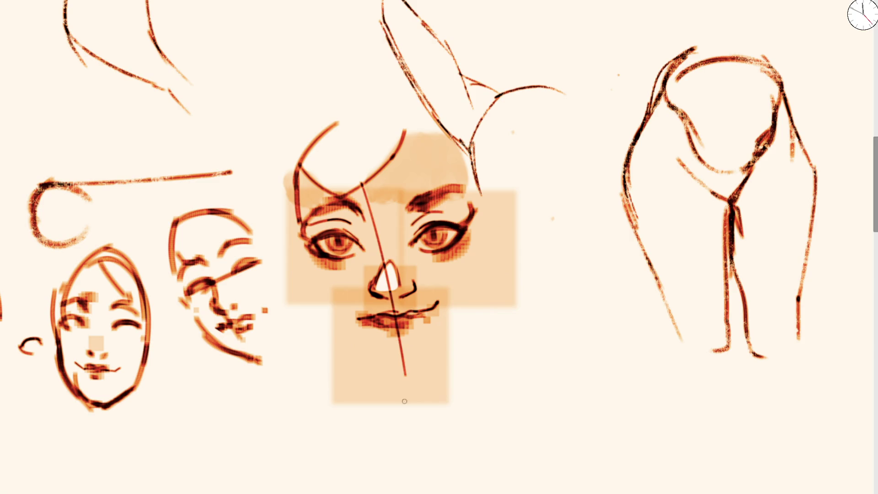
{"action": "mouse_move", "coordinate": [308, 221]}
{"action": "left_mouse_down"}
{"action": "mouse_move", "coordinate": [294, 179]}
{"action": "mouse_move", "coordinate": [315, 97]}
{"action": "left_mouse_up"}
{"action": "left_click_drag", "start_coordinate": [299, 239], "coordinate": [328, 322]}
{"action": "left_click_drag", "start_coordinate": [296, 227], "coordinate": [333, 325]}
{"action": "mouse_move", "coordinate": [316, 284]}
{"action": "left_mouse_down"}
{"action": "mouse_move", "coordinate": [354, 357]}
{"action": "mouse_move", "coordinate": [417, 387]}
{"action": "mouse_move", "coordinate": [466, 336]}
{"action": "mouse_move", "coordinate": [486, 297]}
{"action": "mouse_move", "coordinate": [493, 239]}
{"action": "left_mouse_up"}
{"action": "left_click_drag", "start_coordinate": [320, 290], "coordinate": [279, 215]}
{"action": "left_click_drag", "start_coordinate": [304, 272], "coordinate": [275, 176]}
{"action": "mouse_move", "coordinate": [281, 213]}
{"action": "left_mouse_down"}
{"action": "mouse_move", "coordinate": [281, 134]}
{"action": "mouse_move", "coordinate": [316, 119]}
{"action": "left_mouse_up"}
Step: Add hair over the head, darken the jaw and chin, draw a brow guide and sketch the lips
{"action": "left_click_drag", "start_coordinate": [281, 166], "coordinate": [401, 124]}
{"action": "scroll", "coordinate": [340, 247], "scroll_direction": "down", "scroll_amount": 4}
{"action": "scroll", "coordinate": [341, 247], "scroll_direction": "up", "scroll_amount": 4}
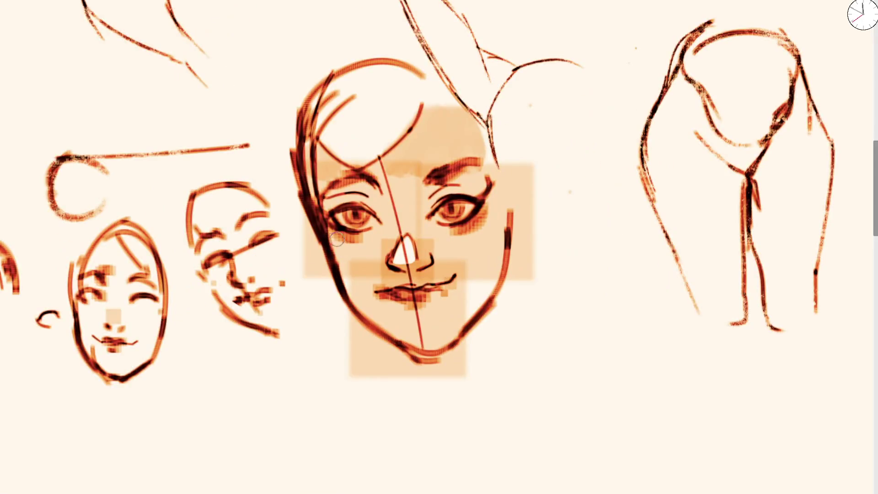
{"action": "left_click_drag", "start_coordinate": [315, 208], "coordinate": [402, 353]}
{"action": "mouse_move", "coordinate": [343, 296]}
{"action": "left_mouse_down"}
{"action": "mouse_move", "coordinate": [464, 354]}
{"action": "mouse_move", "coordinate": [494, 315]}
{"action": "left_mouse_up"}
{"action": "left_click_drag", "start_coordinate": [430, 254], "coordinate": [428, 267]}
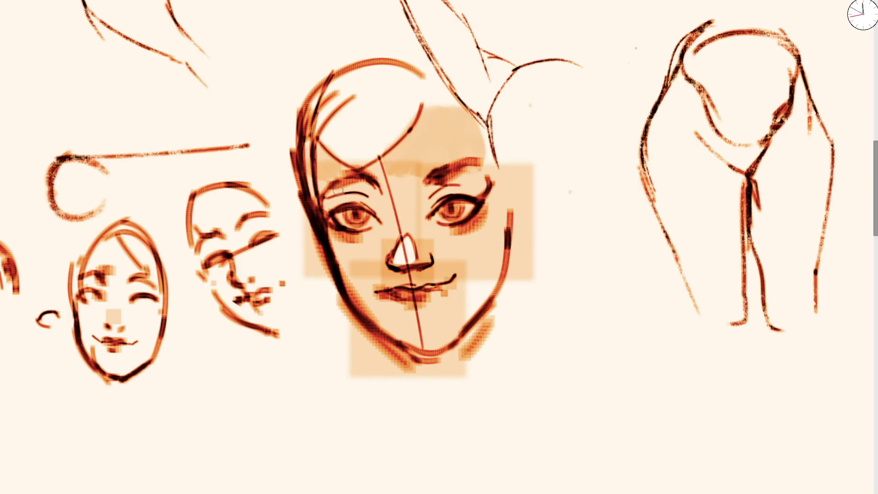
{"action": "left_click_drag", "start_coordinate": [322, 192], "coordinate": [464, 172]}
{"action": "left_click_drag", "start_coordinate": [389, 283], "coordinate": [464, 272]}
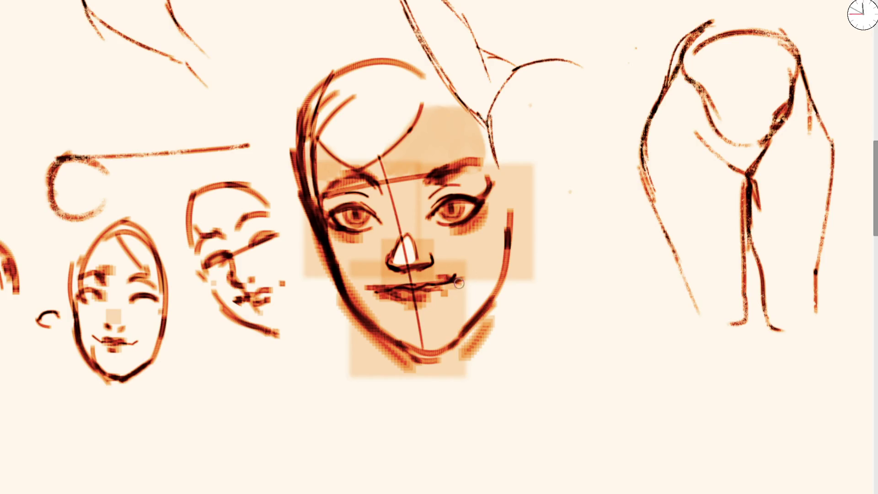
Step: Scroll down and left to the empty canvas below the faces
{"action": "scroll", "coordinate": [461, 205], "scroll_direction": "down", "scroll_amount": 3}
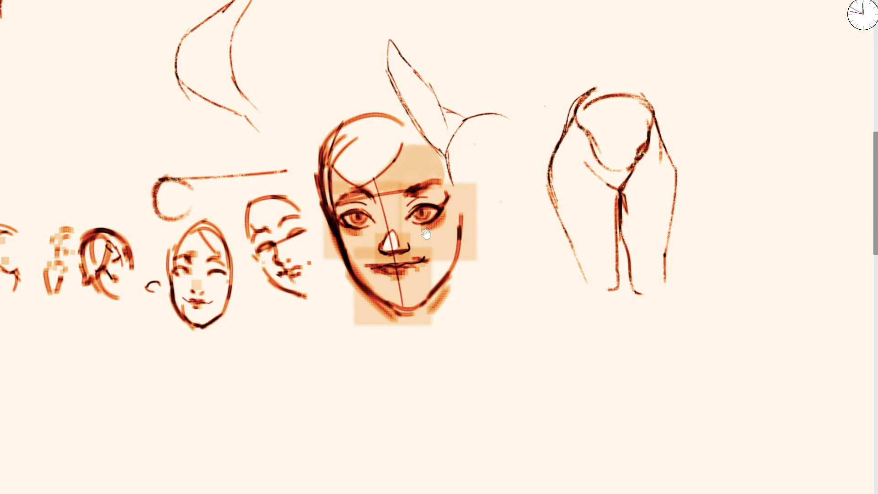
{"action": "scroll", "coordinate": [426, 242], "scroll_direction": "down", "scroll_amount": 4}
{"action": "scroll", "coordinate": [320, 192], "scroll_direction": "left", "scroll_amount": 2}
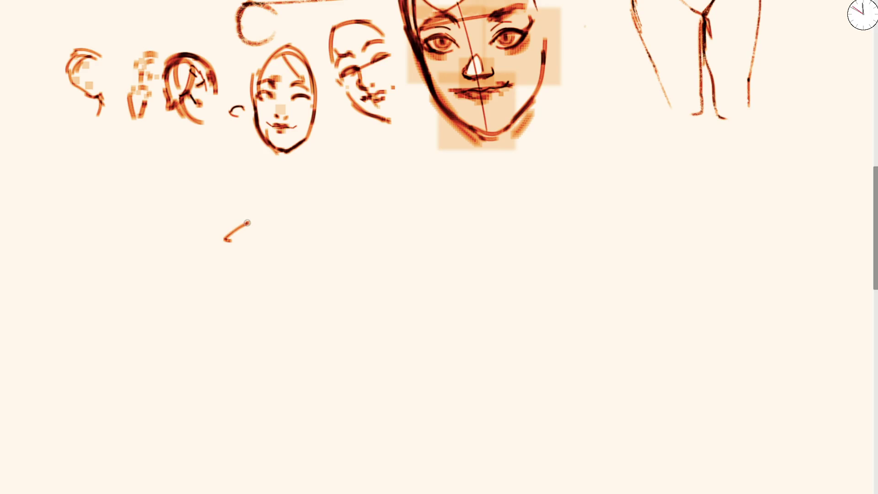
Step: Dab light orange for the nose, shade around the mouth, and reshape the shading between the eyes
{"action": "left_click", "coordinate": [257, 187]}
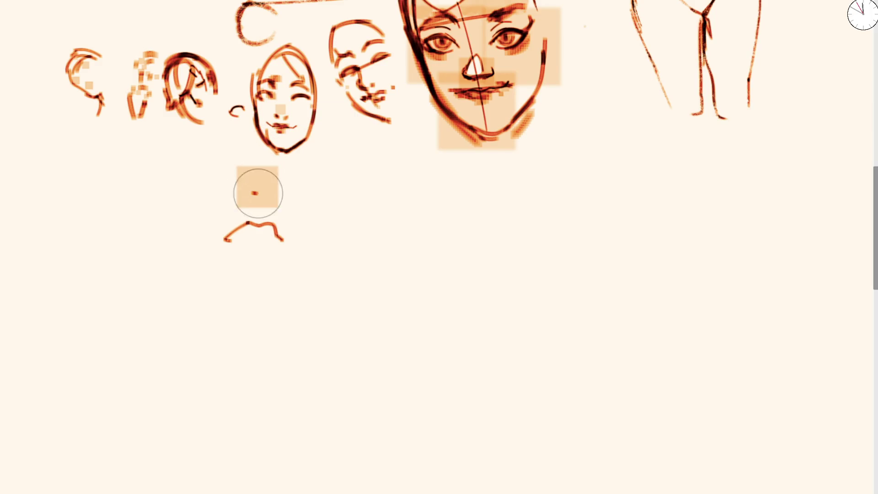
{"action": "left_click", "coordinate": [266, 196]}
{"action": "mouse_move", "coordinate": [237, 225]}
{"action": "left_mouse_down"}
{"action": "mouse_move", "coordinate": [229, 237]}
{"action": "mouse_move", "coordinate": [269, 236]}
{"action": "mouse_move", "coordinate": [256, 249]}
{"action": "left_mouse_up"}
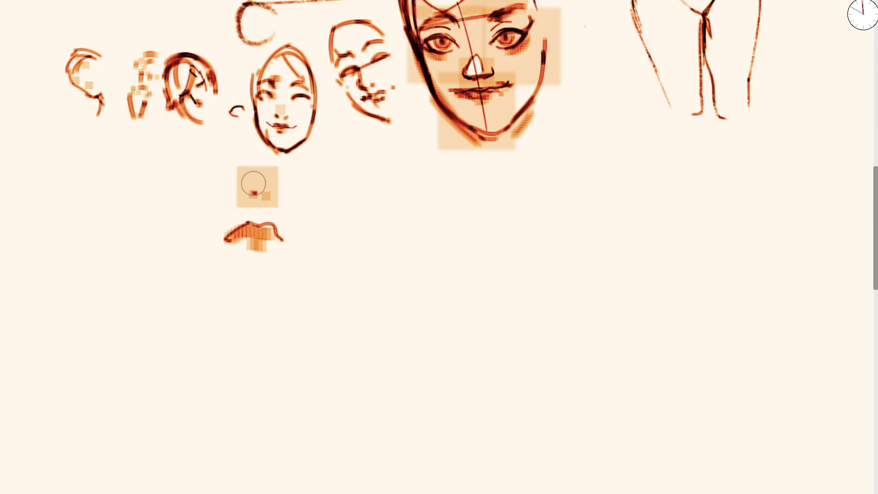
{"action": "mouse_move", "coordinate": [247, 175]}
{"action": "left_mouse_down"}
{"action": "mouse_move", "coordinate": [240, 165]}
{"action": "mouse_move", "coordinate": [215, 171]}
{"action": "mouse_move", "coordinate": [230, 183]}
{"action": "mouse_move", "coordinate": [287, 187]}
{"action": "mouse_move", "coordinate": [204, 180]}
{"action": "mouse_move", "coordinate": [209, 162]}
{"action": "mouse_move", "coordinate": [288, 171]}
{"action": "mouse_move", "coordinate": [270, 191]}
{"action": "left_mouse_up"}
{"action": "key", "text": "ctrl+z"}
{"action": "mouse_move", "coordinate": [250, 142]}
{"action": "left_mouse_down"}
{"action": "mouse_move", "coordinate": [261, 196]}
{"action": "mouse_move", "coordinate": [221, 163]}
{"action": "mouse_move", "coordinate": [251, 176]}
{"action": "mouse_move", "coordinate": [229, 176]}
{"action": "mouse_move", "coordinate": [251, 190]}
{"action": "mouse_move", "coordinate": [228, 208]}
{"action": "mouse_move", "coordinate": [236, 233]}
{"action": "mouse_move", "coordinate": [190, 190]}
{"action": "mouse_move", "coordinate": [224, 137]}
{"action": "left_mouse_up"}
Step: At brush size 27, extend the mouth, dab the left eye, and paint dabs and a chin line around the mouth
{"action": "key", "text": "bracketleft"}
{"action": "key", "text": "bracketleft"}
{"action": "left_click", "coordinate": [288, 239]}
{"action": "key", "text": "bracketleft"}
{"action": "left_click", "coordinate": [263, 128]}
{"action": "left_click_drag", "start_coordinate": [290, 160], "coordinate": [300, 256]}
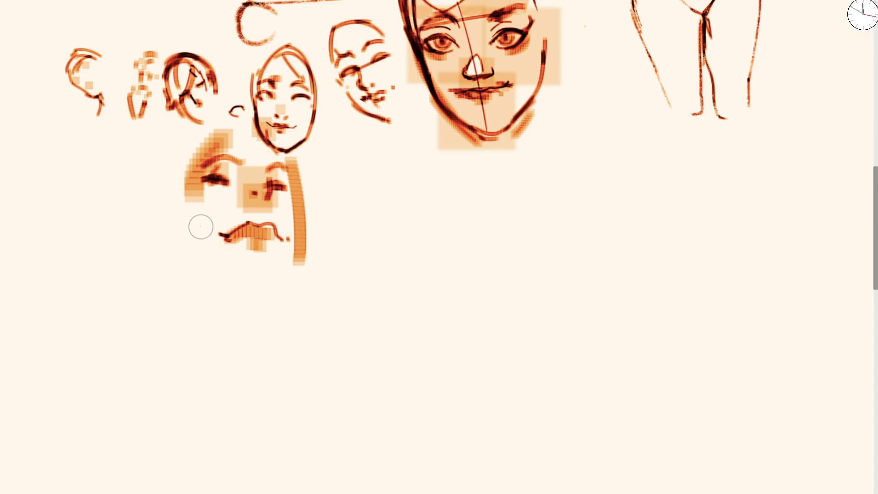
{"action": "left_click", "coordinate": [220, 226]}
{"action": "left_click", "coordinate": [278, 242]}
{"action": "left_click", "coordinate": [254, 265]}
{"action": "mouse_move", "coordinate": [255, 265]}
{"action": "left_mouse_down"}
{"action": "mouse_move", "coordinate": [249, 292]}
{"action": "mouse_move", "coordinate": [297, 257]}
{"action": "left_mouse_up"}
Step: Darken the jaw and cheek lines and paint long dark hair down both sides
{"action": "mouse_move", "coordinate": [272, 289]}
{"action": "left_mouse_down"}
{"action": "mouse_move", "coordinate": [299, 256]}
{"action": "mouse_move", "coordinate": [287, 157]}
{"action": "left_mouse_up"}
{"action": "mouse_move", "coordinate": [188, 185]}
{"action": "left_mouse_down"}
{"action": "mouse_move", "coordinate": [188, 227]}
{"action": "mouse_move", "coordinate": [175, 208]}
{"action": "mouse_move", "coordinate": [170, 242]}
{"action": "left_mouse_up"}
{"action": "left_click_drag", "start_coordinate": [187, 165], "coordinate": [187, 323]}
{"action": "mouse_move", "coordinate": [297, 153]}
{"action": "left_mouse_down"}
{"action": "mouse_move", "coordinate": [298, 314]}
{"action": "mouse_move", "coordinate": [278, 350]}
{"action": "left_mouse_up"}
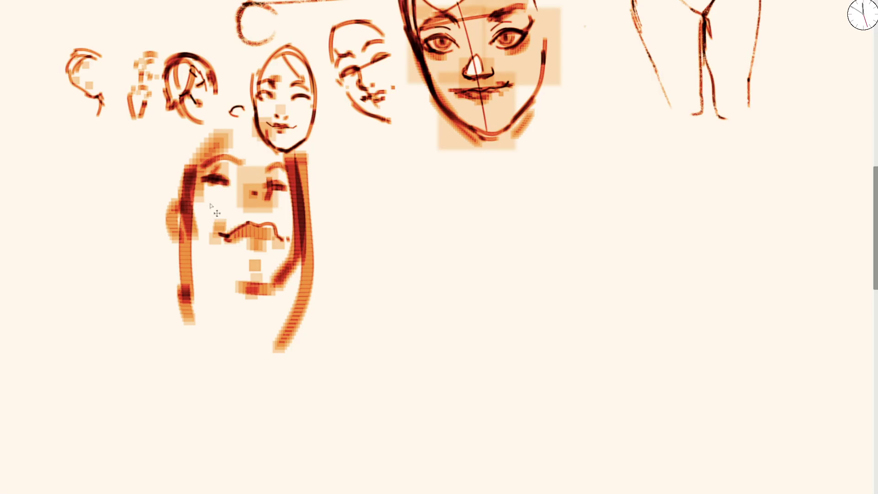
{"action": "left_click_drag", "start_coordinate": [203, 181], "coordinate": [230, 286]}
{"action": "key", "text": "ctrl+z"}
{"action": "mouse_move", "coordinate": [204, 178]}
{"action": "left_mouse_down"}
{"action": "mouse_move", "coordinate": [207, 222]}
{"action": "mouse_move", "coordinate": [237, 277]}
{"action": "left_mouse_up"}
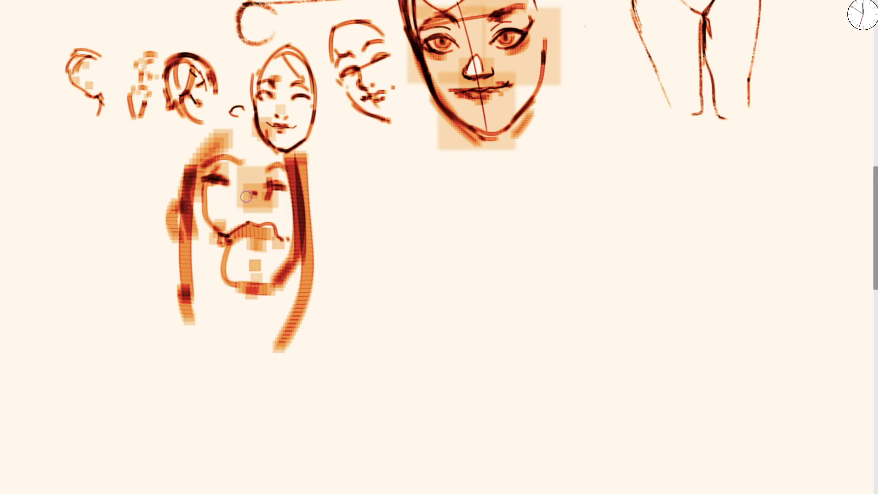
Step: Draw the hooked nose and fill it with orange paint
{"action": "mouse_move", "coordinate": [245, 181]}
{"action": "left_mouse_down"}
{"action": "mouse_move", "coordinate": [235, 213]}
{"action": "mouse_move", "coordinate": [253, 204]}
{"action": "left_mouse_up"}
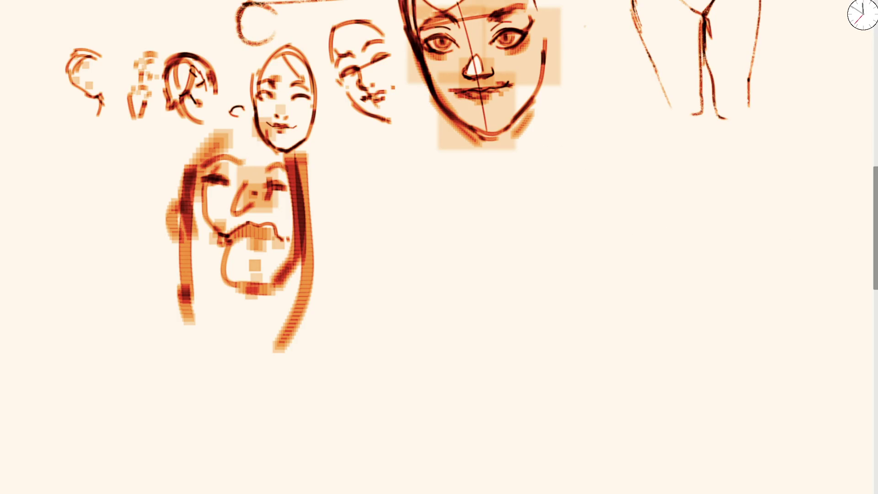
{"action": "mouse_move", "coordinate": [247, 201]}
{"action": "left_mouse_down"}
{"action": "mouse_move", "coordinate": [265, 185]}
{"action": "mouse_move", "coordinate": [256, 194]}
{"action": "mouse_move", "coordinate": [196, 183]}
{"action": "mouse_move", "coordinate": [247, 326]}
{"action": "mouse_move", "coordinate": [275, 292]}
{"action": "mouse_move", "coordinate": [254, 274]}
{"action": "left_mouse_up"}
{"action": "scroll", "coordinate": [364, 222], "scroll_direction": "down", "scroll_amount": 3}
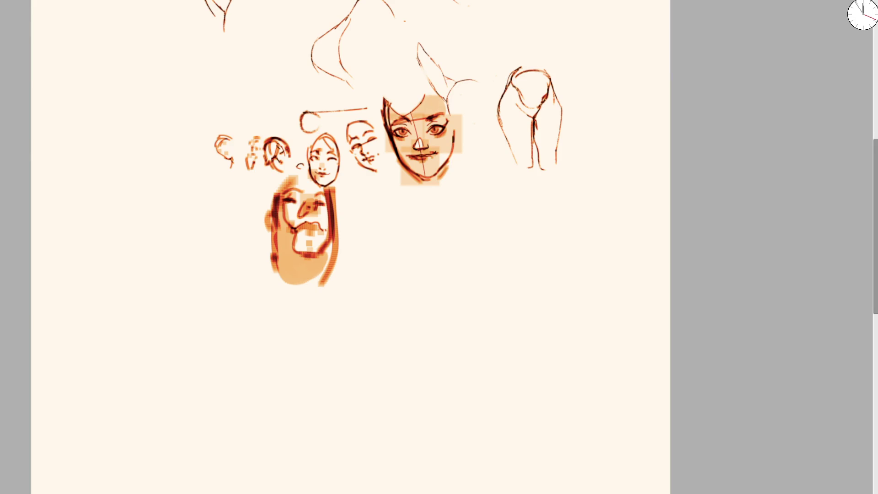
{"action": "scroll", "coordinate": [354, 252], "scroll_direction": "up", "scroll_amount": 3}
Step: Paint curved orange eye arcs, long brows and two vertical nose strokes
{"action": "left_click", "coordinate": [363, 121]}
{"action": "key", "text": "ctrl+z"}
{"action": "mouse_move", "coordinate": [382, 138]}
{"action": "left_mouse_down"}
{"action": "mouse_move", "coordinate": [337, 135]}
{"action": "mouse_move", "coordinate": [348, 149]}
{"action": "mouse_move", "coordinate": [506, 125]}
{"action": "left_mouse_up"}
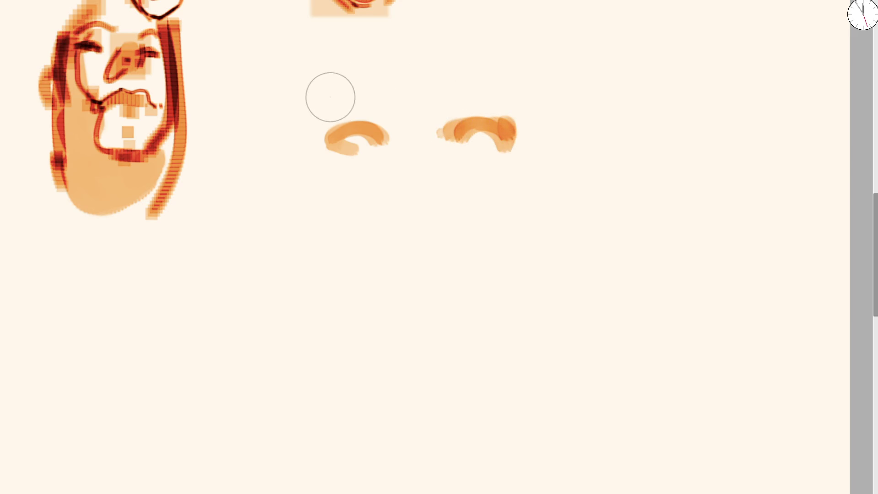
{"action": "left_click_drag", "start_coordinate": [322, 96], "coordinate": [372, 67]}
{"action": "mouse_move", "coordinate": [458, 69]}
{"action": "left_mouse_down"}
{"action": "mouse_move", "coordinate": [498, 84]}
{"action": "mouse_move", "coordinate": [391, 67]}
{"action": "left_mouse_up"}
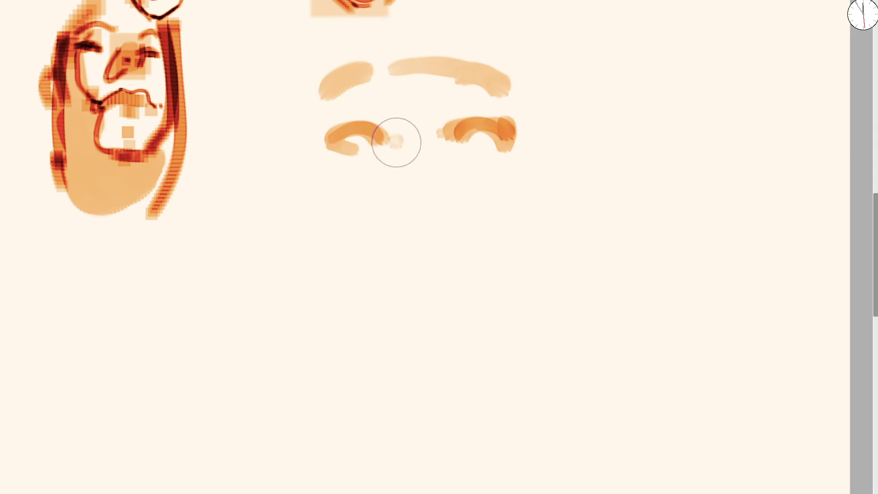
{"action": "left_click_drag", "start_coordinate": [396, 143], "coordinate": [392, 183]}
{"action": "left_click_drag", "start_coordinate": [432, 130], "coordinate": [451, 178]}
Step: Paint the mouth, dab the chin, draw both jaw sides and arch the head outline
{"action": "left_click", "coordinate": [412, 231]}
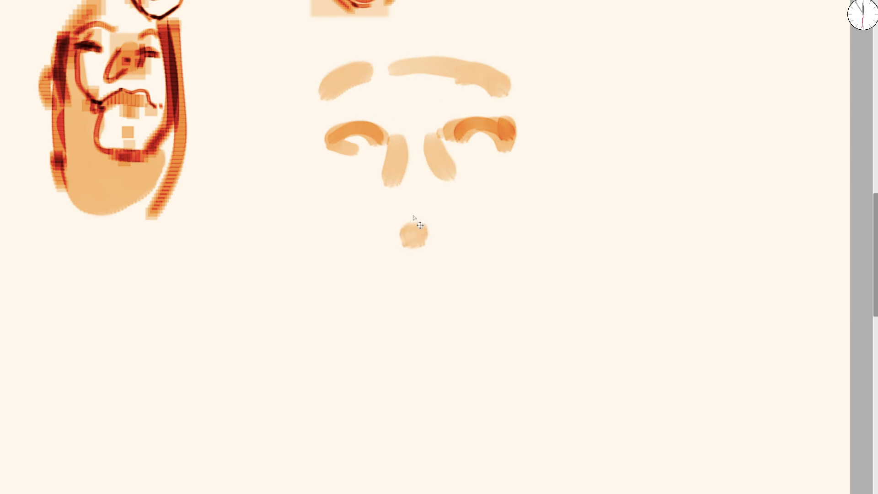
{"action": "key", "text": "ctrl+z"}
{"action": "left_click", "coordinate": [388, 258]}
{"action": "mouse_move", "coordinate": [389, 258]}
{"action": "left_mouse_down"}
{"action": "mouse_move", "coordinate": [451, 248]}
{"action": "mouse_move", "coordinate": [418, 255]}
{"action": "mouse_move", "coordinate": [427, 273]}
{"action": "left_mouse_up"}
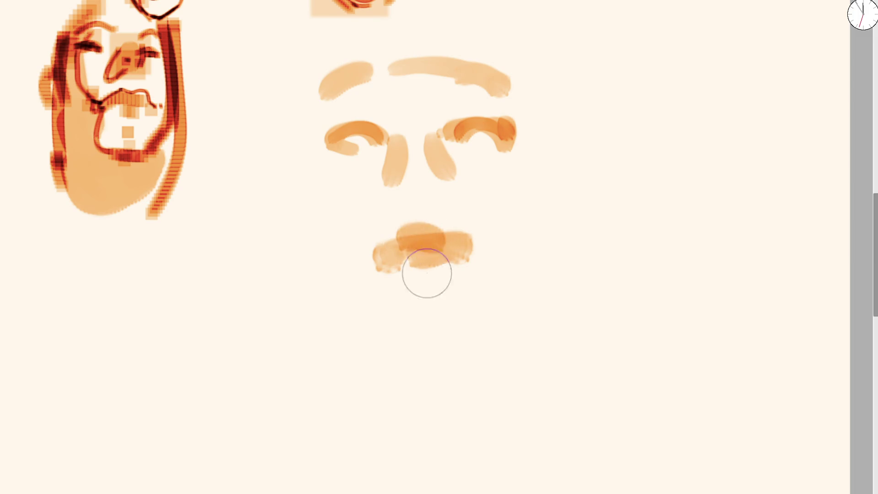
{"action": "left_click", "coordinate": [423, 356]}
{"action": "left_click_drag", "start_coordinate": [295, 156], "coordinate": [372, 341]}
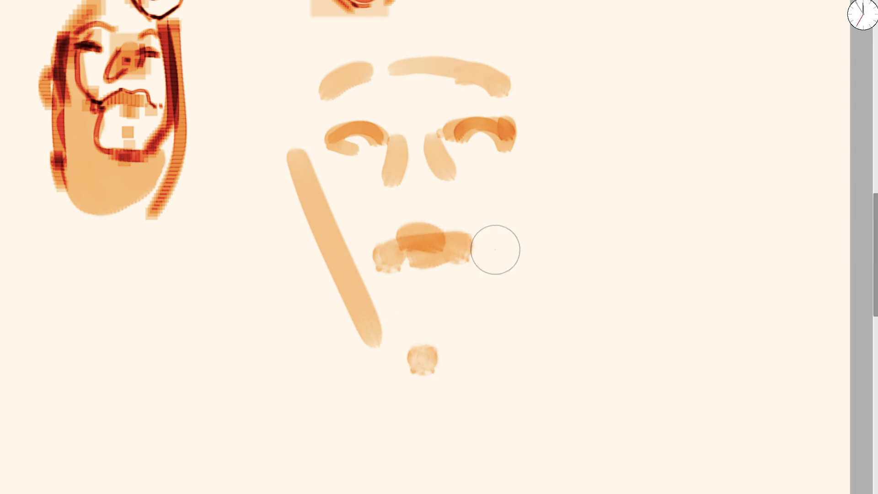
{"action": "mouse_move", "coordinate": [487, 331]}
{"action": "left_mouse_down"}
{"action": "mouse_move", "coordinate": [528, 216]}
{"action": "mouse_move", "coordinate": [473, 16]}
{"action": "left_mouse_up"}
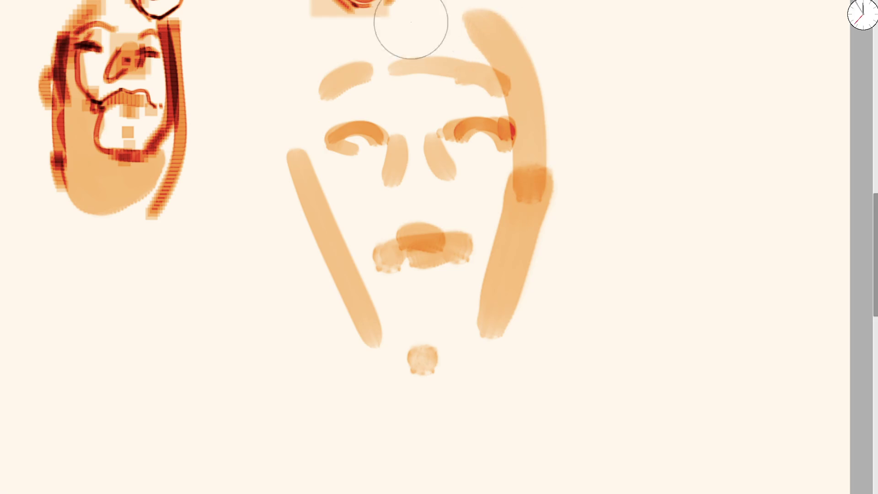
{"action": "mouse_move", "coordinate": [324, 170]}
{"action": "left_mouse_down"}
{"action": "mouse_move", "coordinate": [317, 71]}
{"action": "mouse_move", "coordinate": [523, 86]}
{"action": "left_mouse_up"}
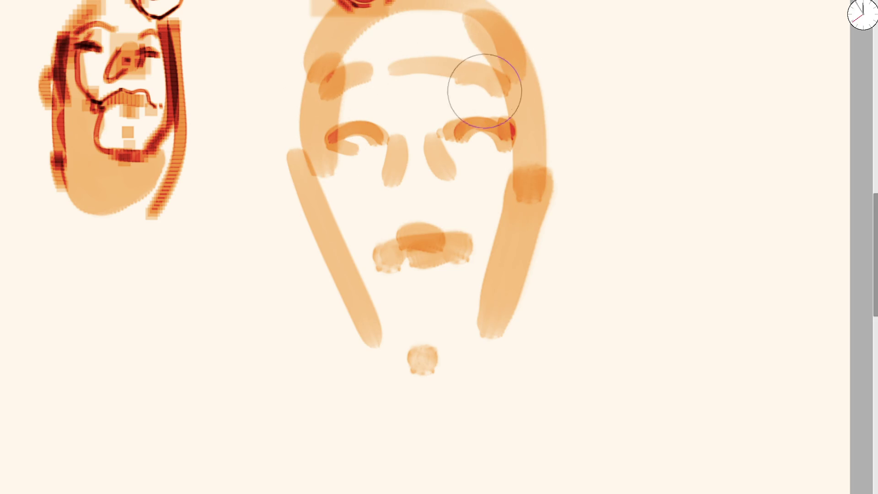
Step: Darken the left cheek, left eye arc and both eyebrows, and add a soft blob under the nose
{"action": "left_click_drag", "start_coordinate": [323, 98], "coordinate": [348, 294]}
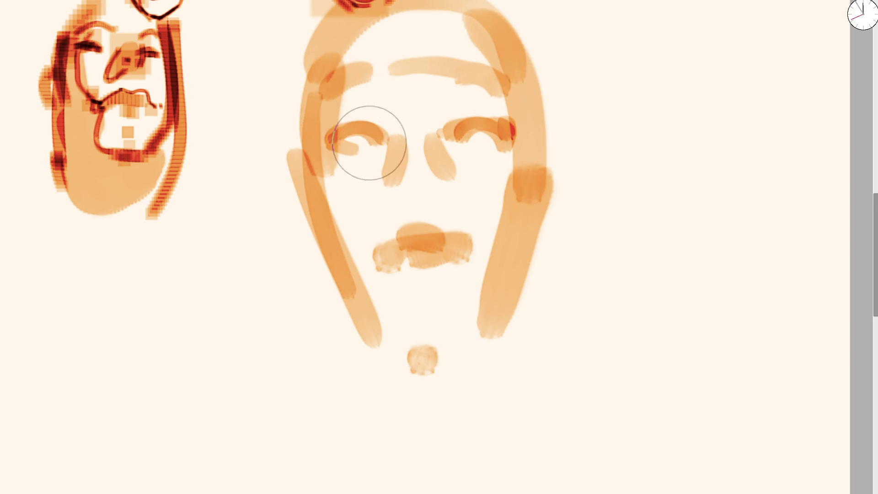
{"action": "left_click_drag", "start_coordinate": [330, 137], "coordinate": [358, 132]}
{"action": "left_click_drag", "start_coordinate": [327, 73], "coordinate": [389, 69]}
{"action": "mouse_move", "coordinate": [449, 73]}
{"action": "left_mouse_down"}
{"action": "mouse_move", "coordinate": [419, 57]}
{"action": "mouse_move", "coordinate": [507, 69]}
{"action": "left_mouse_up"}
{"action": "left_click_drag", "start_coordinate": [410, 183], "coordinate": [417, 187]}
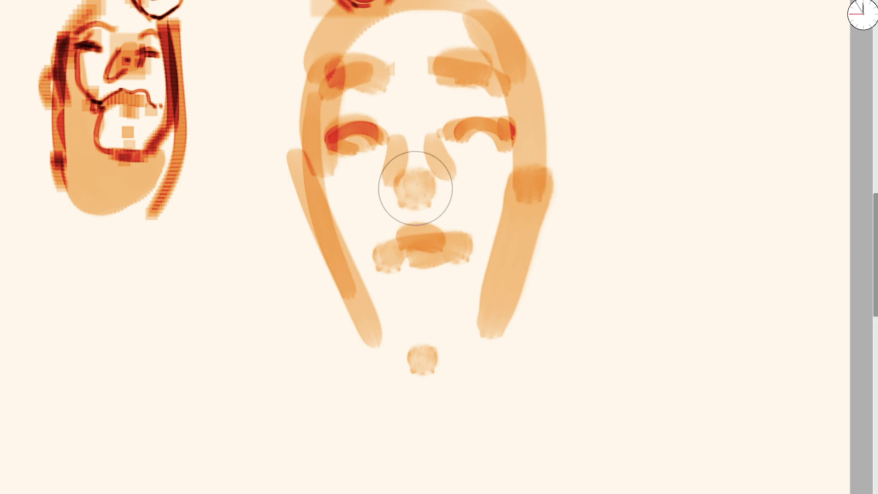
{"action": "left_click", "coordinate": [422, 176]}
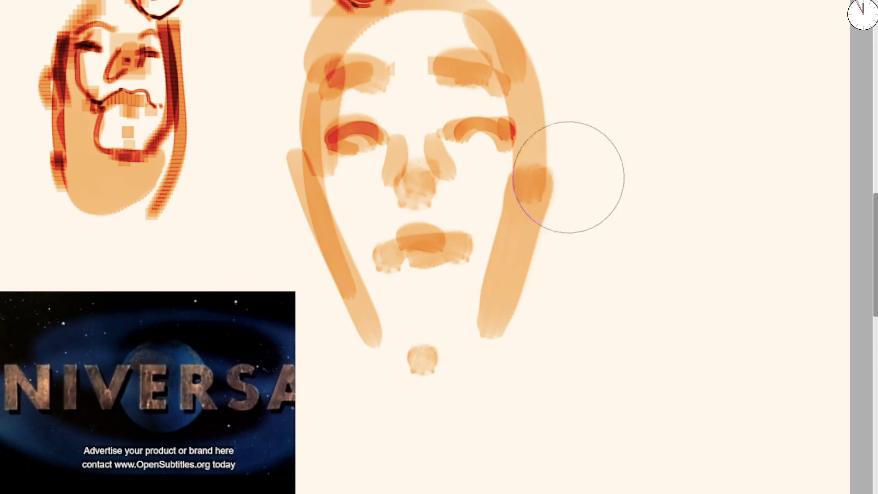
Step: Paint red over the mouth, then with a smaller brush trace the face outline and add an ear
{"action": "mouse_move", "coordinate": [411, 245]}
{"action": "left_mouse_down"}
{"action": "mouse_move", "coordinate": [429, 247]}
{"action": "mouse_move", "coordinate": [417, 268]}
{"action": "mouse_move", "coordinate": [409, 265]}
{"action": "left_mouse_up"}
{"action": "key", "text": "bracketleft"}
{"action": "key", "text": "bracketleft"}
{"action": "key", "text": "bracketleft"}
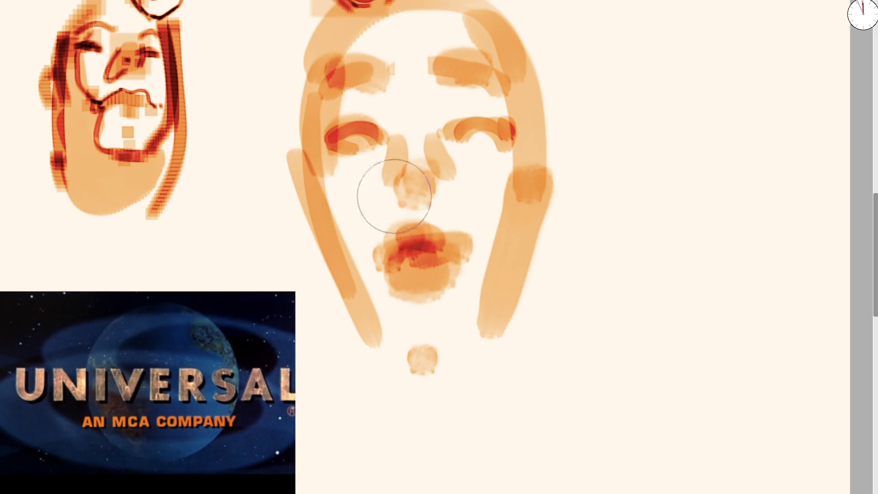
{"action": "mouse_move", "coordinate": [335, 221]}
{"action": "left_mouse_down"}
{"action": "mouse_move", "coordinate": [378, 334]}
{"action": "mouse_move", "coordinate": [458, 350]}
{"action": "mouse_move", "coordinate": [517, 245]}
{"action": "mouse_move", "coordinate": [427, 9]}
{"action": "left_mouse_up"}
{"action": "mouse_move", "coordinate": [295, 141]}
{"action": "left_mouse_down"}
{"action": "mouse_move", "coordinate": [297, 220]}
{"action": "mouse_move", "coordinate": [288, 219]}
{"action": "mouse_move", "coordinate": [306, 247]}
{"action": "left_mouse_up"}
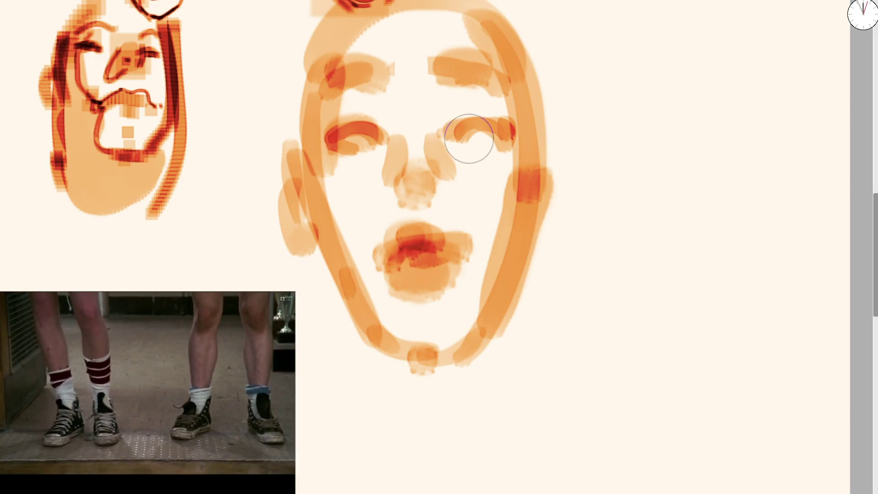
Step: Shade both eyes and the left temple darker with a larger brush, then zoom out
{"action": "key", "text": "bracketright"}
{"action": "key", "text": "bracketright"}
{"action": "key", "text": "bracketright"}
{"action": "left_click_drag", "start_coordinate": [342, 137], "coordinate": [324, 141]}
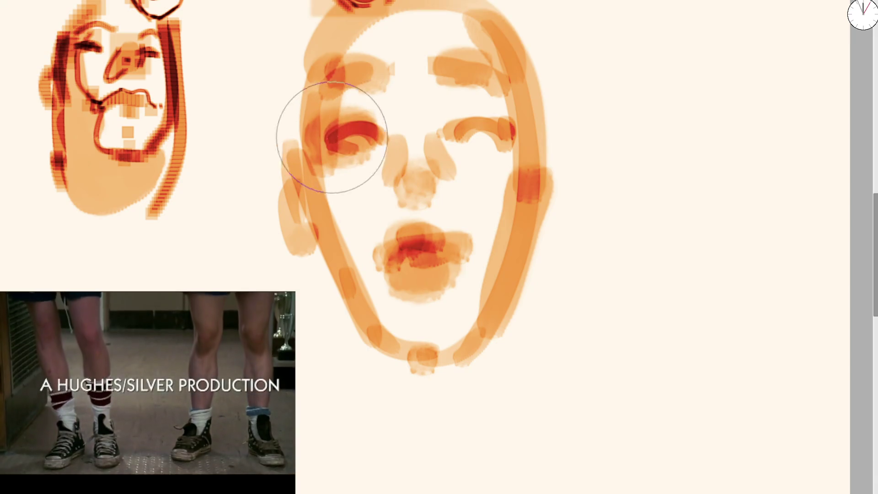
{"action": "left_click_drag", "start_coordinate": [463, 143], "coordinate": [490, 108]}
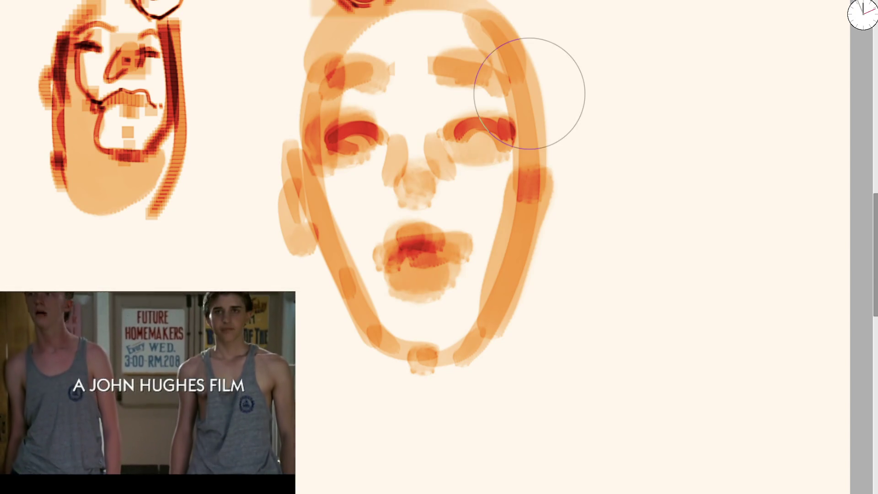
{"action": "key", "text": "minus"}
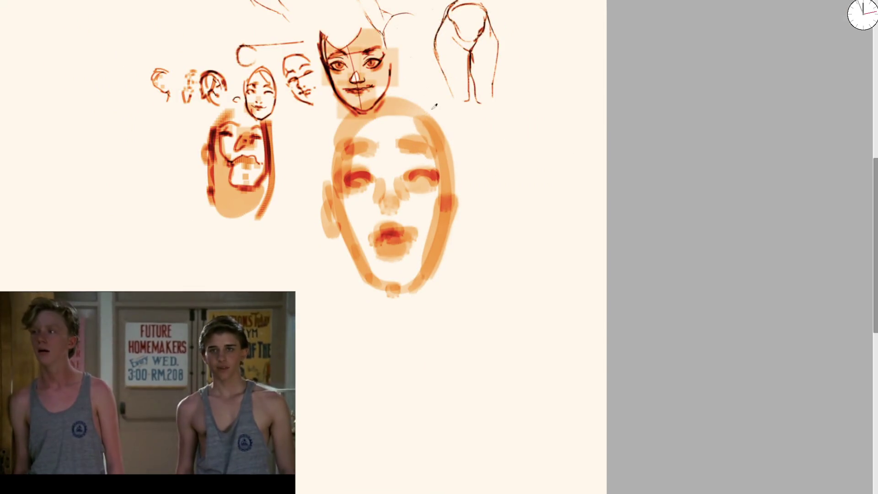
Step: Undo the dark red eye and mouth strokes and zoom back in on the large face
{"action": "key", "text": "ctrl+z"}
{"action": "key", "text": "ctrl+z"}
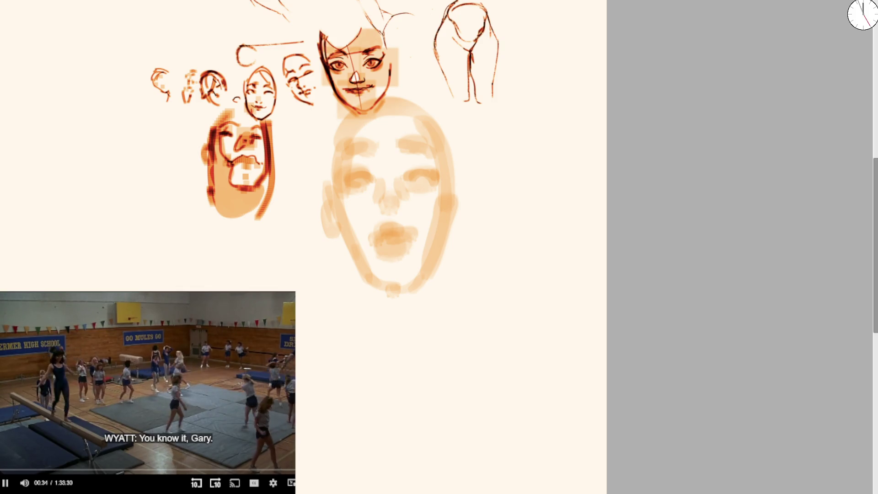
{"action": "left_click", "coordinate": [273, 482]}
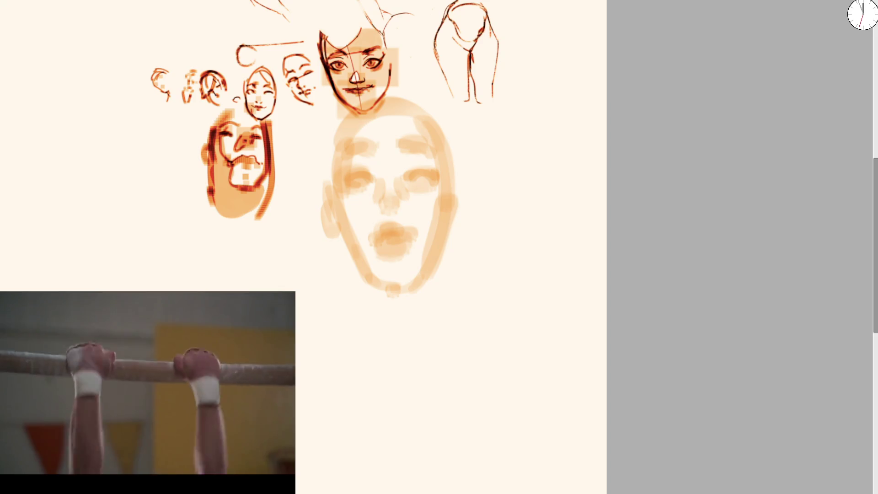
{"action": "scroll", "coordinate": [406, 124], "scroll_direction": "up", "scroll_amount": 4}
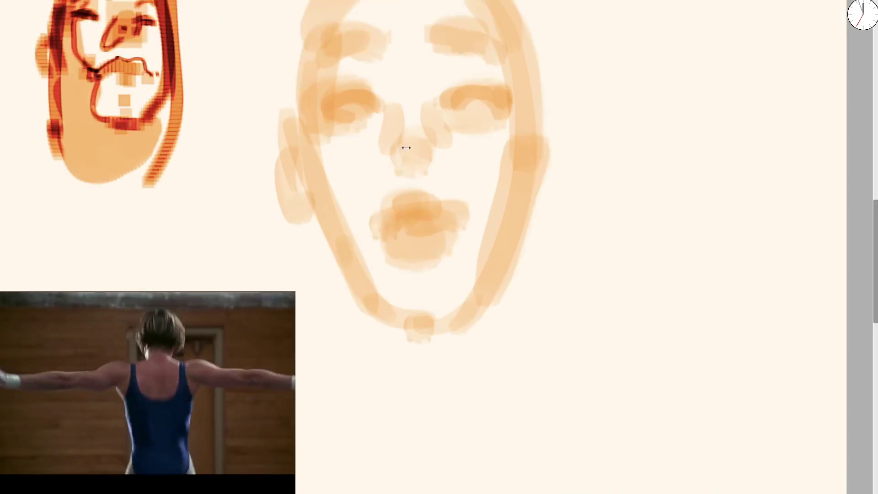
Step: Rework the dark lines around both eyes, undoing stray marks and finishing the right eye's lids
{"action": "mouse_move", "coordinate": [341, 118]}
{"action": "left_mouse_down"}
{"action": "mouse_move", "coordinate": [324, 112]}
{"action": "mouse_move", "coordinate": [365, 92]}
{"action": "mouse_move", "coordinate": [389, 107]}
{"action": "left_mouse_up"}
{"action": "key", "text": "ctrl+z"}
{"action": "key", "text": "ctrl+z"}
{"action": "key", "text": "ctrl+z"}
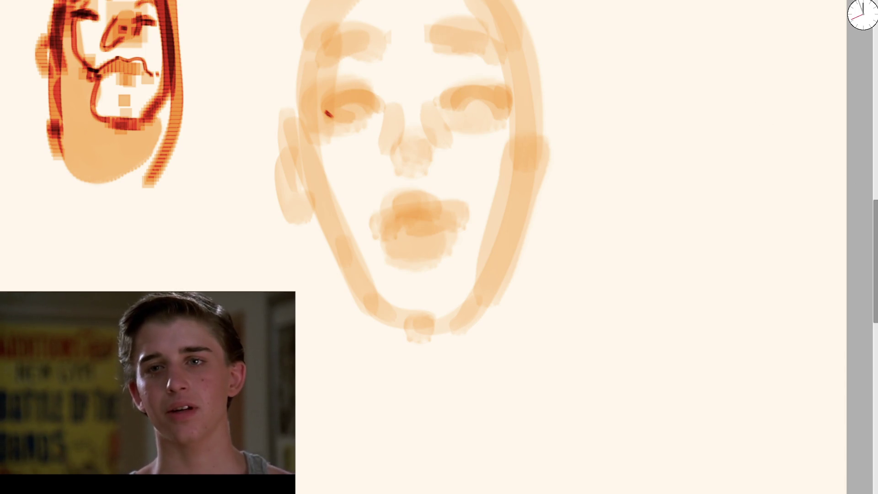
{"action": "scroll", "coordinate": [348, 93], "scroll_direction": "up", "scroll_amount": 3}
{"action": "mouse_move", "coordinate": [318, 138]}
{"action": "left_mouse_down"}
{"action": "mouse_move", "coordinate": [357, 132]}
{"action": "mouse_move", "coordinate": [313, 133]}
{"action": "mouse_move", "coordinate": [361, 102]}
{"action": "mouse_move", "coordinate": [338, 108]}
{"action": "mouse_move", "coordinate": [397, 114]}
{"action": "left_mouse_up"}
{"action": "key", "text": "ctrl+z"}
{"action": "mouse_move", "coordinate": [529, 96]}
{"action": "left_mouse_down"}
{"action": "mouse_move", "coordinate": [583, 109]}
{"action": "mouse_move", "coordinate": [573, 116]}
{"action": "mouse_move", "coordinate": [585, 117]}
{"action": "left_mouse_up"}
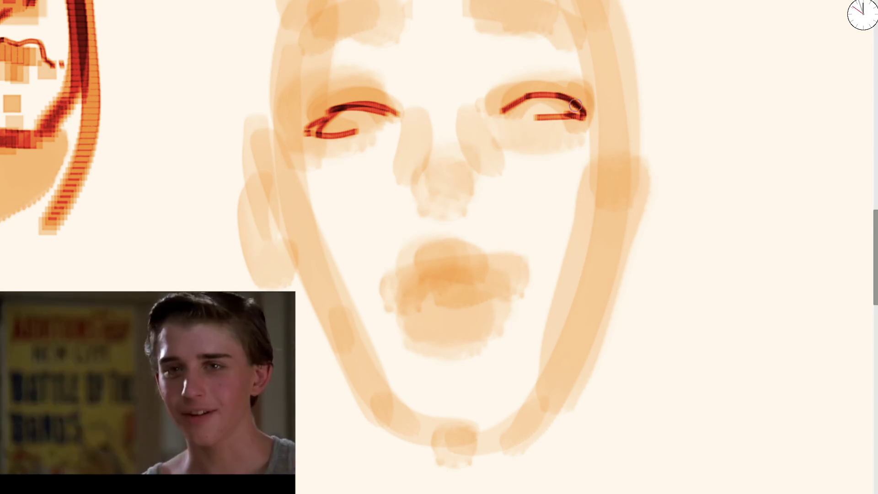
{"action": "mouse_move", "coordinate": [342, 105]}
{"action": "left_mouse_down"}
{"action": "mouse_move", "coordinate": [307, 134]}
{"action": "mouse_move", "coordinate": [362, 81]}
{"action": "left_mouse_up"}
{"action": "left_click_drag", "start_coordinate": [575, 101], "coordinate": [544, 71]}
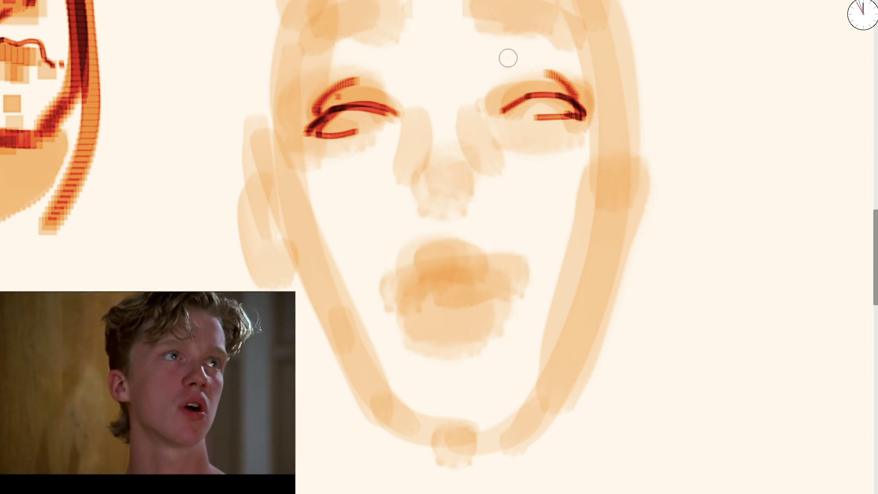
Step: Darken both eyebrows with dark red-brown strokes
{"action": "scroll", "coordinate": [509, 58], "scroll_direction": "up", "scroll_amount": 3}
{"action": "mouse_move", "coordinate": [286, 111]}
{"action": "left_mouse_down"}
{"action": "mouse_move", "coordinate": [311, 82]}
{"action": "mouse_move", "coordinate": [382, 68]}
{"action": "left_mouse_up"}
{"action": "left_click_drag", "start_coordinate": [478, 72], "coordinate": [568, 86]}
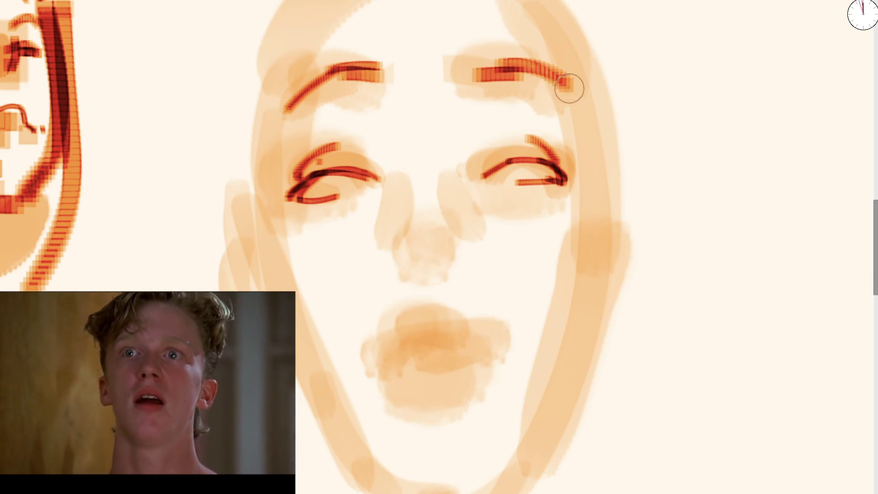
{"action": "mouse_move", "coordinate": [343, 69]}
{"action": "left_mouse_down"}
{"action": "mouse_move", "coordinate": [281, 101]}
{"action": "mouse_move", "coordinate": [274, 160]}
{"action": "left_mouse_up"}
Step: Darken the face outline on both sides down to the chin and outline the left ear
{"action": "left_click_drag", "start_coordinate": [270, 214], "coordinate": [363, 466]}
{"action": "left_click_drag", "start_coordinate": [410, 415], "coordinate": [386, 340]}
{"action": "left_click_drag", "start_coordinate": [337, 386], "coordinate": [416, 430]}
{"action": "mouse_move", "coordinate": [498, 417]}
{"action": "left_mouse_down"}
{"action": "mouse_move", "coordinate": [541, 329]}
{"action": "mouse_move", "coordinate": [578, 179]}
{"action": "left_mouse_up"}
{"action": "left_click_drag", "start_coordinate": [546, 4], "coordinate": [575, 183]}
{"action": "left_click_drag", "start_coordinate": [224, 183], "coordinate": [256, 244]}
Step: Darken the mouth corner and both lips, undoing and redrawing the upper lip
{"action": "mouse_move", "coordinate": [371, 264]}
{"action": "left_mouse_down"}
{"action": "mouse_move", "coordinate": [364, 278]}
{"action": "mouse_move", "coordinate": [384, 317]}
{"action": "mouse_move", "coordinate": [451, 294]}
{"action": "left_mouse_up"}
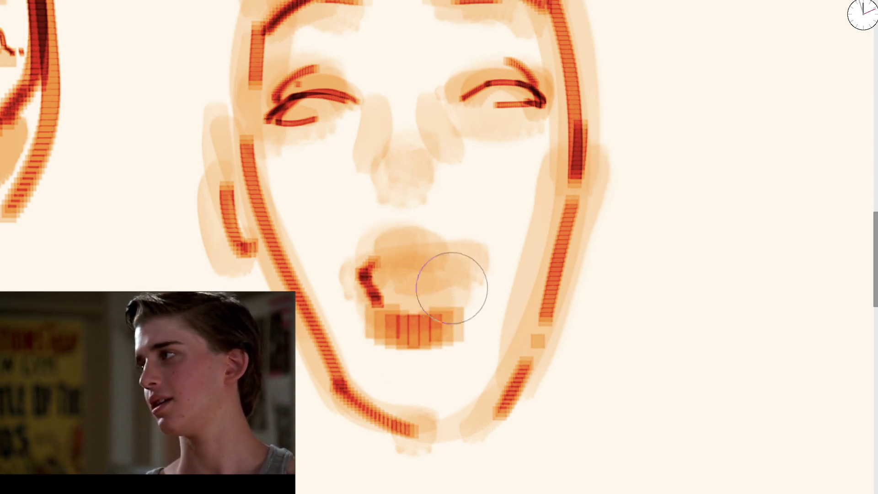
{"action": "left_click_drag", "start_coordinate": [379, 245], "coordinate": [467, 245]}
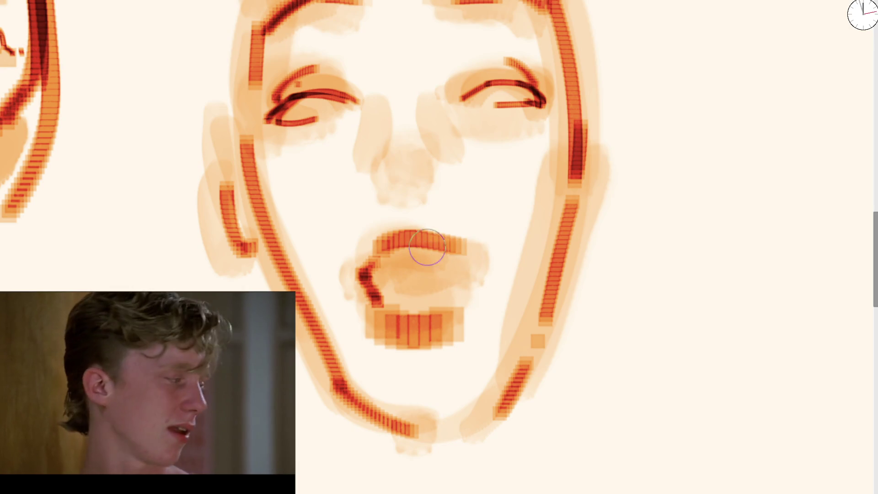
{"action": "key", "text": "ctrl+z"}
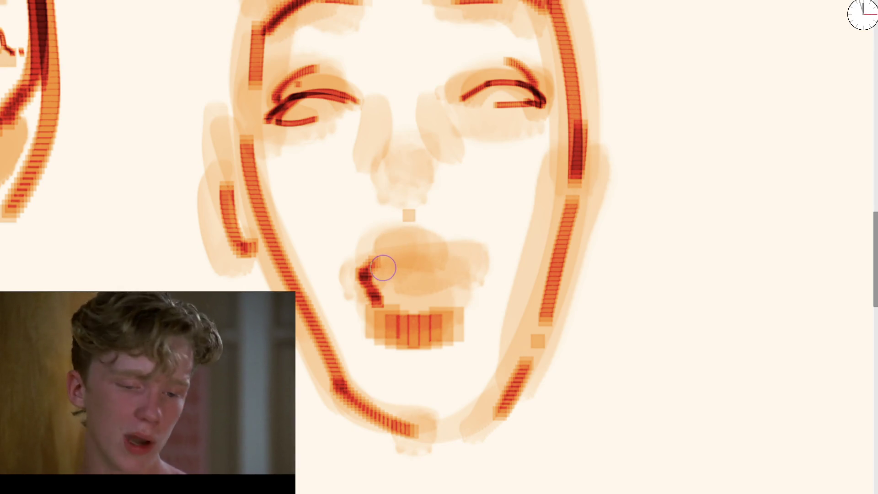
{"action": "mouse_move", "coordinate": [381, 267]}
{"action": "left_mouse_down"}
{"action": "mouse_move", "coordinate": [407, 271]}
{"action": "mouse_move", "coordinate": [402, 278]}
{"action": "mouse_move", "coordinate": [415, 260]}
{"action": "mouse_move", "coordinate": [460, 274]}
{"action": "left_mouse_up"}
{"action": "left_click_drag", "start_coordinate": [379, 283], "coordinate": [434, 320]}
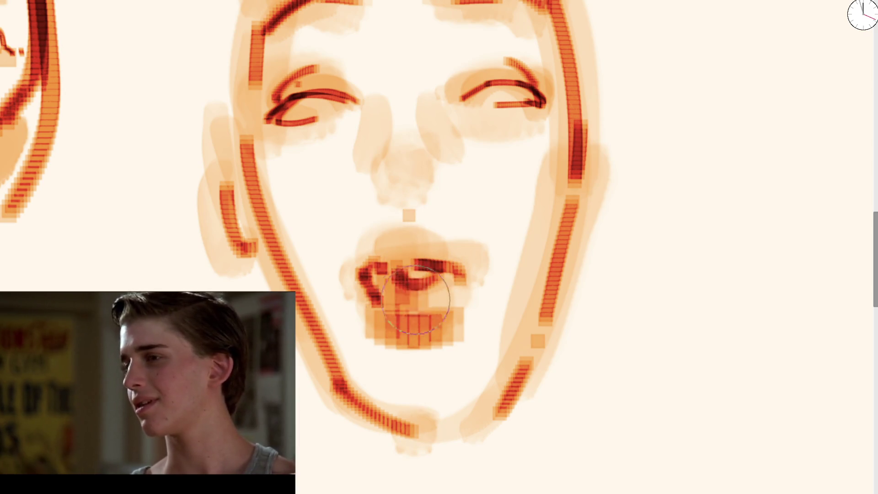
{"action": "left_click_drag", "start_coordinate": [411, 265], "coordinate": [467, 273]}
{"action": "scroll", "coordinate": [467, 272], "scroll_direction": "down", "scroll_amount": 4}
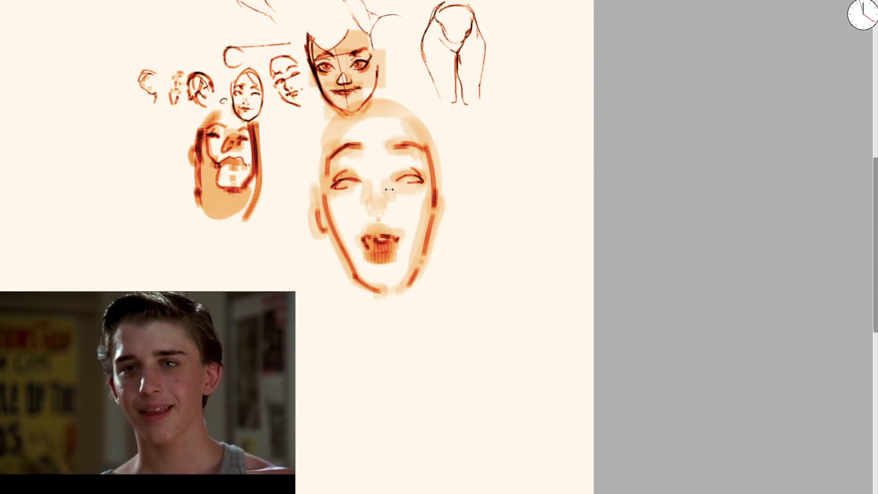
Step: Trace dark lines along both lips and darken the inside of the open mouth
{"action": "scroll", "coordinate": [402, 216], "scroll_direction": "up", "scroll_amount": 4}
{"action": "mouse_move", "coordinate": [303, 322]}
{"action": "left_mouse_down"}
{"action": "mouse_move", "coordinate": [331, 360]}
{"action": "mouse_move", "coordinate": [380, 367]}
{"action": "mouse_move", "coordinate": [410, 342]}
{"action": "mouse_move", "coordinate": [411, 326]}
{"action": "left_mouse_up"}
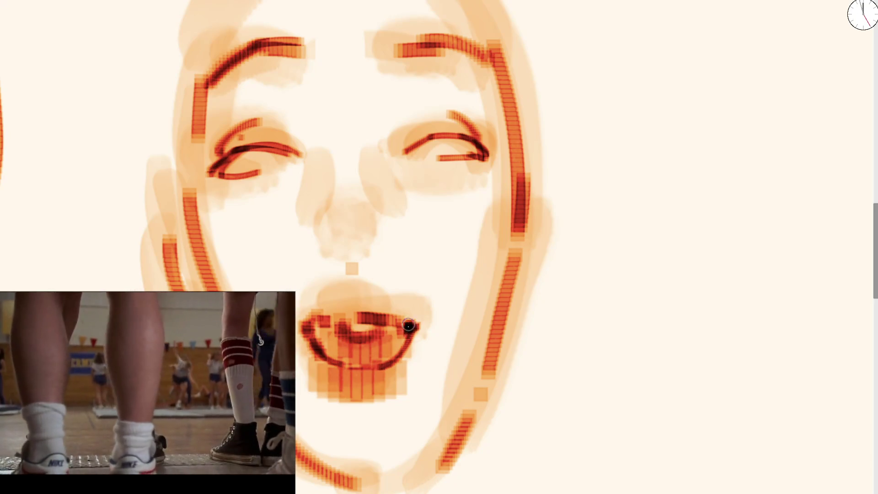
{"action": "mouse_move", "coordinate": [316, 320]}
{"action": "left_mouse_down"}
{"action": "mouse_move", "coordinate": [366, 310]}
{"action": "mouse_move", "coordinate": [400, 318]}
{"action": "left_mouse_up"}
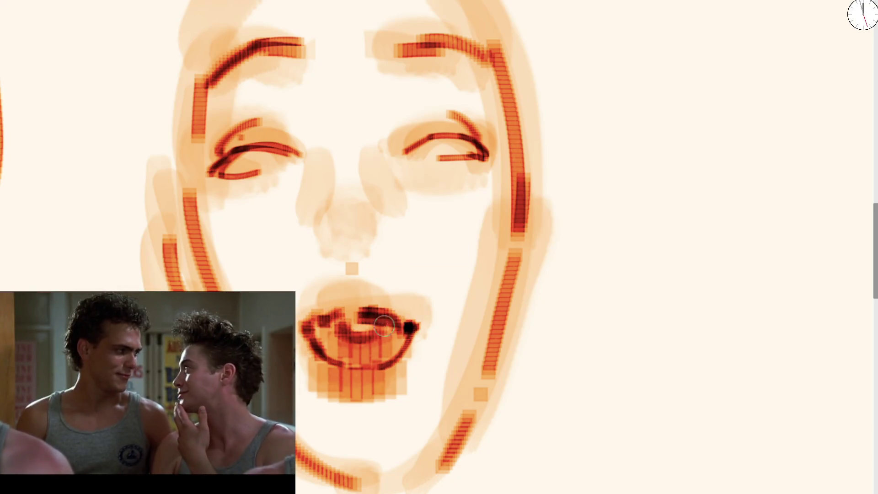
{"action": "left_click_drag", "start_coordinate": [332, 327], "coordinate": [366, 338]}
{"action": "mouse_move", "coordinate": [353, 309]}
{"action": "left_mouse_down"}
{"action": "mouse_move", "coordinate": [382, 304]}
{"action": "mouse_move", "coordinate": [349, 280]}
{"action": "left_mouse_up"}
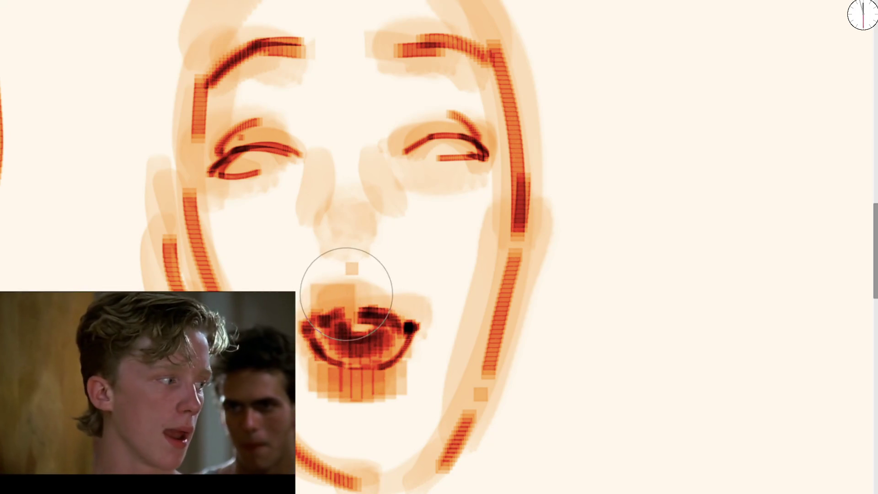
Step: Draw the ring-shaped nose tip and right nostril, undoing two misplaced nose strokes
{"action": "left_click", "coordinate": [354, 213]}
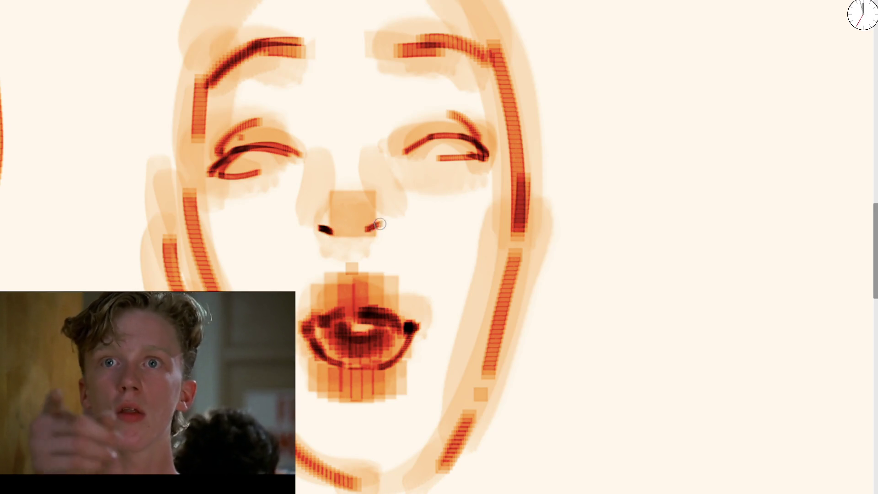
{"action": "key", "text": "ctrl+z"}
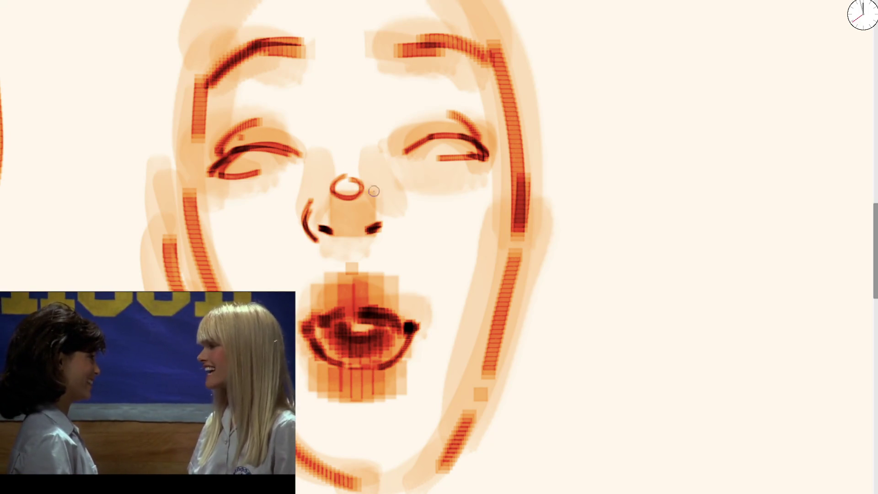
{"action": "key", "text": "ctrl+z"}
{"action": "left_click_drag", "start_coordinate": [341, 179], "coordinate": [354, 208]}
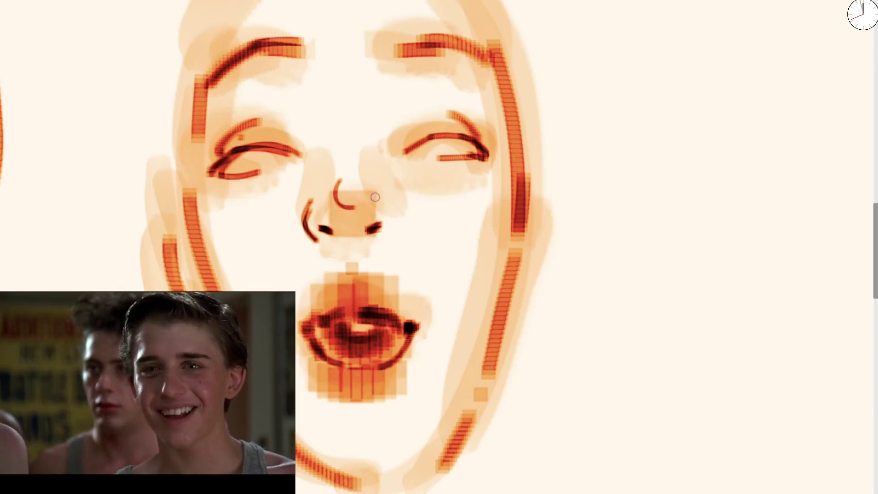
{"action": "mouse_move", "coordinate": [380, 238]}
{"action": "left_mouse_down"}
{"action": "mouse_move", "coordinate": [386, 207]}
{"action": "mouse_move", "coordinate": [359, 175]}
{"action": "left_mouse_up"}
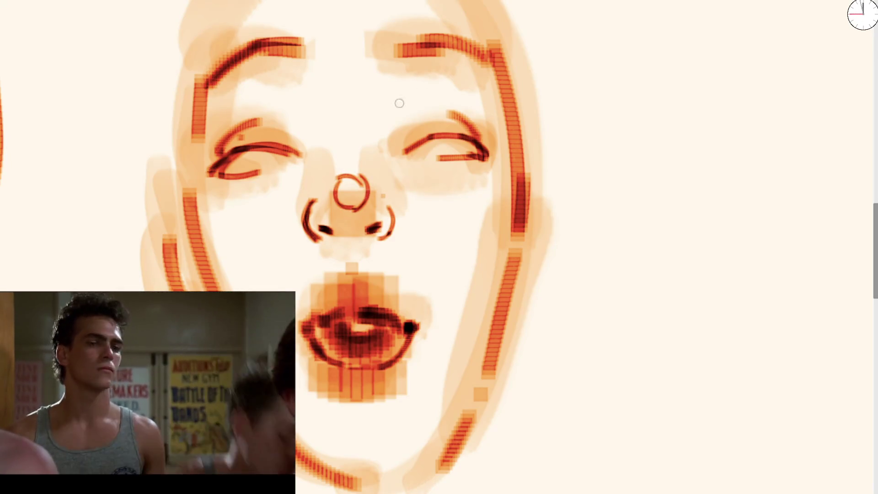
Step: Add orange strokes across both eyes, then darken both eyebrows and the left face outline
{"action": "mouse_move", "coordinate": [398, 151]}
{"action": "left_mouse_down"}
{"action": "mouse_move", "coordinate": [407, 137]}
{"action": "mouse_move", "coordinate": [450, 124]}
{"action": "left_mouse_up"}
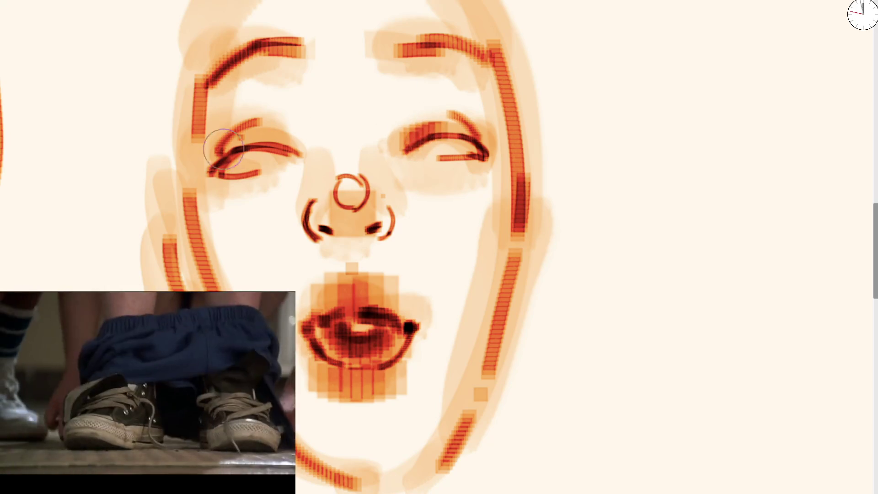
{"action": "left_click_drag", "start_coordinate": [231, 149], "coordinate": [285, 139]}
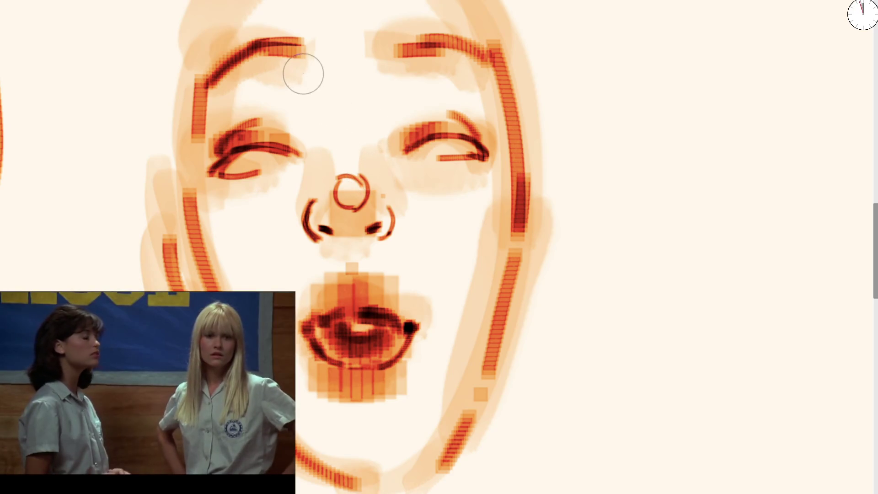
{"action": "left_click_drag", "start_coordinate": [235, 62], "coordinate": [315, 46]}
{"action": "left_click_drag", "start_coordinate": [410, 61], "coordinate": [415, 36]}
{"action": "scroll", "coordinate": [415, 36], "scroll_direction": "up", "scroll_amount": 3}
{"action": "mouse_move", "coordinate": [196, 215]}
{"action": "left_mouse_down"}
{"action": "mouse_move", "coordinate": [188, 186]}
{"action": "mouse_move", "coordinate": [215, 101]}
{"action": "left_mouse_up"}
Step: Darken the top and right side of the face outline and dab light orange between the eyebrows
{"action": "mouse_move", "coordinate": [318, 18]}
{"action": "left_mouse_down"}
{"action": "mouse_move", "coordinate": [384, 40]}
{"action": "mouse_move", "coordinate": [482, 137]}
{"action": "left_mouse_up"}
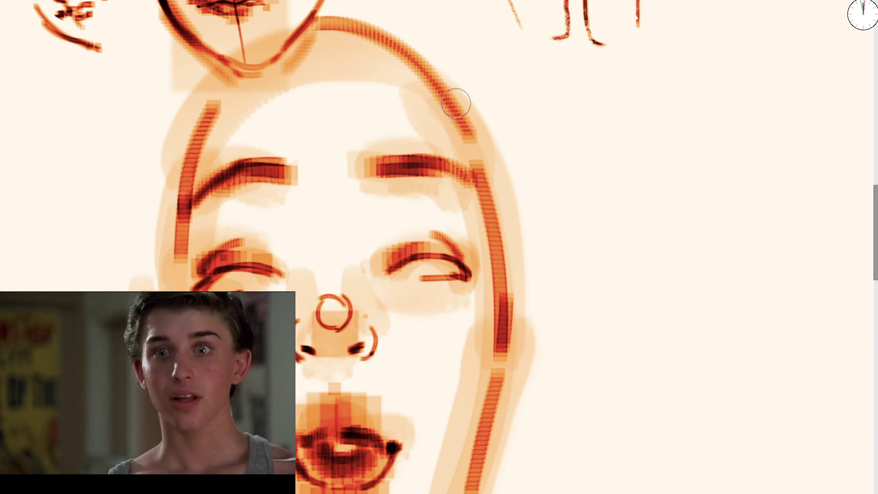
{"action": "left_click_drag", "start_coordinate": [454, 98], "coordinate": [489, 252]}
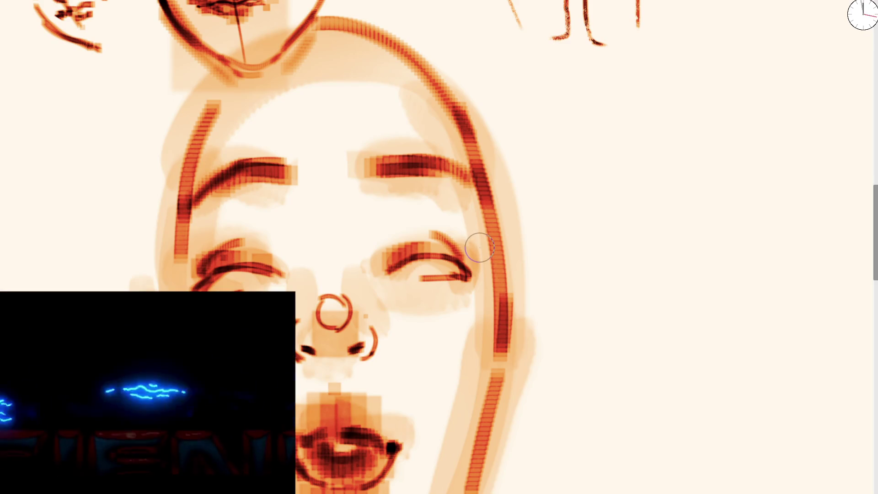
{"action": "left_click", "coordinate": [336, 187]}
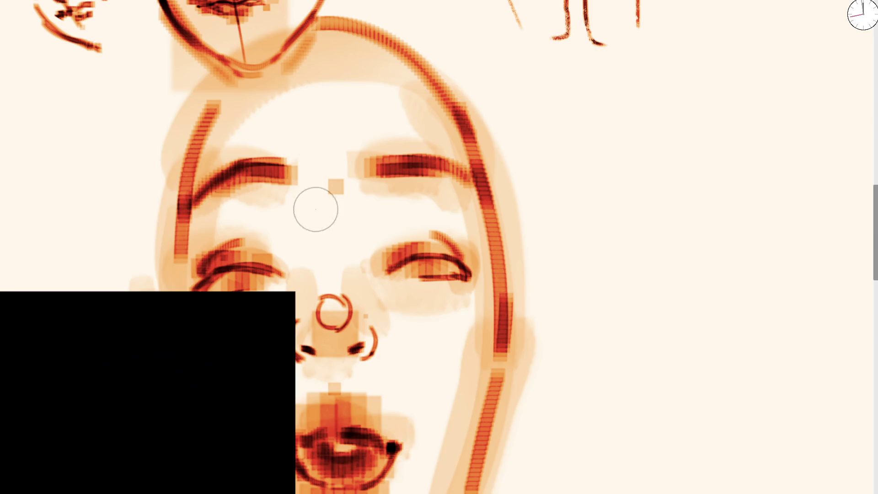
{"action": "scroll", "coordinate": [488, 248], "scroll_direction": "down", "scroll_amount": 5}
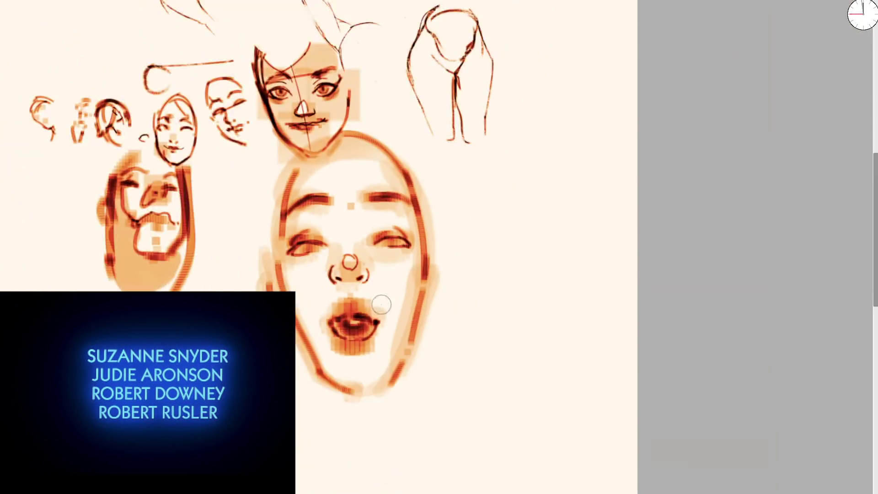
Step: Cover the dark nose-tip circle with light paint and add peach shading above both eyes
{"action": "scroll", "coordinate": [382, 298], "scroll_direction": "up", "scroll_amount": 3}
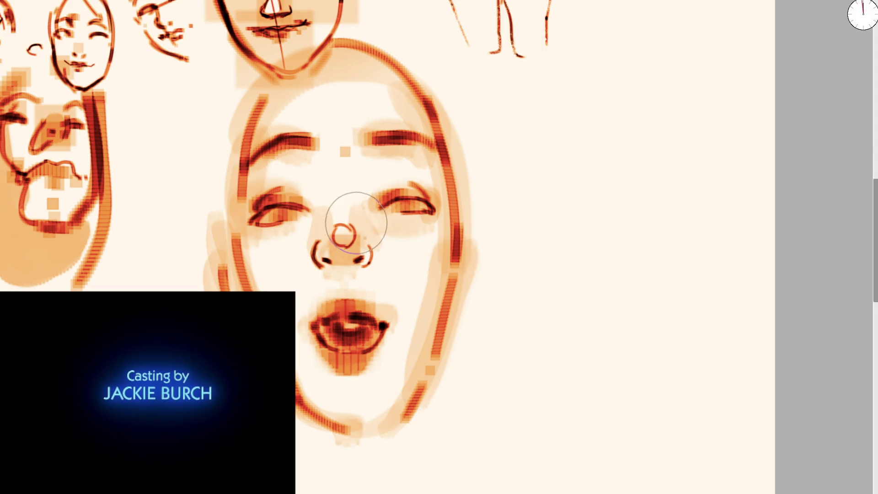
{"action": "left_click_drag", "start_coordinate": [347, 230], "coordinate": [342, 234]}
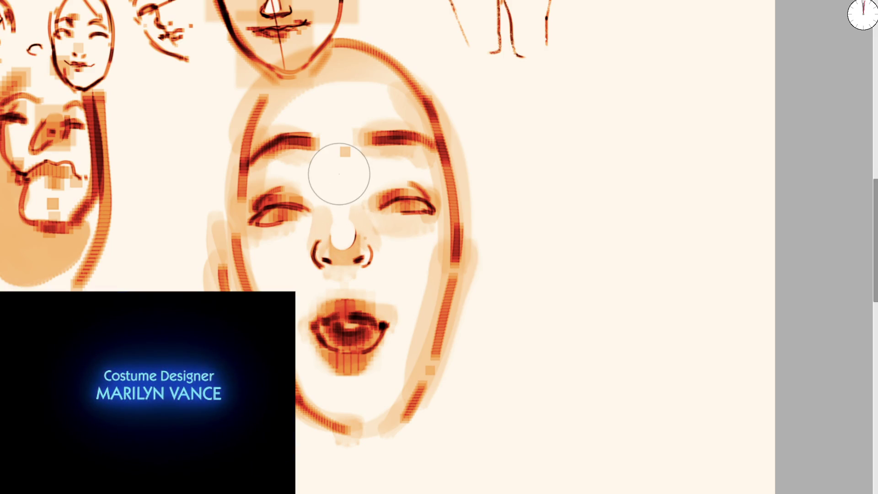
{"action": "mouse_move", "coordinate": [386, 176]}
{"action": "left_mouse_down"}
{"action": "mouse_move", "coordinate": [407, 167]}
{"action": "mouse_move", "coordinate": [370, 181]}
{"action": "left_mouse_up"}
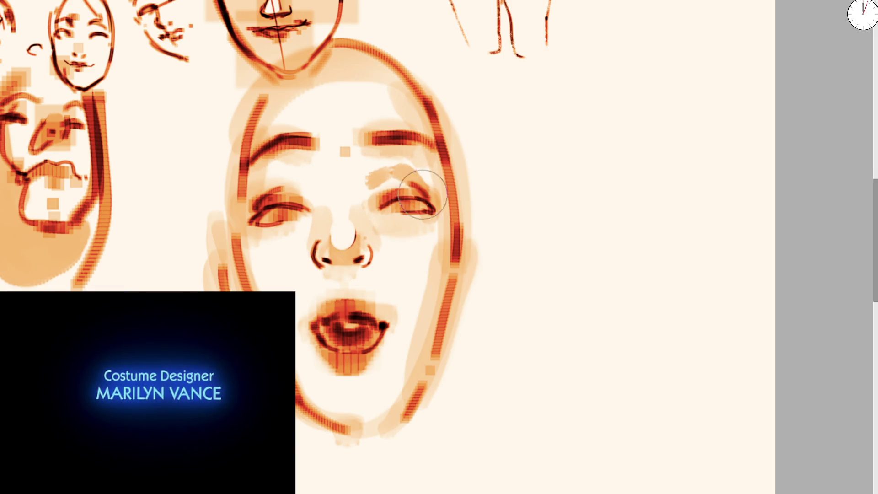
{"action": "left_click_drag", "start_coordinate": [276, 193], "coordinate": [300, 181]}
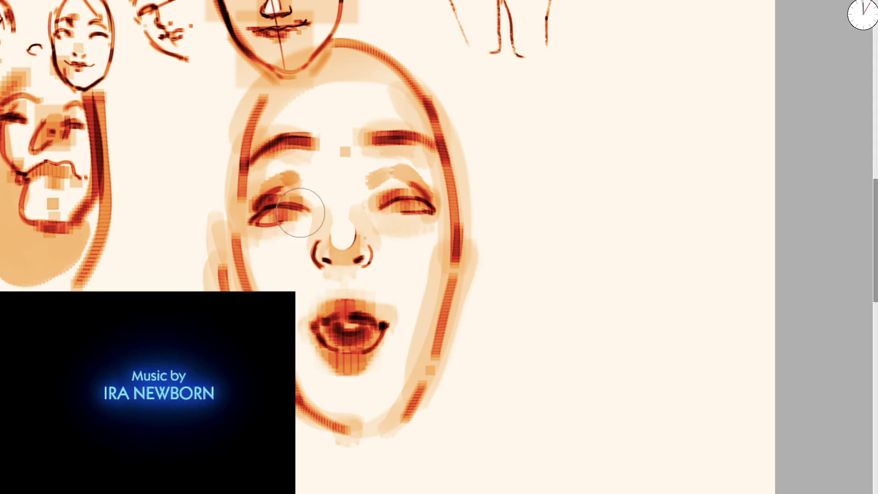
{"action": "mouse_move", "coordinate": [337, 225]}
{"action": "left_mouse_down"}
{"action": "mouse_move", "coordinate": [343, 236]}
{"action": "mouse_move", "coordinate": [333, 226]}
{"action": "left_mouse_up"}
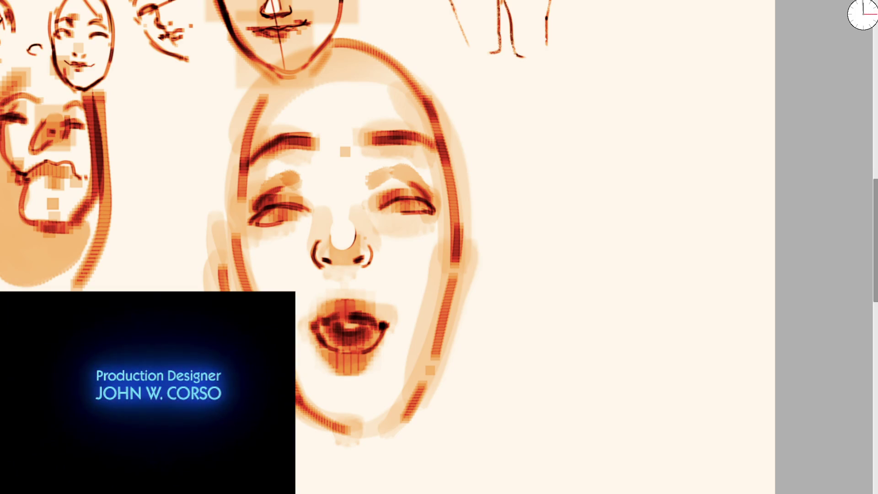
Step: Undo a stroke around the nose tip and shade beneath both eyes toward the nose
{"action": "left_click_drag", "start_coordinate": [330, 223], "coordinate": [356, 226]}
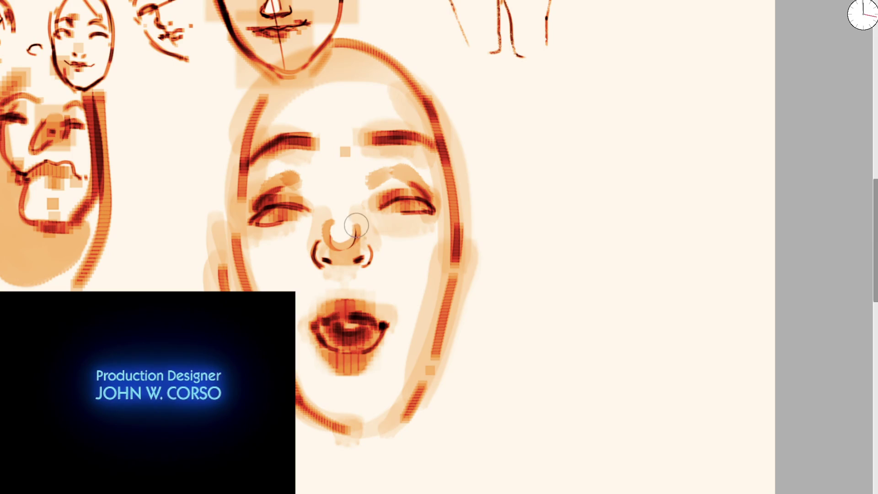
{"action": "key", "text": "ctrl+z"}
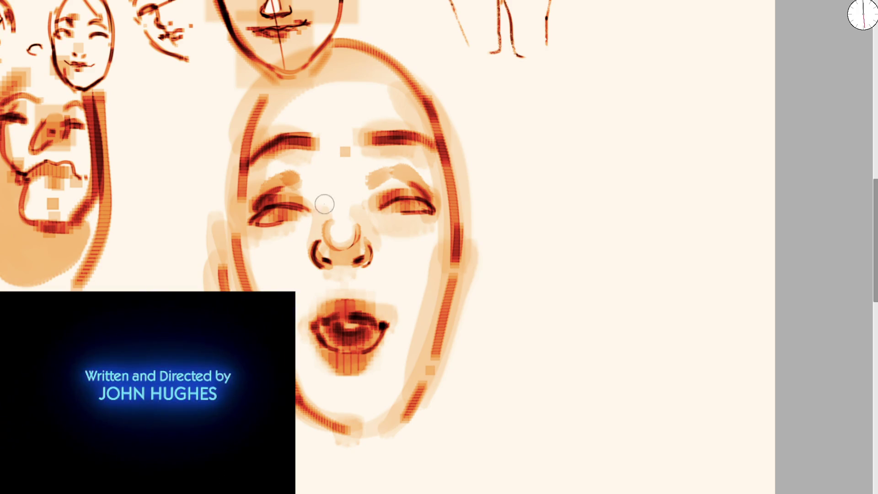
{"action": "left_click_drag", "start_coordinate": [303, 211], "coordinate": [282, 233]}
{"action": "mouse_move", "coordinate": [411, 228]}
{"action": "left_mouse_down"}
{"action": "mouse_move", "coordinate": [353, 196]}
{"action": "mouse_move", "coordinate": [416, 231]}
{"action": "left_mouse_up"}
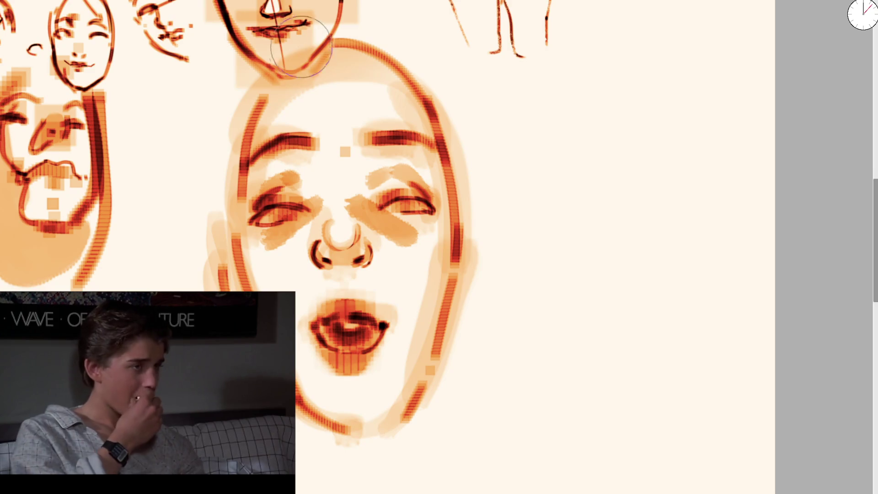
Step: With a smaller brush, paint the eyebrow and left-side strokes of the new face study
{"action": "scroll", "coordinate": [445, 66], "scroll_direction": "down", "scroll_amount": 4}
{"action": "scroll", "coordinate": [351, 144], "scroll_direction": "up", "scroll_amount": 5}
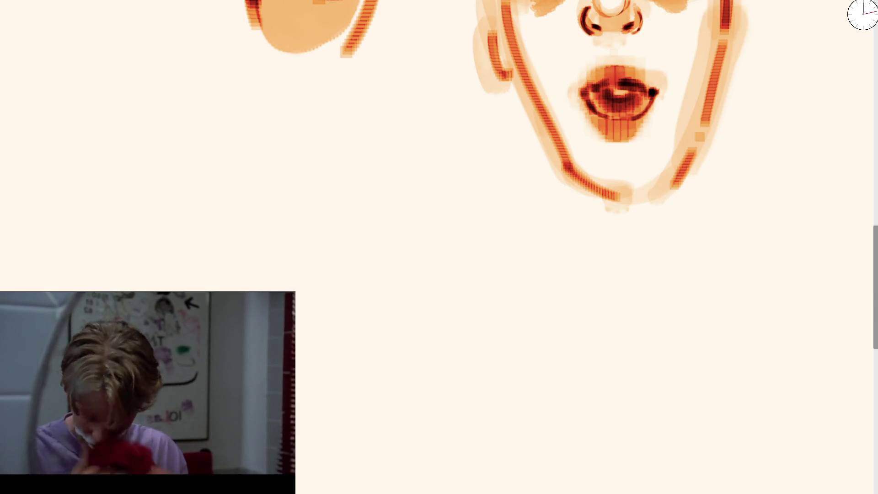
{"action": "key", "text": "bracketleft"}
{"action": "key", "text": "bracketleft"}
{"action": "key", "text": "bracketleft"}
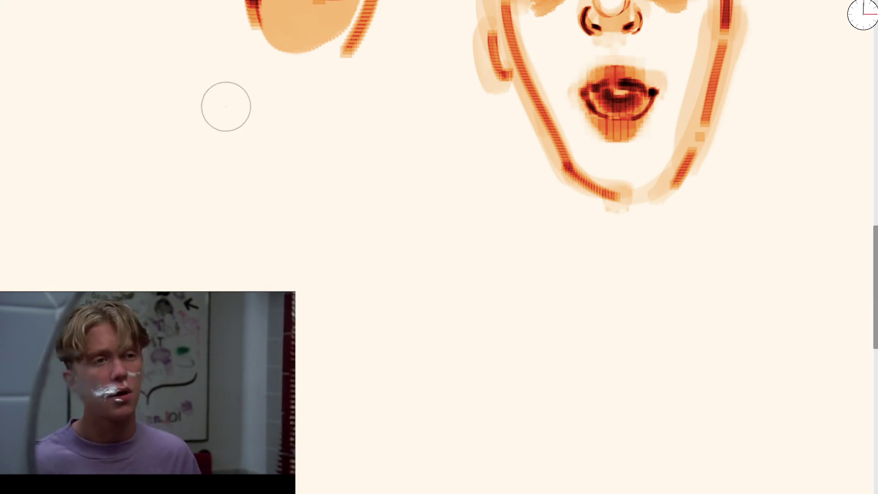
{"action": "mouse_move", "coordinate": [168, 153]}
{"action": "left_mouse_down"}
{"action": "mouse_move", "coordinate": [211, 146]}
{"action": "mouse_move", "coordinate": [176, 141]}
{"action": "mouse_move", "coordinate": [215, 129]}
{"action": "left_mouse_up"}
{"action": "mouse_move", "coordinate": [284, 131]}
{"action": "left_mouse_down"}
{"action": "mouse_move", "coordinate": [329, 135]}
{"action": "mouse_move", "coordinate": [315, 117]}
{"action": "mouse_move", "coordinate": [349, 132]}
{"action": "left_mouse_up"}
{"action": "mouse_move", "coordinate": [158, 87]}
{"action": "left_mouse_down"}
{"action": "mouse_move", "coordinate": [210, 64]}
{"action": "mouse_move", "coordinate": [297, 58]}
{"action": "mouse_move", "coordinate": [329, 67]}
{"action": "left_mouse_up"}
{"action": "left_click_drag", "start_coordinate": [187, 14], "coordinate": [160, 128]}
{"action": "left_click_drag", "start_coordinate": [215, 2], "coordinate": [163, 170]}
Step: Block in a soft orange nose blob with a larger brush, undoing two small stray strokes
{"action": "key", "text": "bracketright"}
{"action": "key", "text": "bracketright"}
{"action": "key", "text": "bracketright"}
{"action": "left_click_drag", "start_coordinate": [257, 151], "coordinate": [265, 165]}
{"action": "key", "text": "bracketleft"}
{"action": "key", "text": "bracketleft"}
{"action": "key", "text": "bracketleft"}
{"action": "mouse_move", "coordinate": [255, 133]}
{"action": "left_mouse_down"}
{"action": "mouse_move", "coordinate": [275, 147]}
{"action": "mouse_move", "coordinate": [253, 176]}
{"action": "mouse_move", "coordinate": [275, 169]}
{"action": "left_mouse_up"}
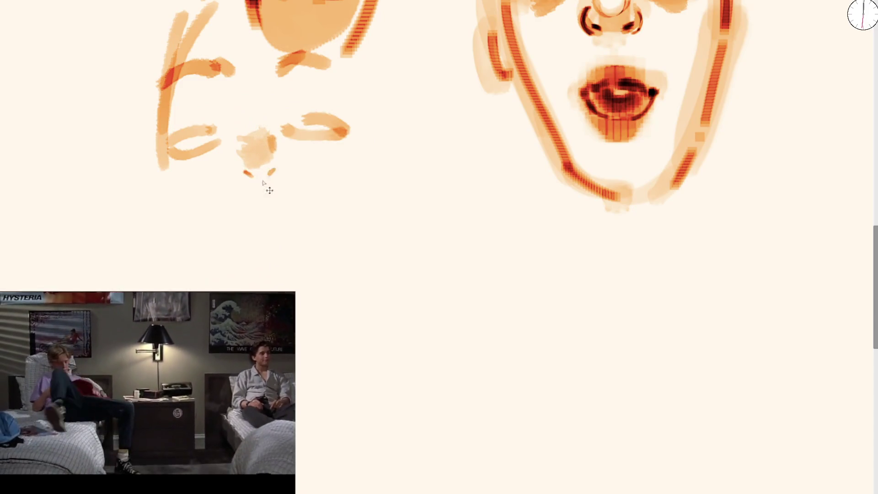
{"action": "key", "text": "ctrl+z"}
{"action": "key", "text": "ctrl+z"}
Step: Add the nostril dabs over the lower nose and paint a mouth blob below it
{"action": "left_click_drag", "start_coordinate": [245, 183], "coordinate": [253, 187]}
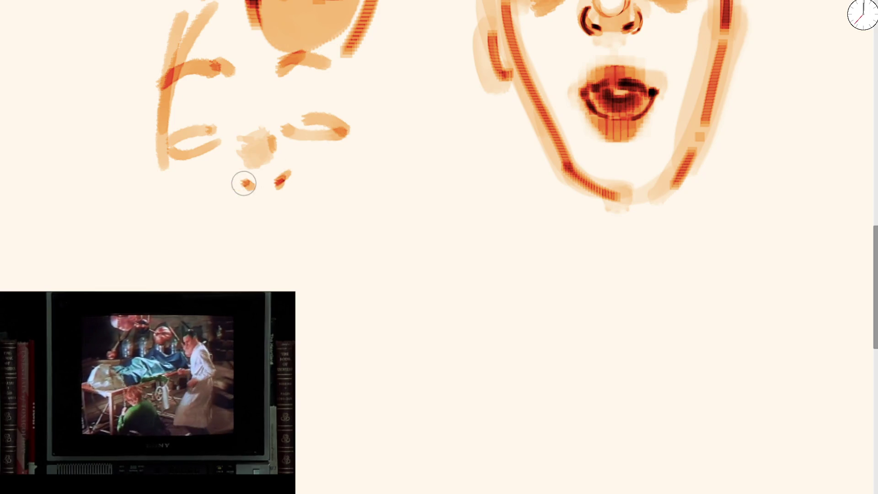
{"action": "scroll", "coordinate": [261, 157], "scroll_direction": "down", "scroll_amount": 3}
{"action": "left_click_drag", "start_coordinate": [309, 169], "coordinate": [319, 210]}
{"action": "scroll", "coordinate": [313, 205], "scroll_direction": "up", "scroll_amount": 2}
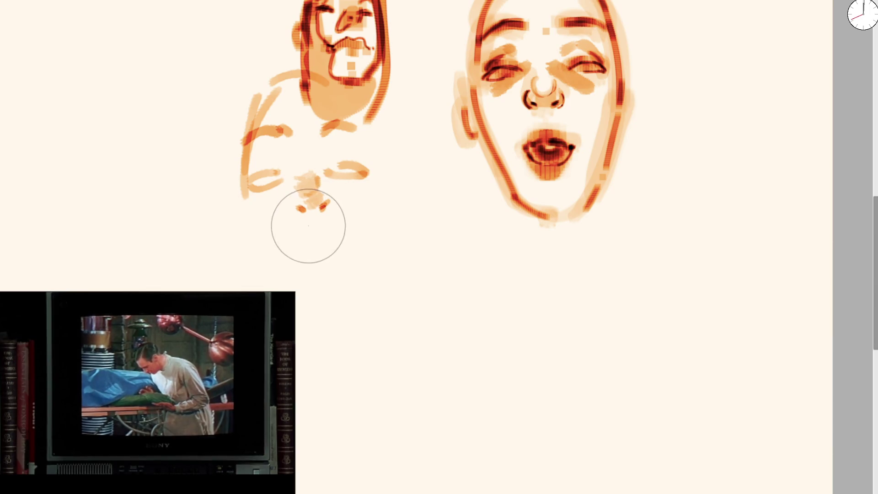
{"action": "mouse_move", "coordinate": [302, 247]}
{"action": "left_mouse_down"}
{"action": "mouse_move", "coordinate": [316, 255]}
{"action": "mouse_move", "coordinate": [302, 246]}
{"action": "mouse_move", "coordinate": [325, 237]}
{"action": "mouse_move", "coordinate": [303, 238]}
{"action": "left_mouse_up"}
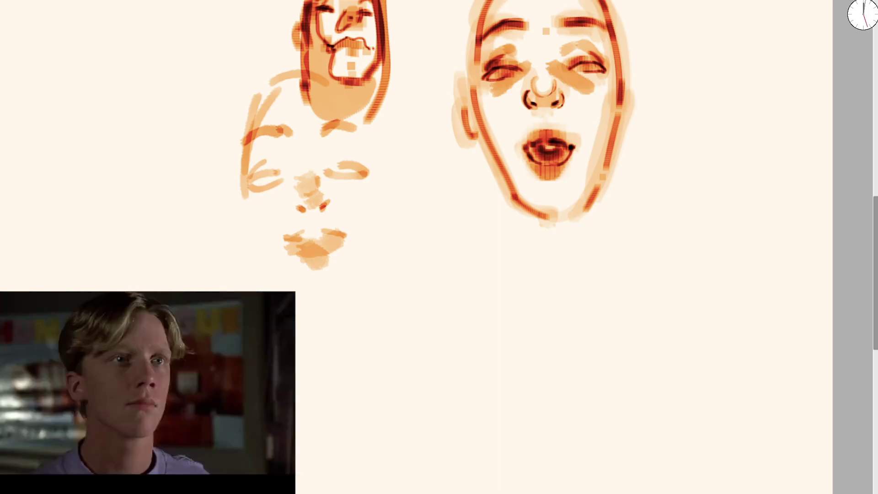
Step: Darken both eyes of the new face
{"action": "scroll", "coordinate": [304, 184], "scroll_direction": "up", "scroll_amount": 2}
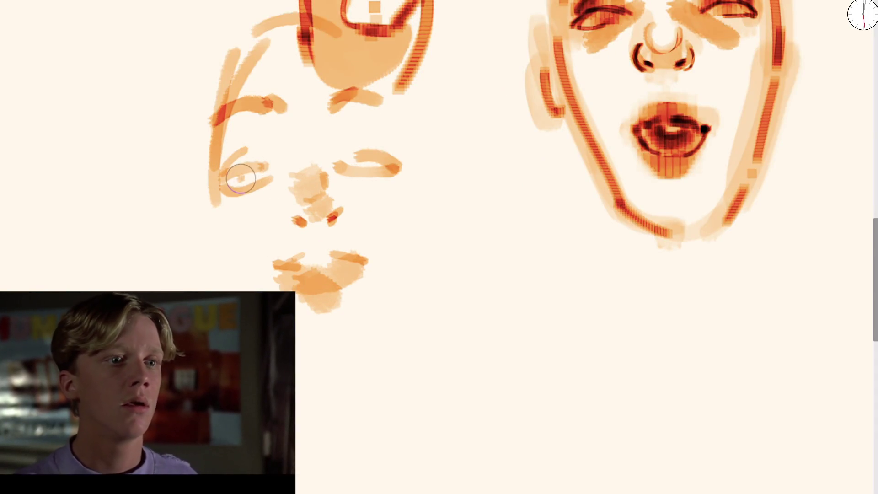
{"action": "left_click_drag", "start_coordinate": [241, 178], "coordinate": [235, 182]}
{"action": "left_click_drag", "start_coordinate": [353, 164], "coordinate": [366, 170]}
Step: Draw the left face contour and jaw down to the chin plus an ear, then zoom out and mirror
{"action": "mouse_move", "coordinate": [210, 181]}
{"action": "left_mouse_down"}
{"action": "mouse_move", "coordinate": [250, 290]}
{"action": "mouse_move", "coordinate": [356, 384]}
{"action": "mouse_move", "coordinate": [369, 364]}
{"action": "mouse_move", "coordinate": [357, 368]}
{"action": "mouse_move", "coordinate": [423, 117]}
{"action": "mouse_move", "coordinate": [392, 324]}
{"action": "left_mouse_up"}
{"action": "left_click", "coordinate": [342, 395]}
{"action": "mouse_move", "coordinate": [223, 54]}
{"action": "left_mouse_down"}
{"action": "mouse_move", "coordinate": [210, 219]}
{"action": "mouse_move", "coordinate": [221, 258]}
{"action": "left_mouse_up"}
{"action": "key", "text": "minus"}
{"action": "key", "text": "minus"}
{"action": "key", "text": "m"}
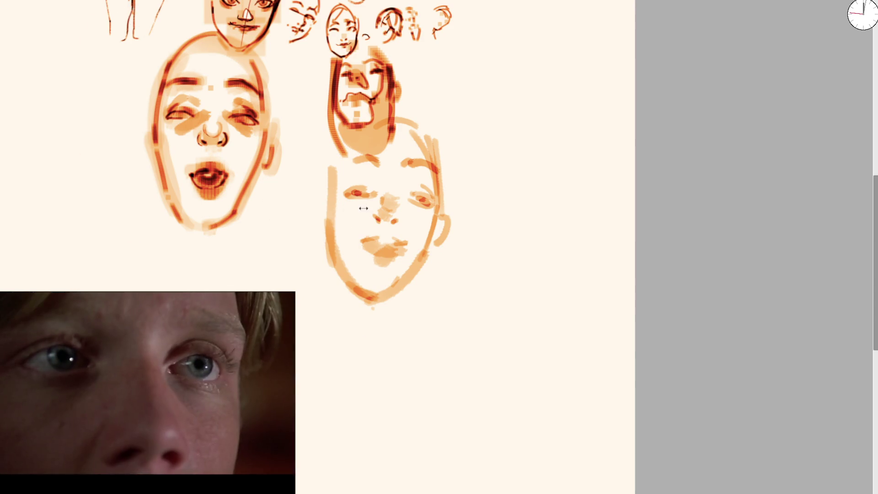
Step: Unmirror the view and redraw the jaw as a dark smooth curve, replacing a stray chin stroke
{"action": "scroll", "coordinate": [363, 208], "scroll_direction": "up", "scroll_amount": 2}
{"action": "key", "text": "m"}
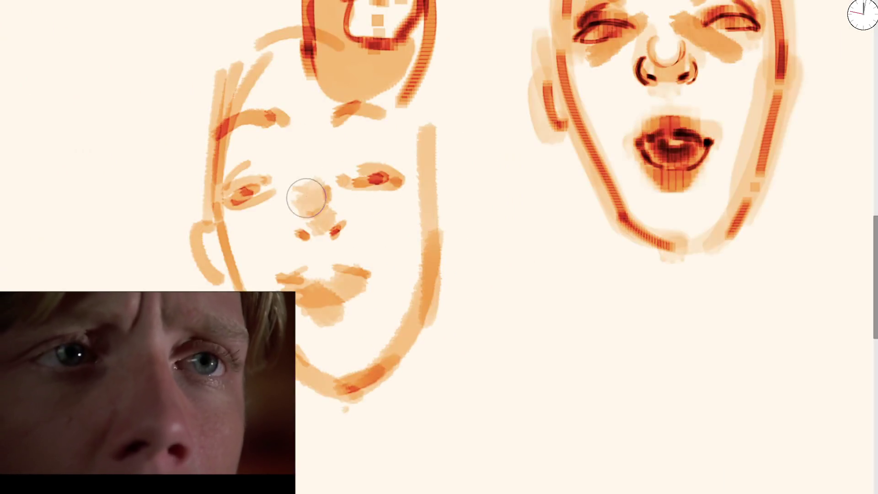
{"action": "left_click_drag", "start_coordinate": [300, 153], "coordinate": [350, 378]}
{"action": "key", "text": "ctrl+z"}
{"action": "left_click_drag", "start_coordinate": [323, 303], "coordinate": [334, 372]}
{"action": "mouse_move", "coordinate": [393, 352]}
{"action": "left_mouse_down"}
{"action": "mouse_move", "coordinate": [329, 372]}
{"action": "mouse_move", "coordinate": [347, 393]}
{"action": "mouse_move", "coordinate": [297, 373]}
{"action": "mouse_move", "coordinate": [380, 382]}
{"action": "left_mouse_up"}
{"action": "left_click_drag", "start_coordinate": [325, 379], "coordinate": [353, 355]}
{"action": "left_click_drag", "start_coordinate": [299, 372], "coordinate": [337, 382]}
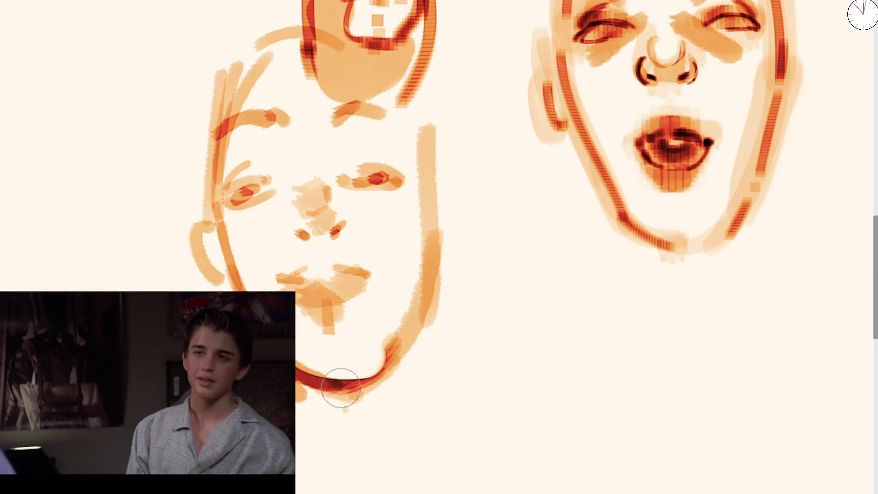
{"action": "left_click_drag", "start_coordinate": [386, 346], "coordinate": [343, 382]}
{"action": "left_click_drag", "start_coordinate": [407, 329], "coordinate": [340, 381]}
Step: Outline the face's right side up to the head top and soften the lower-left cheek and jaw
{"action": "left_click_drag", "start_coordinate": [434, 320], "coordinate": [411, 117]}
{"action": "left_click_drag", "start_coordinate": [375, 64], "coordinate": [418, 114]}
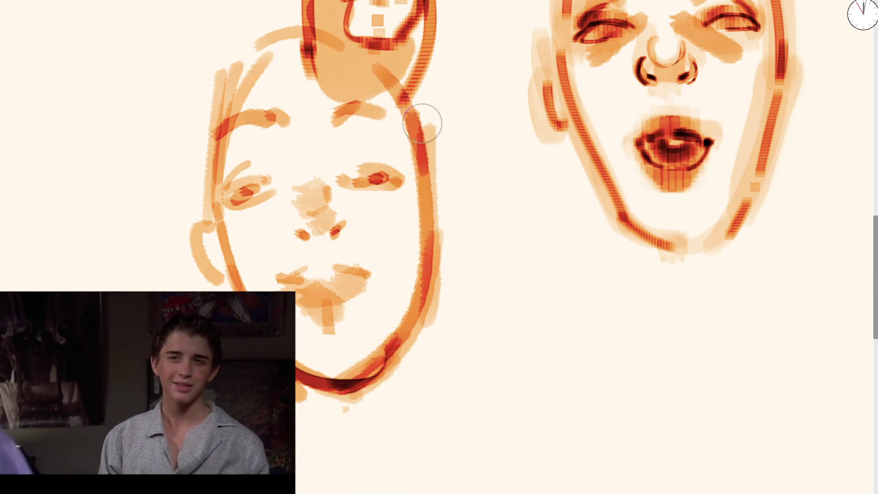
{"action": "key", "text": "m"}
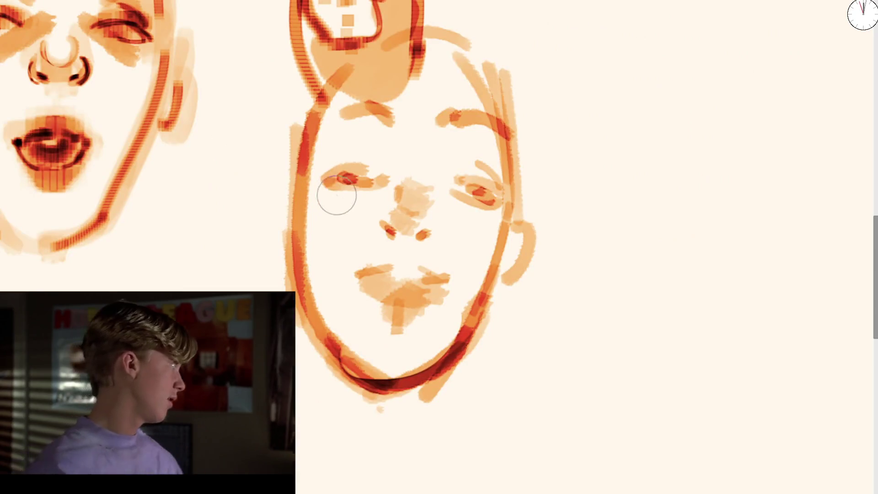
{"action": "left_click_drag", "start_coordinate": [313, 284], "coordinate": [355, 398]}
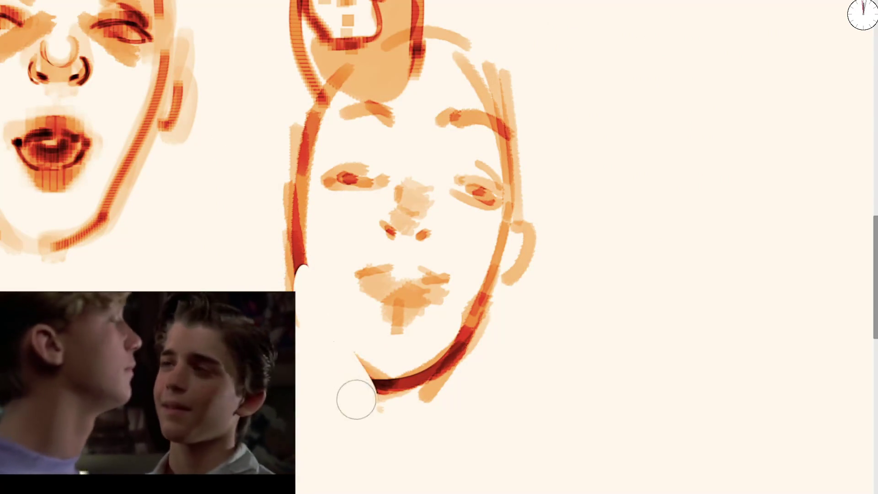
{"action": "mouse_move", "coordinate": [294, 251]}
{"action": "left_mouse_down"}
{"action": "mouse_move", "coordinate": [352, 369]}
{"action": "mouse_move", "coordinate": [288, 196]}
{"action": "mouse_move", "coordinate": [320, 82]}
{"action": "left_mouse_up"}
Step: Darken both eyes and rework the nose with a new bridge, warmer tip and small shadow
{"action": "mouse_move", "coordinate": [336, 173]}
{"action": "left_mouse_down"}
{"action": "mouse_move", "coordinate": [355, 157]}
{"action": "mouse_move", "coordinate": [386, 170]}
{"action": "left_mouse_up"}
{"action": "left_click_drag", "start_coordinate": [459, 173], "coordinate": [488, 187]}
{"action": "mouse_move", "coordinate": [419, 231]}
{"action": "left_mouse_down"}
{"action": "mouse_move", "coordinate": [403, 190]}
{"action": "mouse_move", "coordinate": [424, 208]}
{"action": "left_mouse_up"}
{"action": "mouse_move", "coordinate": [453, 112]}
{"action": "left_mouse_down"}
{"action": "mouse_move", "coordinate": [418, 218]}
{"action": "mouse_move", "coordinate": [415, 206]}
{"action": "left_mouse_up"}
{"action": "key", "text": "ctrl+z"}
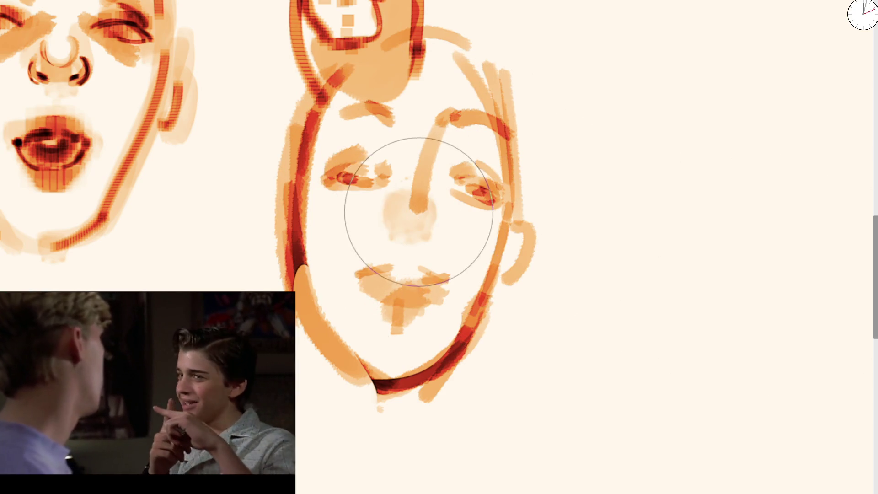
{"action": "left_click_drag", "start_coordinate": [417, 215], "coordinate": [421, 215]}
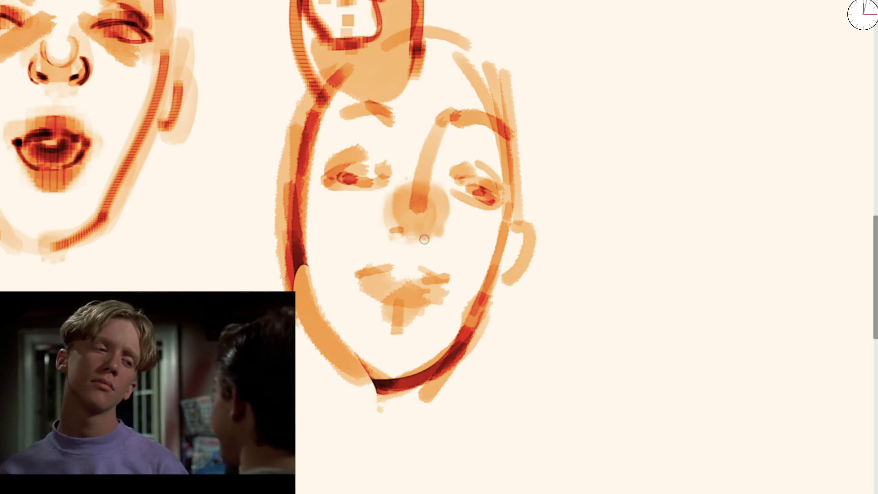
{"action": "left_click_drag", "start_coordinate": [419, 232], "coordinate": [429, 238]}
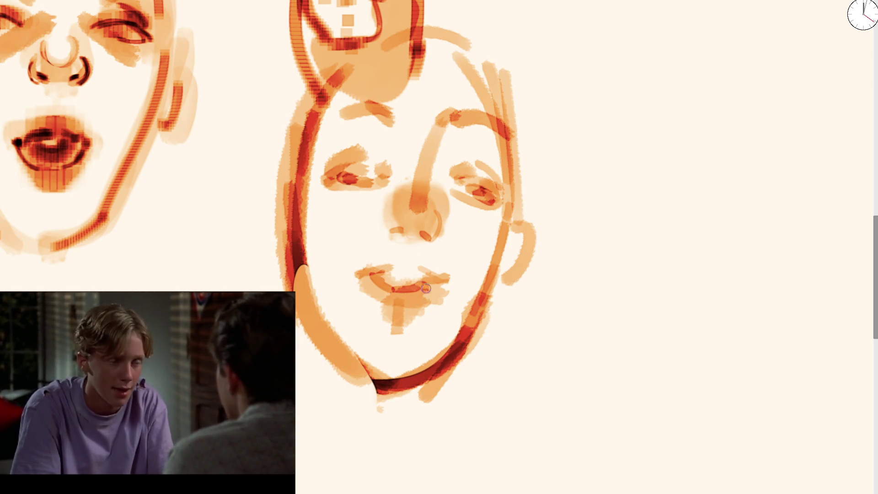
Step: Repaint the lips darker red-orange and trim the upper lip's top edge with cream
{"action": "mouse_move", "coordinate": [424, 279]}
{"action": "left_mouse_down"}
{"action": "mouse_move", "coordinate": [389, 284]}
{"action": "mouse_move", "coordinate": [388, 268]}
{"action": "mouse_move", "coordinate": [431, 280]}
{"action": "mouse_move", "coordinate": [384, 296]}
{"action": "mouse_move", "coordinate": [434, 292]}
{"action": "left_mouse_up"}
{"action": "key", "text": "ctrl+z"}
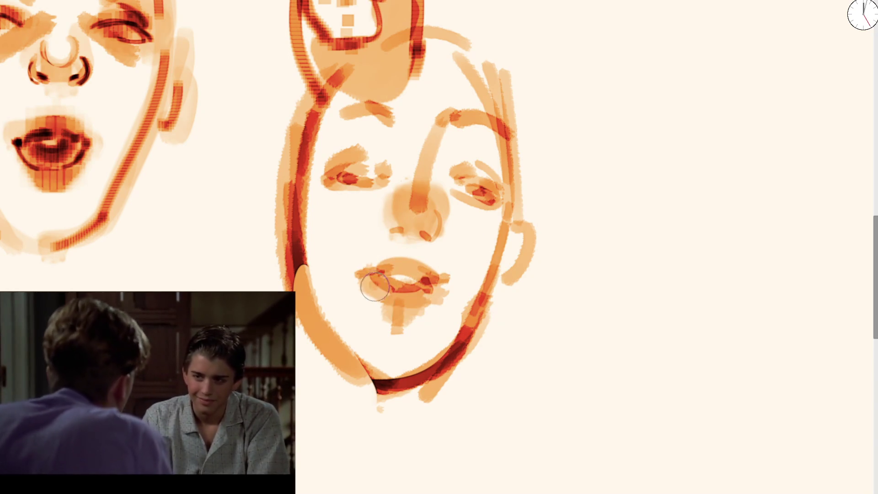
{"action": "left_click_drag", "start_coordinate": [366, 275], "coordinate": [424, 287]}
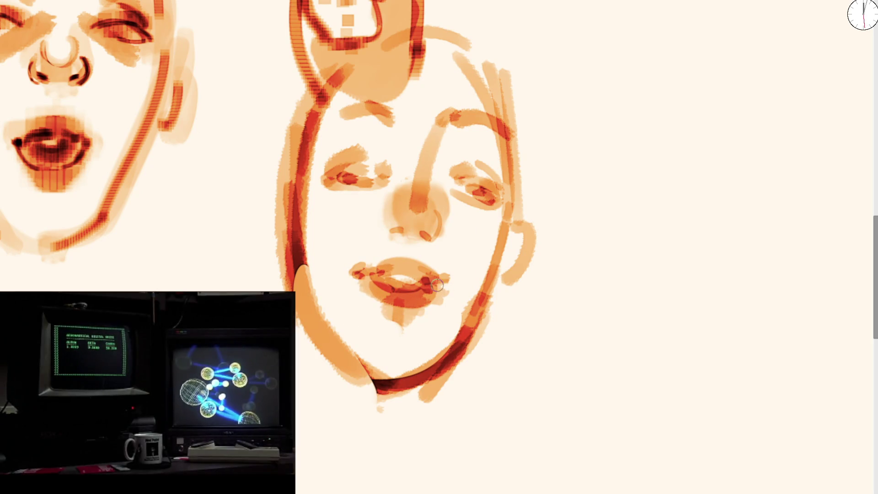
{"action": "mouse_move", "coordinate": [443, 293]}
{"action": "left_mouse_down"}
{"action": "mouse_move", "coordinate": [449, 267]}
{"action": "mouse_move", "coordinate": [431, 251]}
{"action": "mouse_move", "coordinate": [462, 247]}
{"action": "mouse_move", "coordinate": [446, 303]}
{"action": "left_mouse_up"}
{"action": "key", "text": "4"}
{"action": "key", "text": "bracketright"}
{"action": "key", "text": "bracketright"}
{"action": "key", "text": "bracketright"}
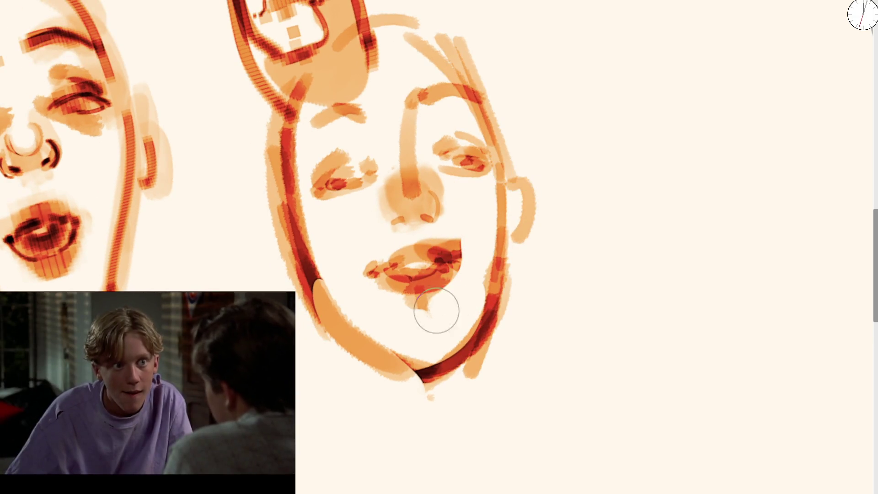
{"action": "mouse_move", "coordinate": [410, 255]}
{"action": "left_mouse_down"}
{"action": "mouse_move", "coordinate": [466, 241]}
{"action": "mouse_move", "coordinate": [353, 270]}
{"action": "mouse_move", "coordinate": [465, 238]}
{"action": "mouse_move", "coordinate": [393, 268]}
{"action": "mouse_move", "coordinate": [444, 256]}
{"action": "left_mouse_up"}
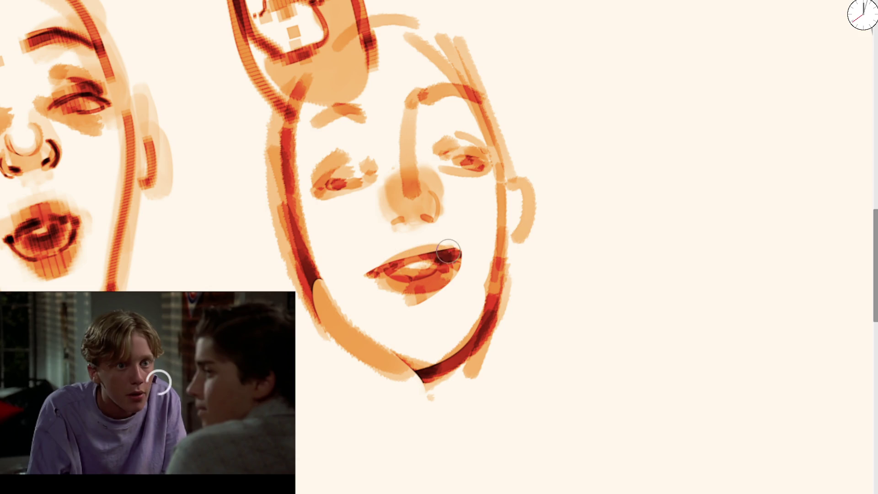
{"action": "scroll", "coordinate": [427, 198], "scroll_direction": "down", "scroll_amount": 5}
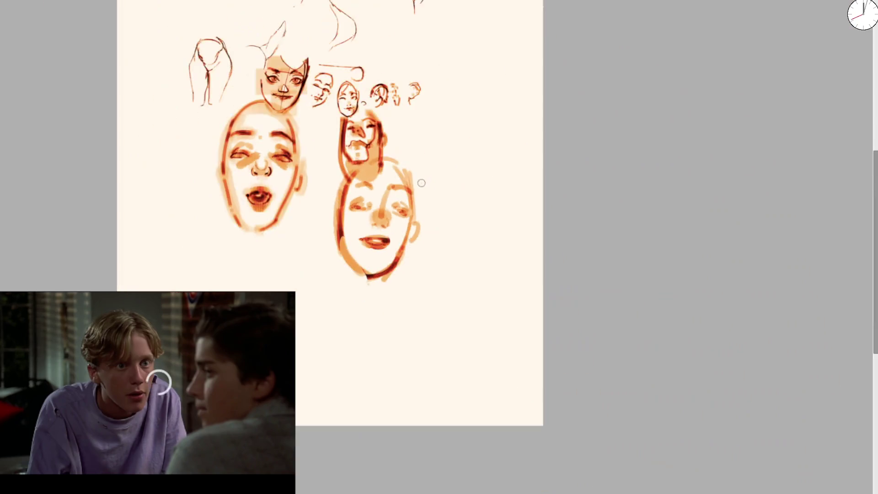
Step: Skip ahead in the reference video and pause it
{"action": "mouse_move", "coordinate": [197, 483]}
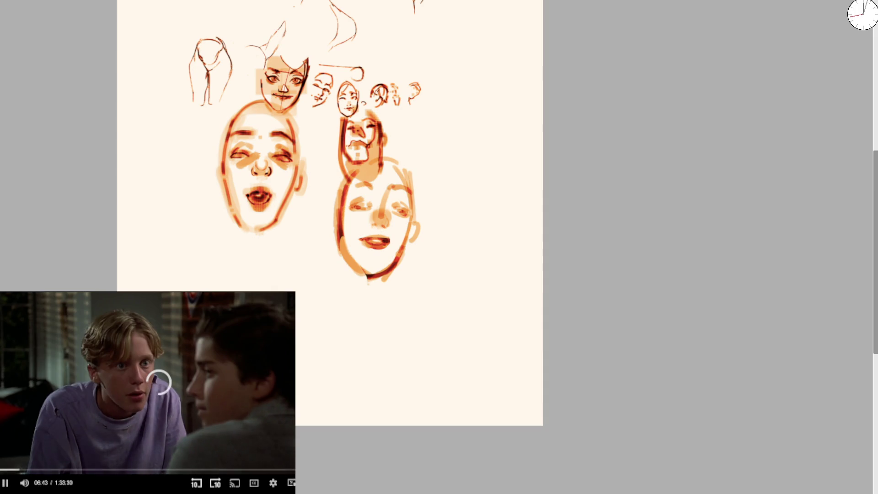
{"action": "left_click", "coordinate": [22, 469]}
{"action": "left_click", "coordinate": [273, 483]}
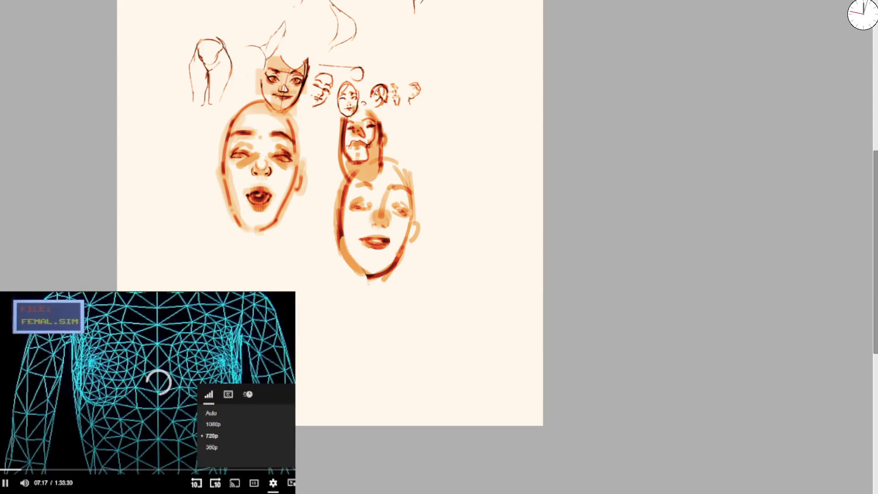
{"action": "key", "text": "space"}
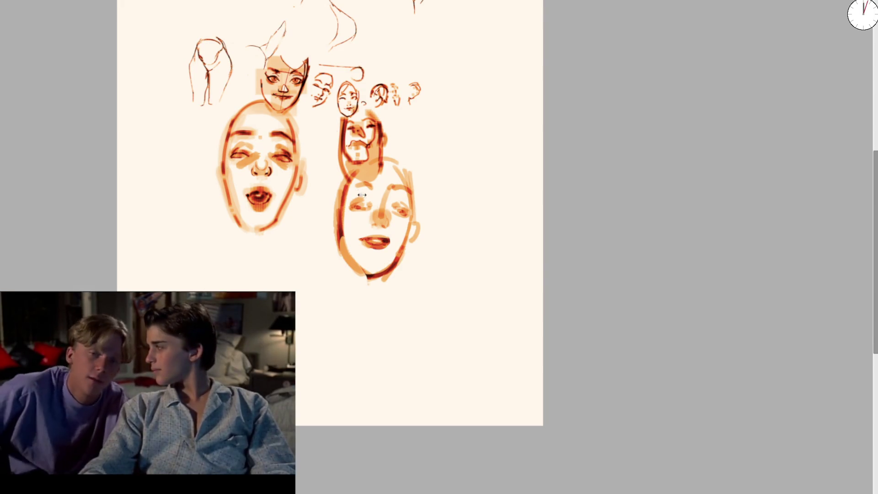
Step: Zoom in and pan to the blank canvas beside the face, shrinking the brush
{"action": "scroll", "coordinate": [362, 191], "scroll_direction": "up", "scroll_amount": 5}
{"action": "left_click_drag", "start_coordinate": [475, 199], "coordinate": [178, 207]}
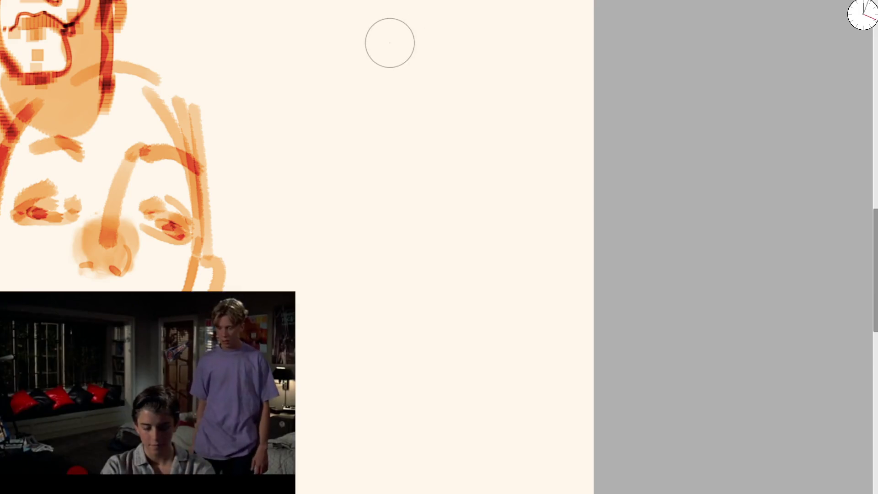
{"action": "key", "text": "bracketleft"}
Step: Paint two curved eyebrows for a new face on the right and a long left-edge stroke
{"action": "mouse_move", "coordinate": [278, 142]}
{"action": "left_mouse_down"}
{"action": "mouse_move", "coordinate": [288, 104]}
{"action": "mouse_move", "coordinate": [345, 131]}
{"action": "mouse_move", "coordinate": [296, 151]}
{"action": "left_mouse_up"}
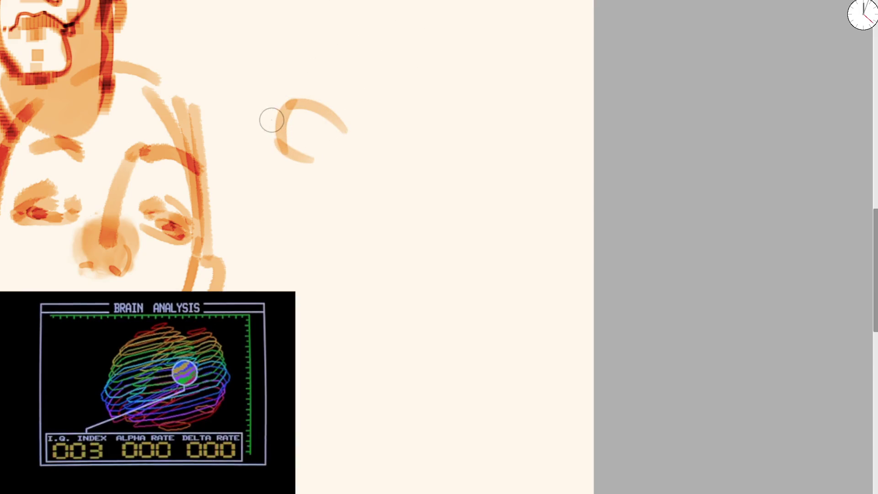
{"action": "left_click_drag", "start_coordinate": [272, 120], "coordinate": [350, 135]}
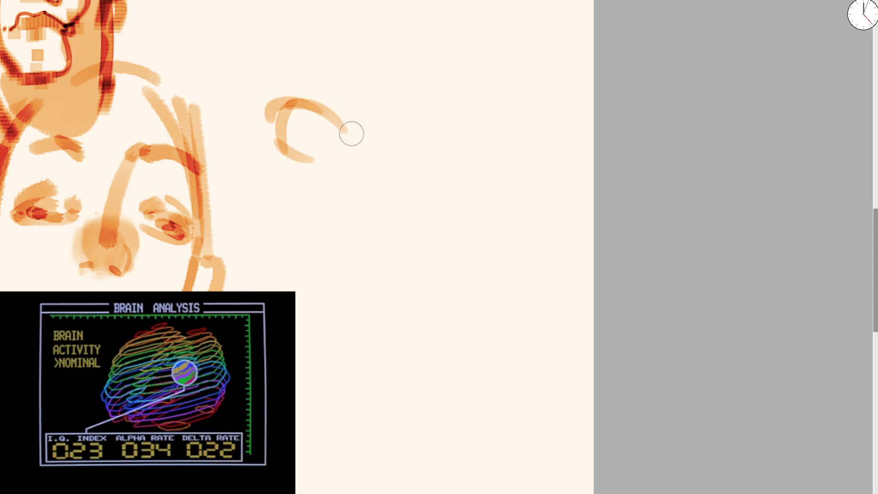
{"action": "key", "text": "ctrl+z"}
{"action": "key", "text": "ctrl+z"}
{"action": "left_click_drag", "start_coordinate": [274, 118], "coordinate": [346, 75]}
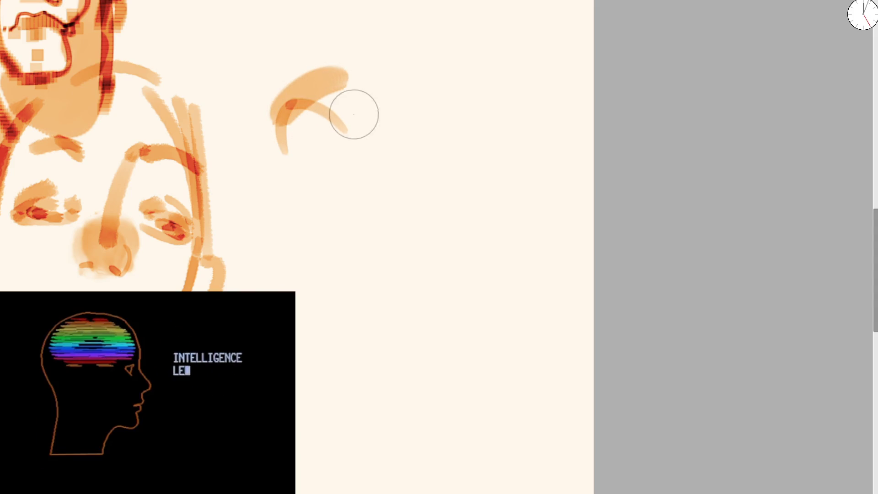
{"action": "left_click", "coordinate": [356, 110]}
{"action": "left_click", "coordinate": [421, 66]}
{"action": "mouse_move", "coordinate": [421, 65]}
{"action": "left_mouse_down"}
{"action": "mouse_move", "coordinate": [486, 59]}
{"action": "mouse_move", "coordinate": [476, 67]}
{"action": "mouse_move", "coordinate": [493, 73]}
{"action": "left_mouse_up"}
{"action": "left_click_drag", "start_coordinate": [274, 134], "coordinate": [288, 1]}
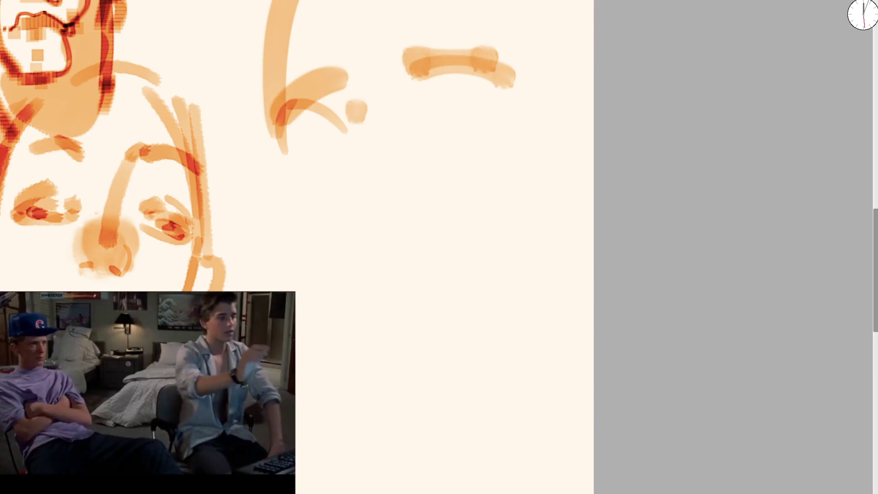
Step: Block in a soft nose, a stroke beside it and the lower lip, resizing the brush
{"action": "left_click", "coordinate": [366, 170]}
{"action": "key", "text": "bracketright"}
{"action": "key", "text": "bracketright"}
{"action": "key", "text": "bracketright"}
{"action": "key", "text": "bracketright"}
{"action": "mouse_move", "coordinate": [381, 188]}
{"action": "left_mouse_down"}
{"action": "mouse_move", "coordinate": [382, 218]}
{"action": "mouse_move", "coordinate": [433, 188]}
{"action": "left_mouse_up"}
{"action": "key", "text": "bracketleft"}
{"action": "key", "text": "bracketleft"}
{"action": "key", "text": "bracketleft"}
{"action": "key", "text": "ctrl+z"}
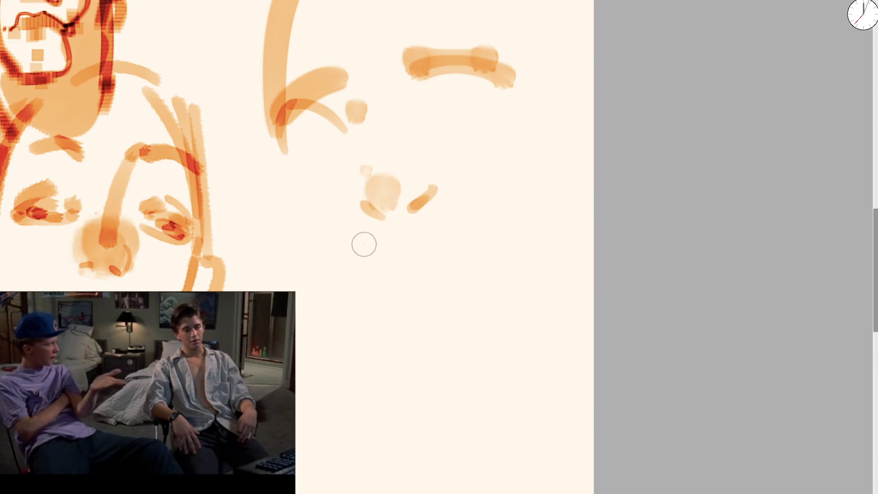
{"action": "mouse_move", "coordinate": [352, 237]}
{"action": "left_mouse_down"}
{"action": "mouse_move", "coordinate": [411, 243]}
{"action": "mouse_move", "coordinate": [378, 238]}
{"action": "mouse_move", "coordinate": [408, 242]}
{"action": "mouse_move", "coordinate": [478, 215]}
{"action": "left_mouse_up"}
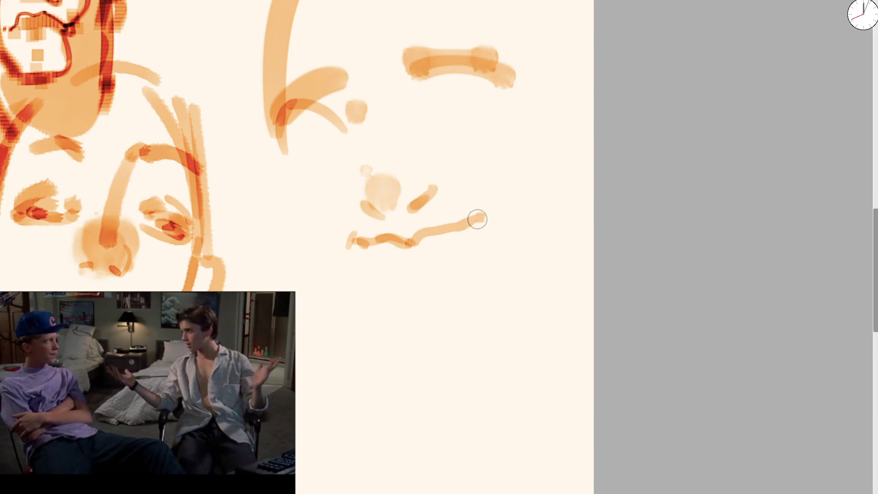
{"action": "key", "text": "bracketright"}
{"action": "key", "text": "bracketright"}
{"action": "key", "text": "bracketright"}
{"action": "mouse_move", "coordinate": [379, 249]}
{"action": "left_mouse_down"}
{"action": "mouse_move", "coordinate": [454, 235]}
{"action": "mouse_move", "coordinate": [405, 251]}
{"action": "mouse_move", "coordinate": [398, 241]}
{"action": "mouse_move", "coordinate": [402, 255]}
{"action": "mouse_move", "coordinate": [451, 250]}
{"action": "mouse_move", "coordinate": [489, 219]}
{"action": "left_mouse_up"}
{"action": "key", "text": "bracketleft"}
{"action": "key", "text": "bracketleft"}
{"action": "key", "text": "bracketleft"}
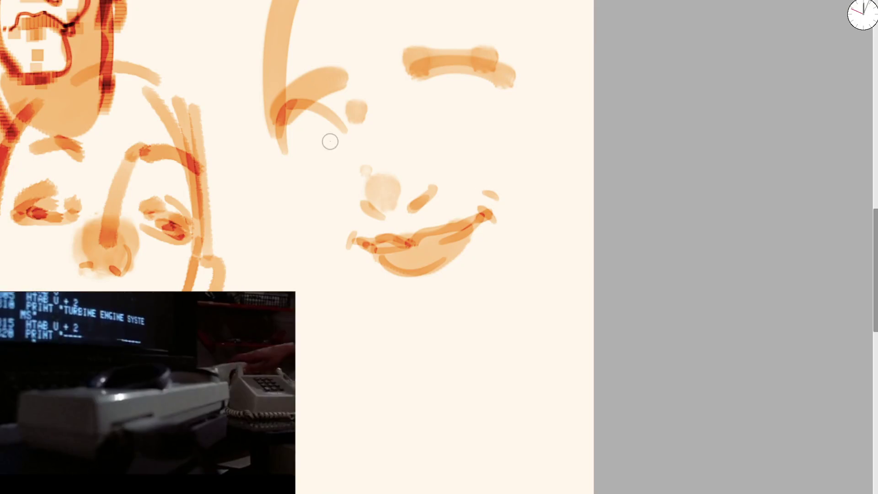
Step: Paint the eye with lower lid, upper lids and a darkened pupil
{"action": "mouse_move", "coordinate": [288, 137]}
{"action": "left_mouse_down"}
{"action": "mouse_move", "coordinate": [333, 137]}
{"action": "mouse_move", "coordinate": [308, 131]}
{"action": "mouse_move", "coordinate": [314, 125]}
{"action": "mouse_move", "coordinate": [297, 132]}
{"action": "mouse_move", "coordinate": [308, 128]}
{"action": "left_mouse_up"}
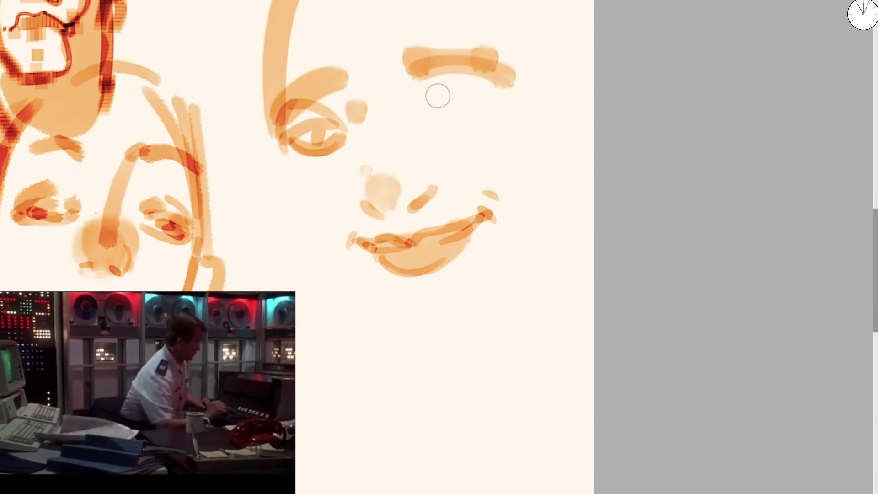
{"action": "key", "text": "ctrl+z"}
{"action": "key", "text": "ctrl+z"}
{"action": "mouse_move", "coordinate": [336, 118]}
{"action": "left_mouse_down"}
{"action": "mouse_move", "coordinate": [290, 129]}
{"action": "mouse_move", "coordinate": [337, 123]}
{"action": "mouse_move", "coordinate": [351, 90]}
{"action": "mouse_move", "coordinate": [303, 119]}
{"action": "mouse_move", "coordinate": [316, 121]}
{"action": "left_mouse_up"}
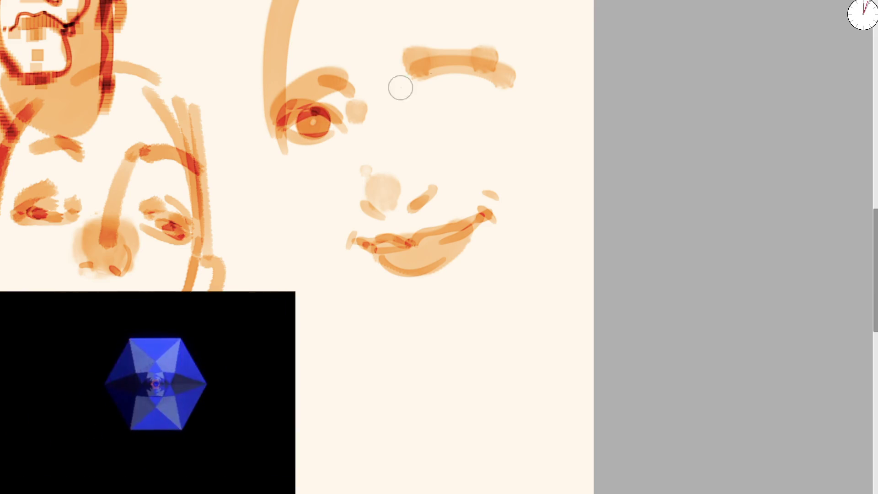
{"action": "mouse_move", "coordinate": [422, 110]}
{"action": "left_mouse_down"}
{"action": "mouse_move", "coordinate": [439, 89]}
{"action": "mouse_move", "coordinate": [484, 94]}
{"action": "mouse_move", "coordinate": [445, 94]}
{"action": "mouse_move", "coordinate": [448, 105]}
{"action": "mouse_move", "coordinate": [451, 93]}
{"action": "mouse_move", "coordinate": [429, 50]}
{"action": "mouse_move", "coordinate": [439, 39]}
{"action": "mouse_move", "coordinate": [443, 82]}
{"action": "mouse_move", "coordinate": [495, 73]}
{"action": "mouse_move", "coordinate": [457, 110]}
{"action": "mouse_move", "coordinate": [449, 106]}
{"action": "mouse_move", "coordinate": [461, 89]}
{"action": "mouse_move", "coordinate": [439, 78]}
{"action": "left_mouse_up"}
Step: Zoom out and erase the right face's eyes and hair stroke with a large eraser
{"action": "key", "text": "minus"}
{"action": "scroll", "coordinate": [383, 151], "scroll_direction": "up", "scroll_amount": 1}
{"action": "key", "text": "e"}
{"action": "mouse_move", "coordinate": [421, 170]}
{"action": "left_mouse_down"}
{"action": "mouse_move", "coordinate": [363, 134]}
{"action": "mouse_move", "coordinate": [353, 163]}
{"action": "mouse_move", "coordinate": [338, 167]}
{"action": "left_mouse_up"}
{"action": "key", "text": "e"}
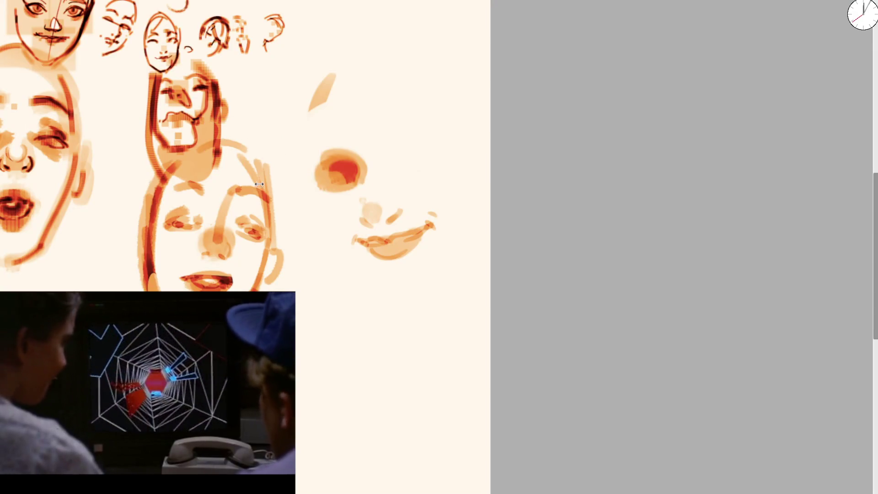
Step: Add tan eye patches, a thicker right eyebrow, the head outline and dark red-brown eye outlines
{"action": "scroll", "coordinate": [271, 128], "scroll_direction": "up", "scroll_amount": 1}
{"action": "mouse_move", "coordinate": [382, 157]}
{"action": "left_mouse_down"}
{"action": "mouse_move", "coordinate": [348, 167]}
{"action": "mouse_move", "coordinate": [369, 161]}
{"action": "mouse_move", "coordinate": [343, 156]}
{"action": "mouse_move", "coordinate": [366, 151]}
{"action": "left_mouse_up"}
{"action": "mouse_move", "coordinate": [402, 124]}
{"action": "left_mouse_down"}
{"action": "mouse_move", "coordinate": [416, 129]}
{"action": "mouse_move", "coordinate": [418, 146]}
{"action": "mouse_move", "coordinate": [446, 143]}
{"action": "mouse_move", "coordinate": [420, 136]}
{"action": "left_mouse_up"}
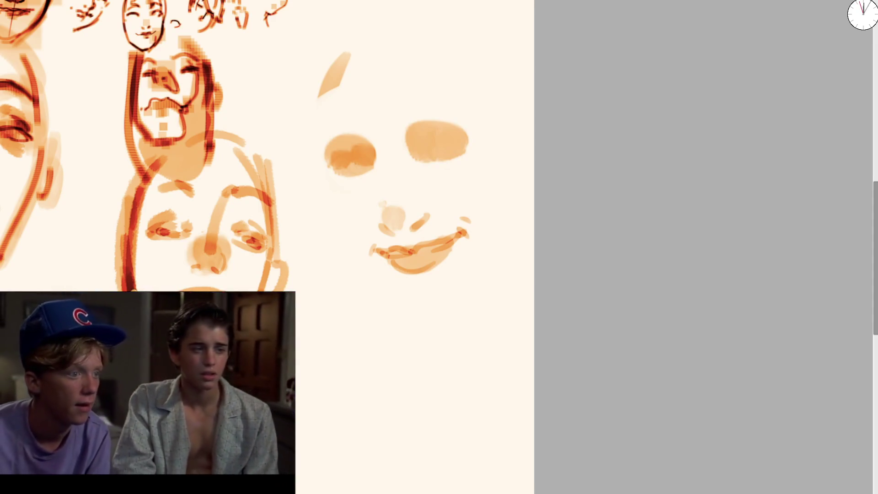
{"action": "mouse_move", "coordinate": [347, 172]}
{"action": "left_mouse_down"}
{"action": "mouse_move", "coordinate": [380, 143]}
{"action": "mouse_move", "coordinate": [372, 153]}
{"action": "mouse_move", "coordinate": [360, 129]}
{"action": "mouse_move", "coordinate": [369, 122]}
{"action": "mouse_move", "coordinate": [465, 88]}
{"action": "left_mouse_up"}
{"action": "left_click_drag", "start_coordinate": [401, 116], "coordinate": [441, 100]}
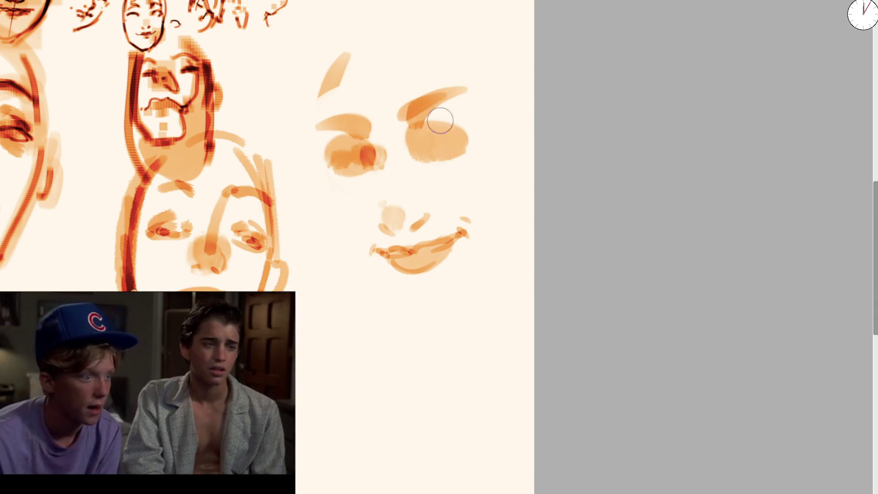
{"action": "mouse_move", "coordinate": [334, 168]}
{"action": "left_mouse_down"}
{"action": "mouse_move", "coordinate": [350, 16]}
{"action": "mouse_move", "coordinate": [465, 82]}
{"action": "mouse_move", "coordinate": [497, 196]}
{"action": "left_mouse_up"}
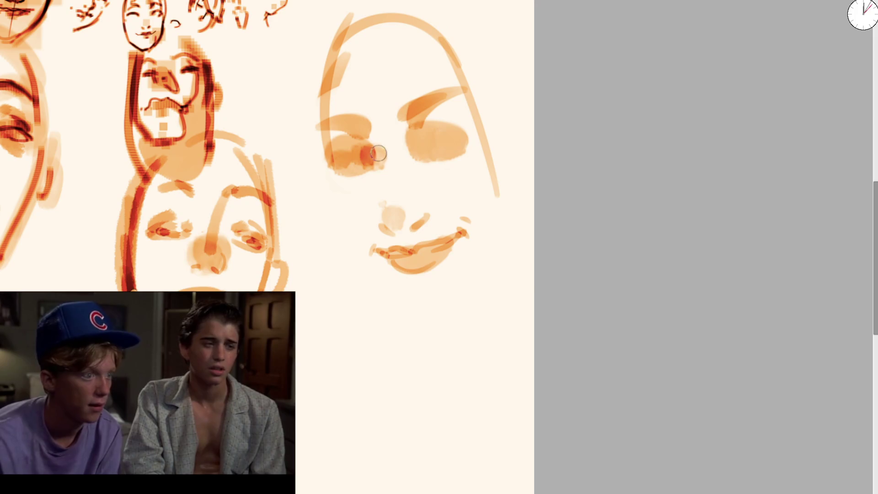
{"action": "mouse_move", "coordinate": [347, 144]}
{"action": "left_mouse_down"}
{"action": "mouse_move", "coordinate": [377, 163]}
{"action": "mouse_move", "coordinate": [375, 153]}
{"action": "mouse_move", "coordinate": [466, 120]}
{"action": "mouse_move", "coordinate": [438, 130]}
{"action": "mouse_move", "coordinate": [453, 126]}
{"action": "left_mouse_up"}
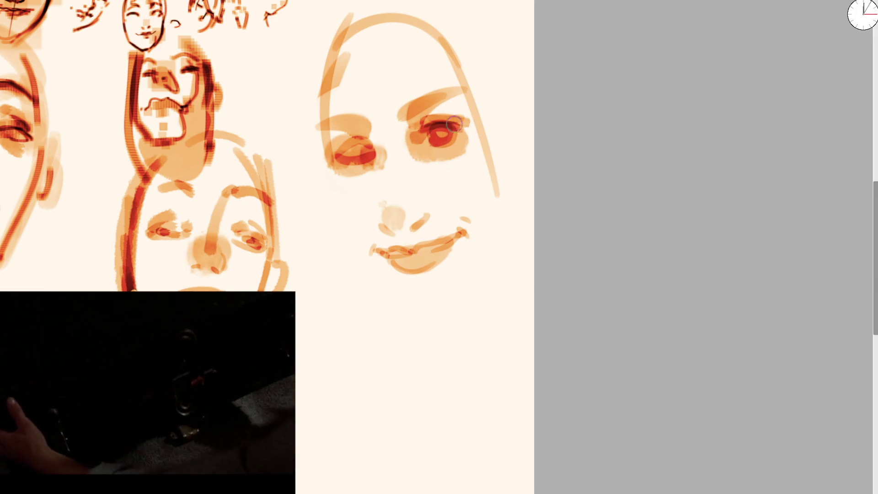
Step: Add dark red iris strokes and a thin straight eye-line across both eyes
{"action": "mouse_move", "coordinate": [361, 145]}
{"action": "left_mouse_down"}
{"action": "mouse_move", "coordinate": [363, 155]}
{"action": "mouse_move", "coordinate": [377, 137]}
{"action": "left_mouse_up"}
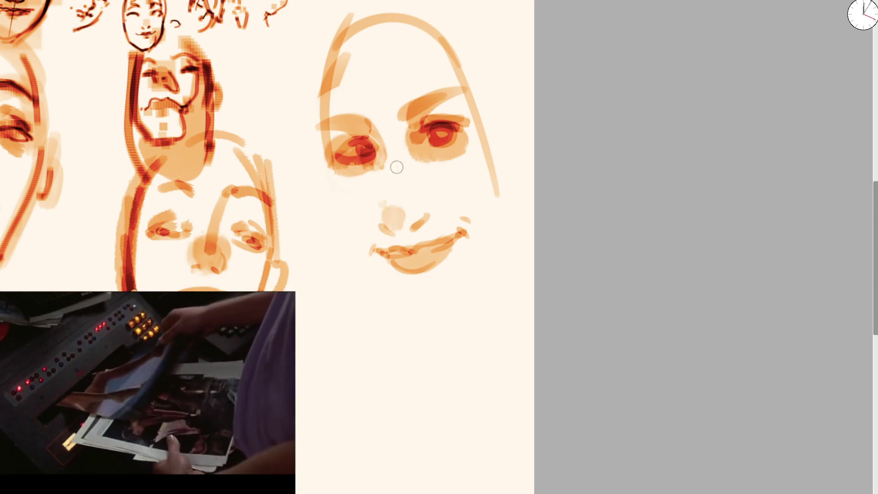
{"action": "key", "text": "bracketright"}
{"action": "key", "text": "bracketright"}
{"action": "key", "text": "bracketright"}
{"action": "key", "text": "bracketleft"}
{"action": "key", "text": "bracketleft"}
{"action": "key", "text": "bracketleft"}
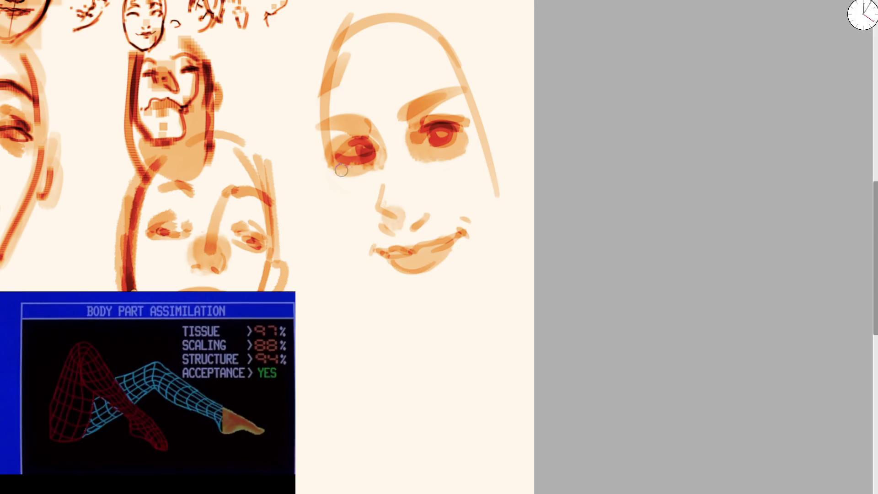
{"action": "left_click_drag", "start_coordinate": [327, 172], "coordinate": [507, 128]}
Step: Erase the old nose and cheek strokes and dab a pale square nose patch
{"action": "key", "text": "bracketright"}
{"action": "key", "text": "bracketright"}
{"action": "key", "text": "bracketright"}
{"action": "left_click_drag", "start_coordinate": [388, 216], "coordinate": [393, 174]}
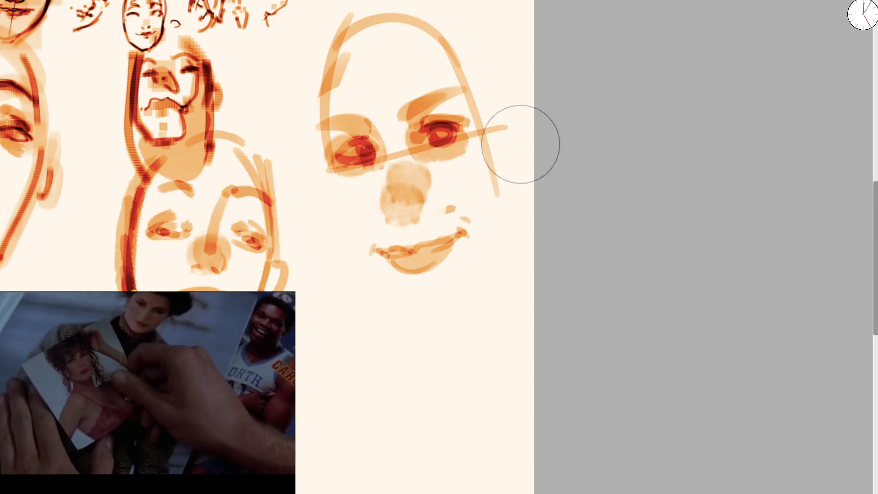
{"action": "left_click", "coordinate": [402, 204]}
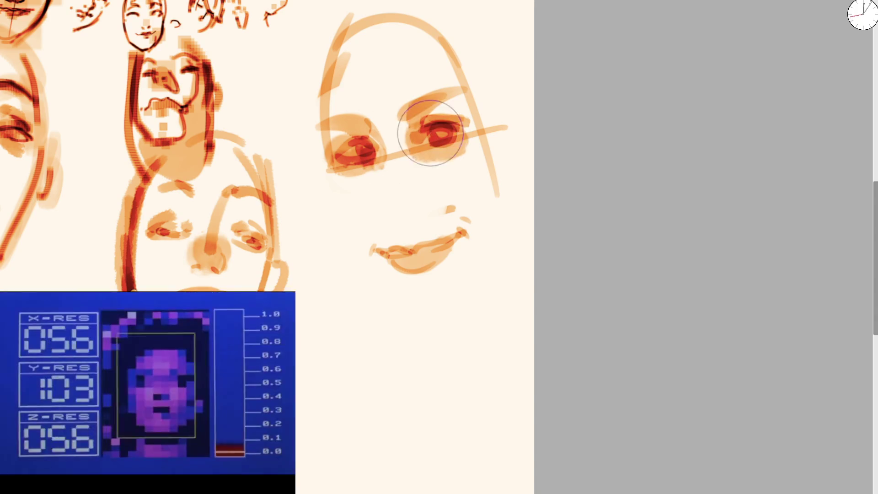
{"action": "left_click", "coordinate": [400, 197]}
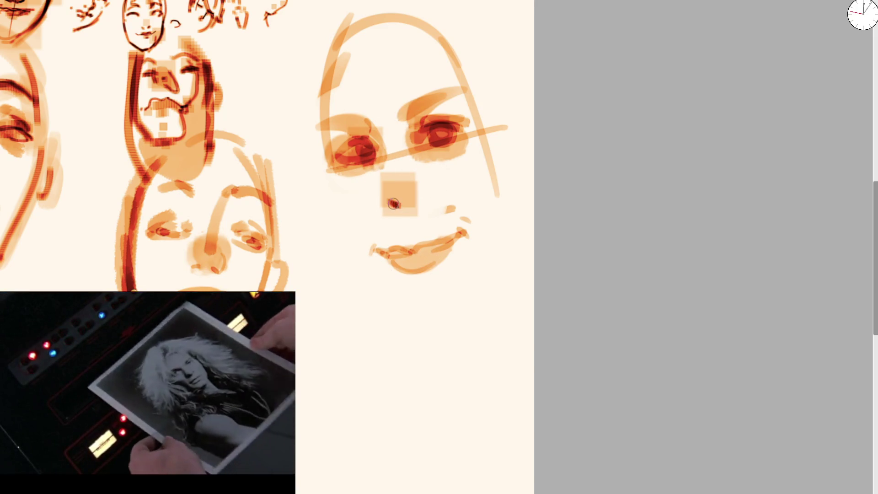
{"action": "left_click_drag", "start_coordinate": [412, 198], "coordinate": [423, 187]}
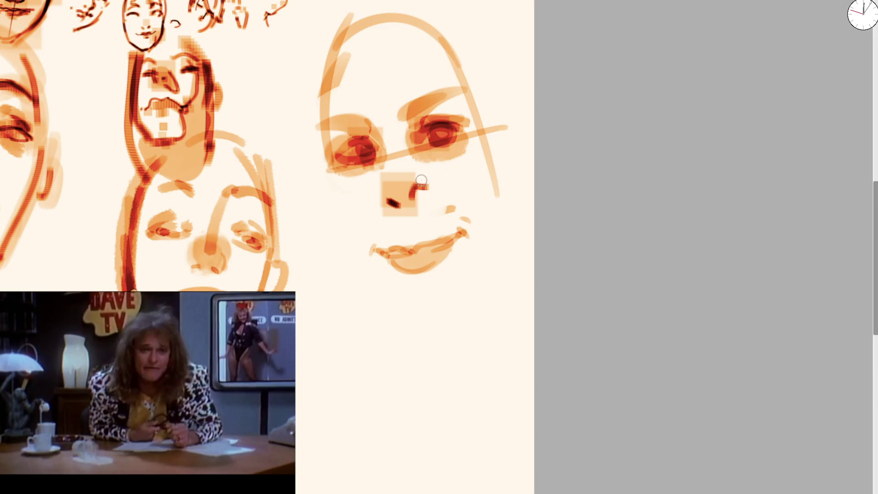
{"action": "key", "text": "ctrl+z"}
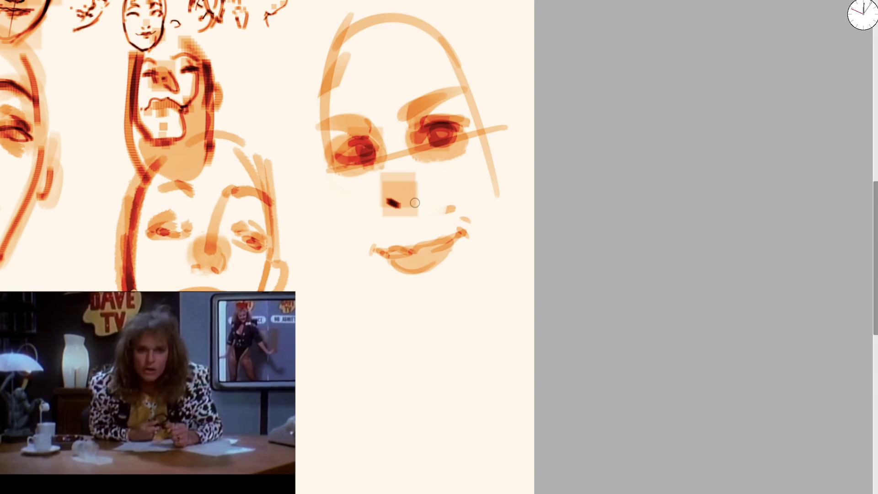
{"action": "scroll", "coordinate": [421, 198], "scroll_direction": "up", "scroll_amount": 2}
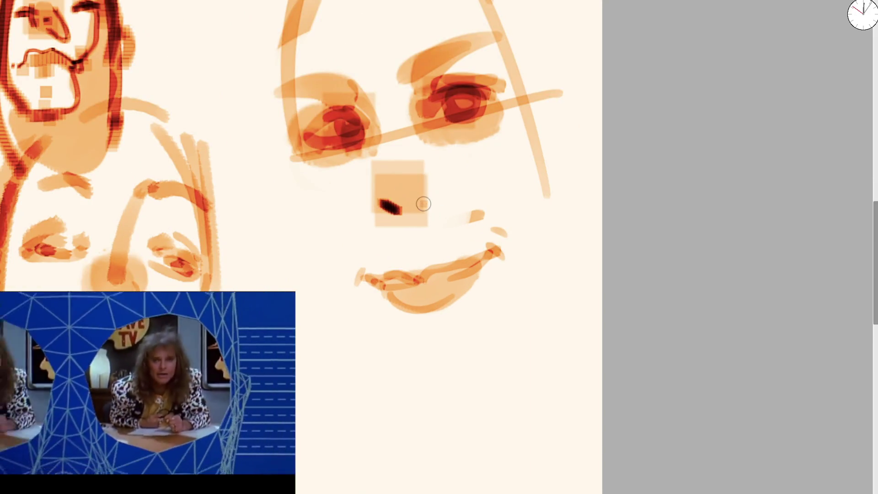
Step: Paint a dark ring nose, a dark red upper lip, soft nose shading, and darken the eyelid and eyebrow
{"action": "mouse_move", "coordinate": [389, 162]}
{"action": "left_mouse_down"}
{"action": "mouse_move", "coordinate": [417, 185]}
{"action": "mouse_move", "coordinate": [407, 158]}
{"action": "mouse_move", "coordinate": [397, 194]}
{"action": "left_mouse_up"}
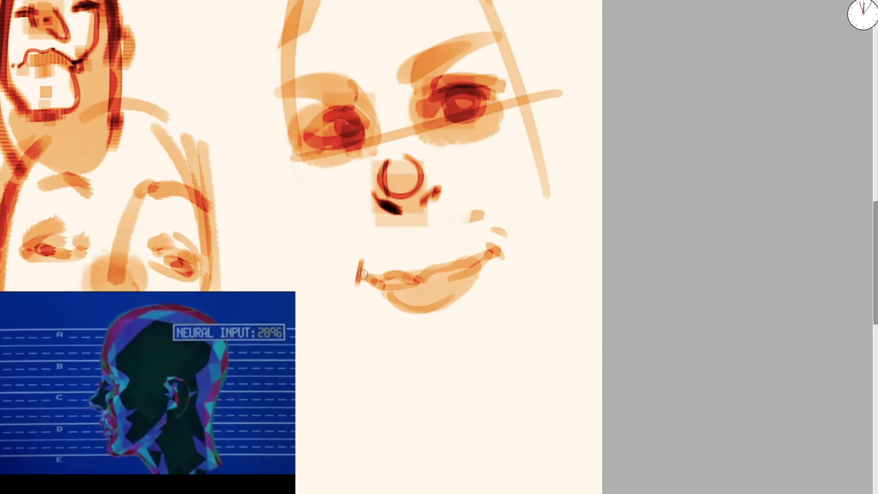
{"action": "mouse_move", "coordinate": [358, 273]}
{"action": "left_mouse_down"}
{"action": "mouse_move", "coordinate": [435, 276]}
{"action": "mouse_move", "coordinate": [494, 253]}
{"action": "left_mouse_up"}
{"action": "key", "text": "bracketright"}
{"action": "mouse_move", "coordinate": [400, 196]}
{"action": "left_mouse_down"}
{"action": "mouse_move", "coordinate": [378, 205]}
{"action": "mouse_move", "coordinate": [388, 219]}
{"action": "left_mouse_up"}
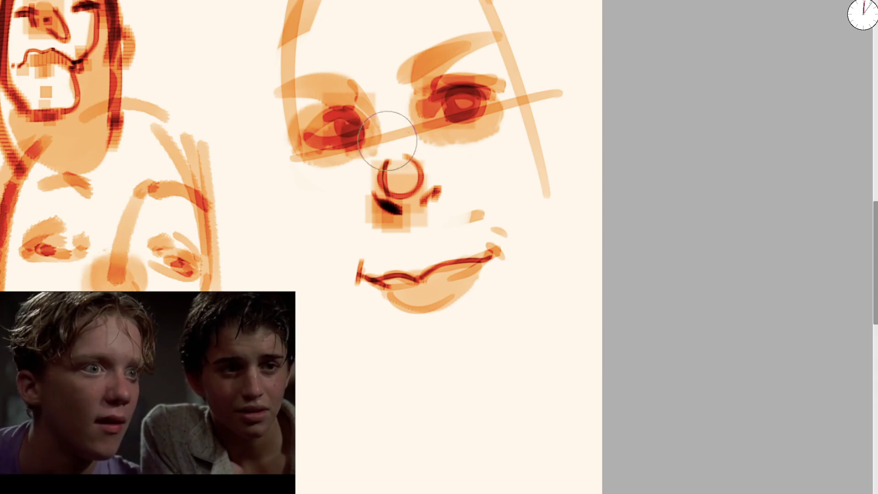
{"action": "key", "text": "bracketleft"}
{"action": "left_click_drag", "start_coordinate": [285, 89], "coordinate": [373, 94]}
{"action": "mouse_move", "coordinate": [405, 80]}
{"action": "left_mouse_down"}
{"action": "mouse_move", "coordinate": [435, 57]}
{"action": "mouse_move", "coordinate": [481, 57]}
{"action": "left_mouse_up"}
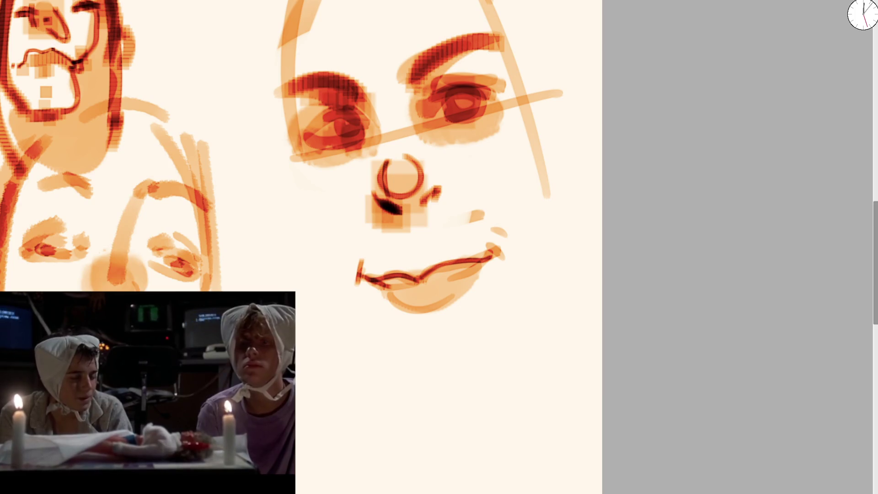
Step: Darken the left eye and nostril, then lasso the mouth and move it higher
{"action": "mouse_move", "coordinate": [316, 133]}
{"action": "left_mouse_down"}
{"action": "mouse_move", "coordinate": [322, 151]}
{"action": "mouse_move", "coordinate": [304, 123]}
{"action": "mouse_move", "coordinate": [471, 98]}
{"action": "mouse_move", "coordinate": [444, 100]}
{"action": "left_mouse_up"}
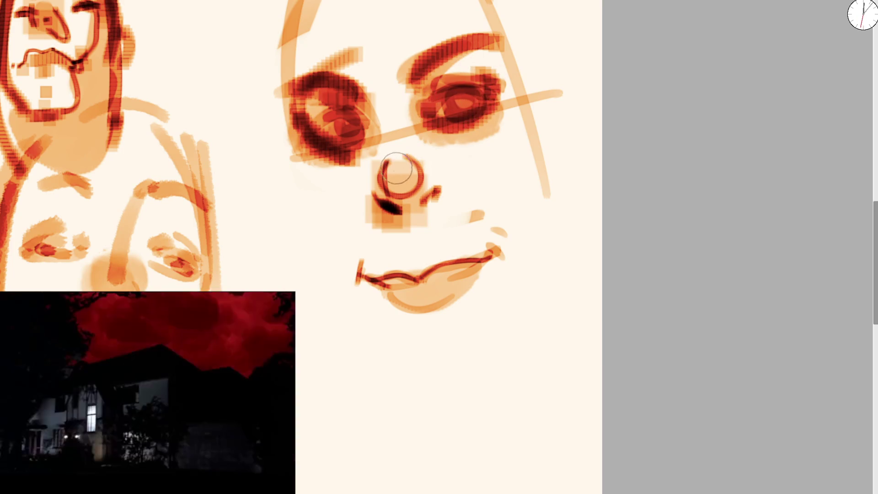
{"action": "left_click_drag", "start_coordinate": [396, 168], "coordinate": [396, 203]}
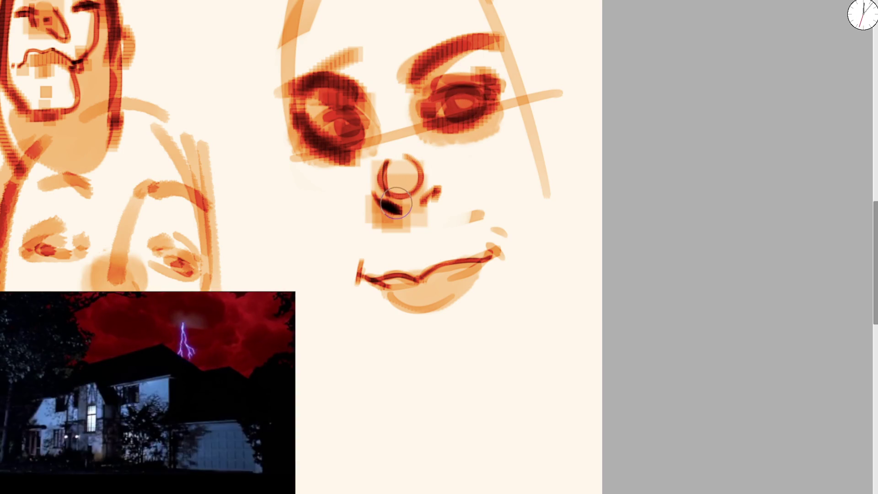
{"action": "left_click_drag", "start_coordinate": [415, 389], "coordinate": [379, 255]}
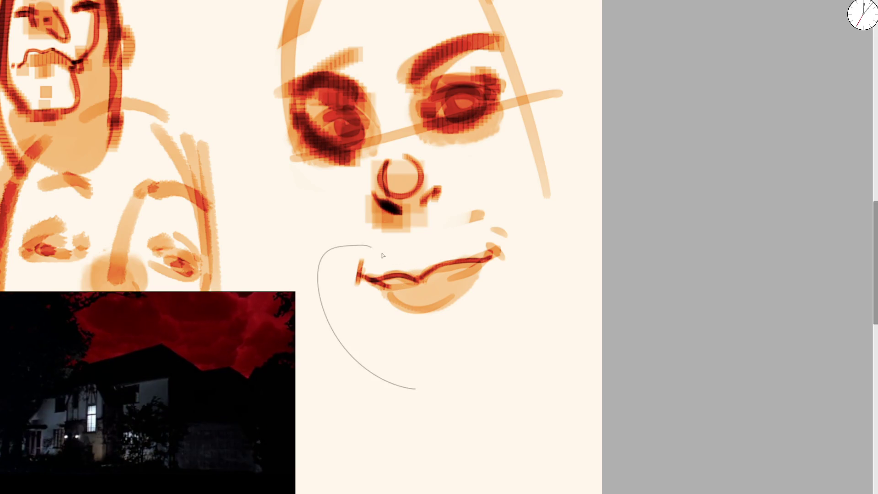
{"action": "mouse_move", "coordinate": [559, 240]}
{"action": "left_mouse_down"}
{"action": "mouse_move", "coordinate": [456, 231]}
{"action": "mouse_move", "coordinate": [483, 224]}
{"action": "left_mouse_up"}
{"action": "key", "text": "ctrl+d"}
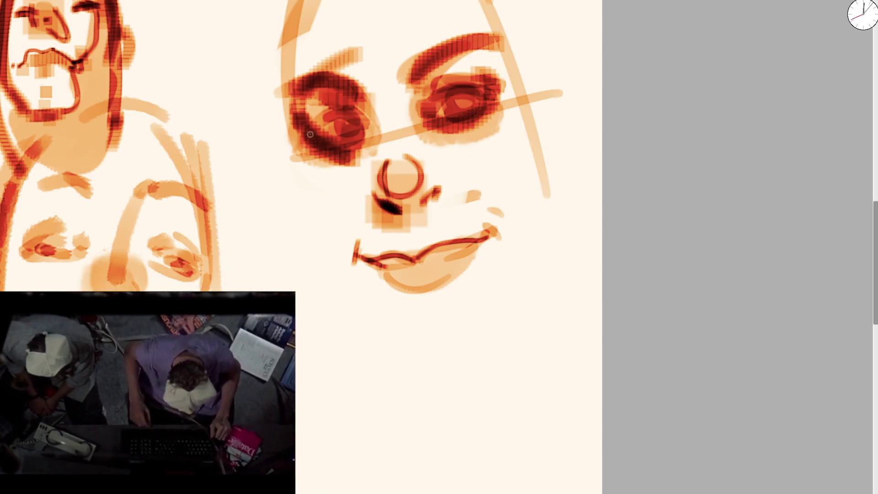
Step: Draw a thin centre line through nose and mouth down to the chin
{"action": "mouse_move", "coordinate": [288, 4]}
{"action": "left_mouse_down"}
{"action": "mouse_move", "coordinate": [276, 24]}
{"action": "mouse_move", "coordinate": [309, 196]}
{"action": "mouse_move", "coordinate": [418, 347]}
{"action": "left_mouse_up"}
{"action": "key", "text": "ctrl+z"}
{"action": "key", "text": "ctrl+z"}
{"action": "key", "text": "ctrl+z"}
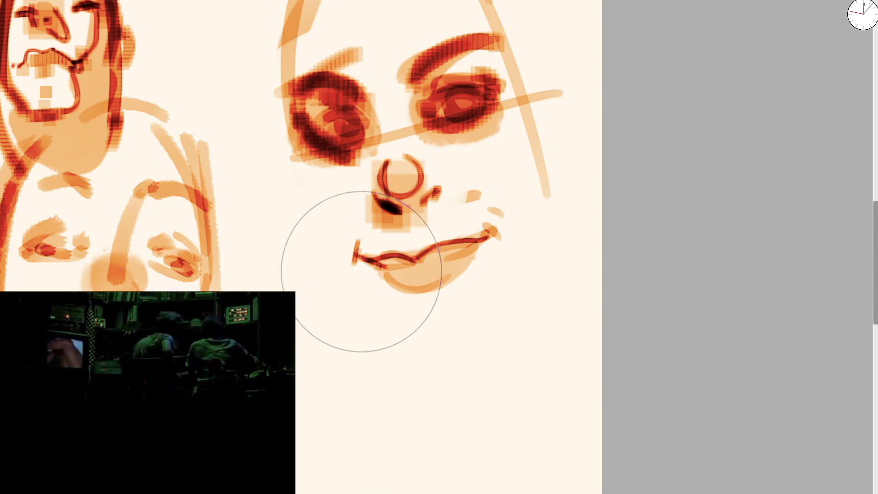
{"action": "key", "text": "ctrl+z"}
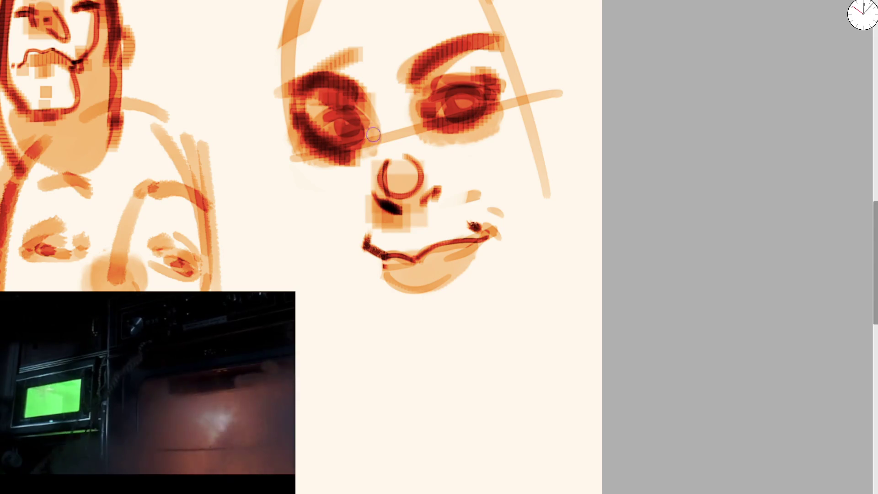
{"action": "left_click_drag", "start_coordinate": [373, 139], "coordinate": [435, 315]}
{"action": "left_click_drag", "start_coordinate": [262, 104], "coordinate": [303, 195]}
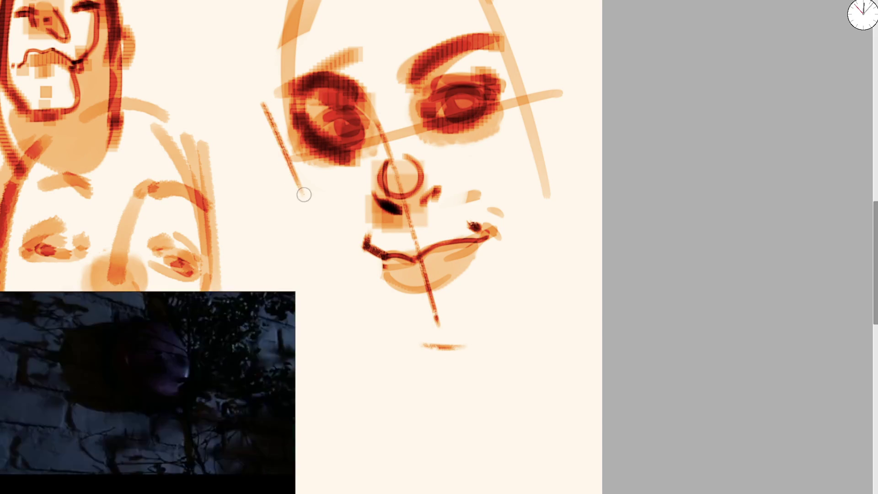
{"action": "key", "text": "ctrl+z"}
{"action": "key", "text": "ctrl+z"}
{"action": "mouse_move", "coordinate": [262, 113]}
{"action": "left_mouse_down"}
{"action": "mouse_move", "coordinate": [313, 254]}
{"action": "mouse_move", "coordinate": [345, 308]}
{"action": "left_mouse_up"}
Step: Draw a textured dark jawline along the left side, chin and right jaw
{"action": "left_click_drag", "start_coordinate": [298, 211], "coordinate": [427, 333]}
{"action": "left_click_drag", "start_coordinate": [286, 169], "coordinate": [348, 302]}
{"action": "mouse_move", "coordinate": [297, 202]}
{"action": "left_mouse_down"}
{"action": "mouse_move", "coordinate": [442, 344]}
{"action": "mouse_move", "coordinate": [501, 310]}
{"action": "left_mouse_up"}
{"action": "mouse_move", "coordinate": [453, 333]}
{"action": "left_mouse_down"}
{"action": "mouse_move", "coordinate": [525, 269]}
{"action": "mouse_move", "coordinate": [544, 114]}
{"action": "left_mouse_up"}
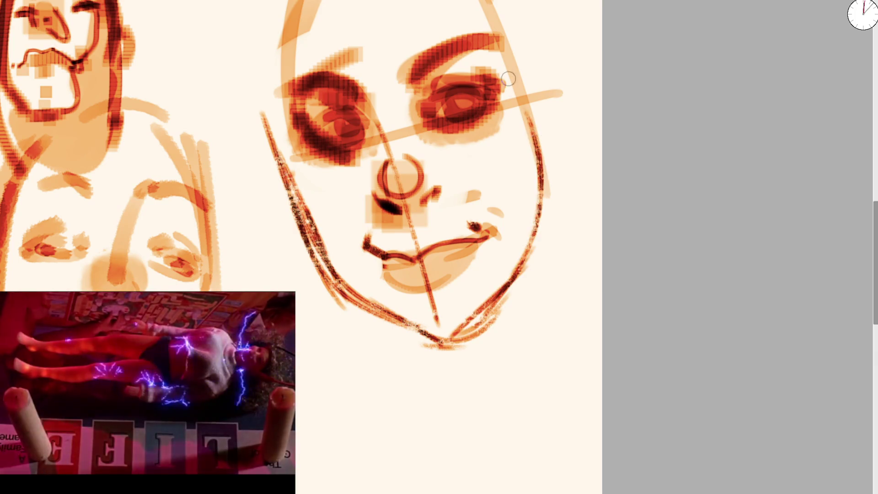
{"action": "left_click_drag", "start_coordinate": [276, 269], "coordinate": [439, 87]}
{"action": "mouse_move", "coordinate": [264, 98]}
{"action": "left_mouse_down"}
{"action": "mouse_move", "coordinate": [343, 83]}
{"action": "mouse_move", "coordinate": [284, 133]}
{"action": "mouse_move", "coordinate": [323, 157]}
{"action": "mouse_move", "coordinate": [421, 11]}
{"action": "left_mouse_up"}
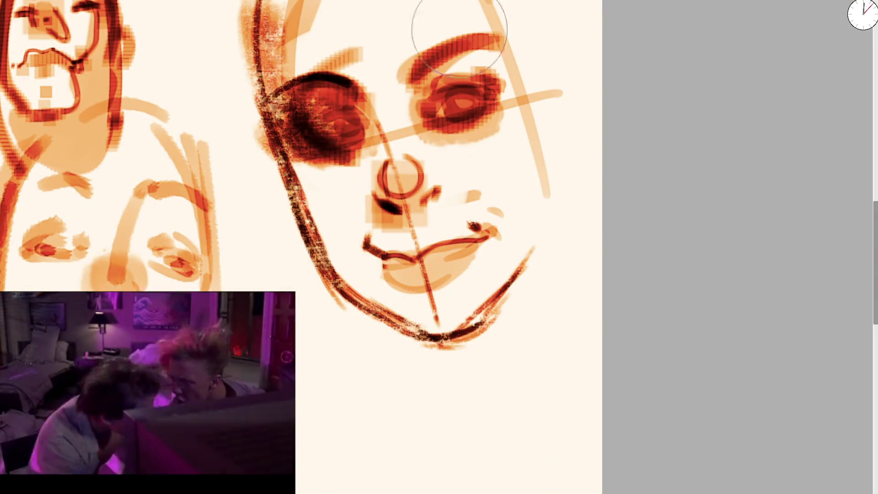
Step: Pan to empty canvas and test several dark trial strokes, undoing each one
{"action": "scroll", "coordinate": [488, 71], "scroll_direction": "down", "scroll_amount": 3}
{"action": "scroll", "coordinate": [487, 71], "scroll_direction": "down", "scroll_amount": 3}
{"action": "scroll", "coordinate": [389, 84], "scroll_direction": "up", "scroll_amount": 3}
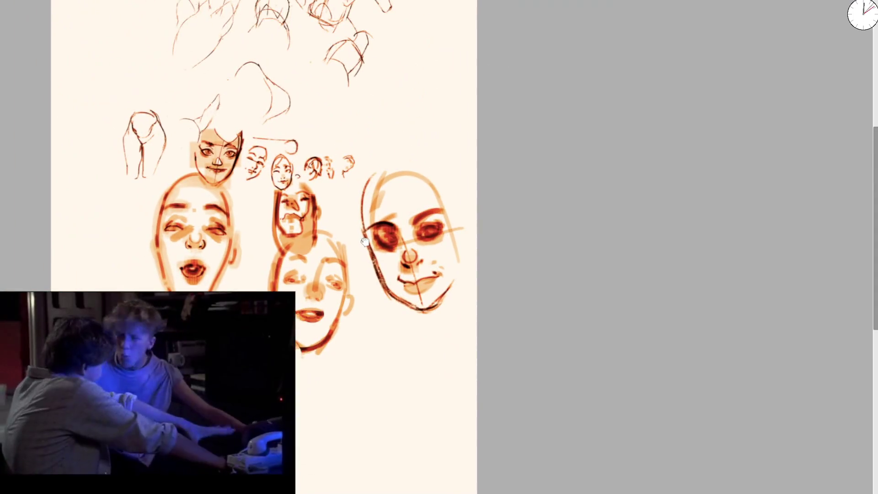
{"action": "scroll", "coordinate": [388, 84], "scroll_direction": "up", "scroll_amount": 5}
{"action": "left_click_drag", "start_coordinate": [308, 157], "coordinate": [399, 67]}
{"action": "key", "text": "ctrl+z"}
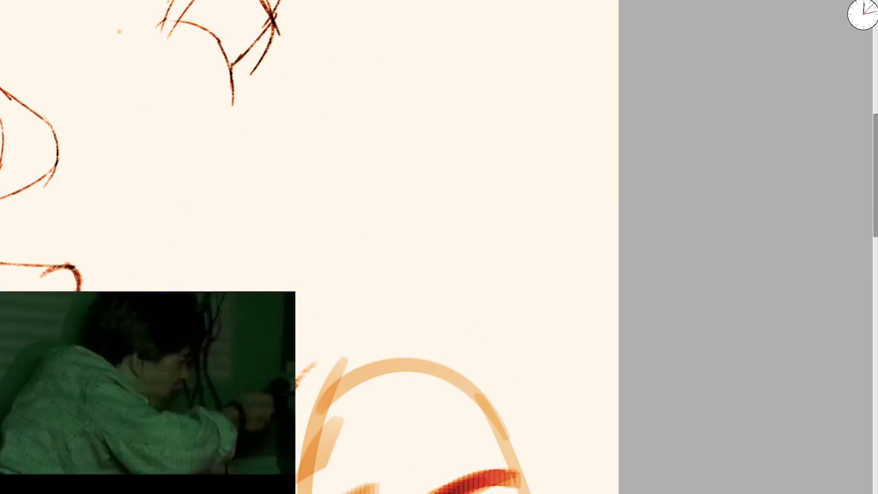
{"action": "mouse_move", "coordinate": [353, 137]}
{"action": "left_mouse_down"}
{"action": "mouse_move", "coordinate": [402, 179]}
{"action": "mouse_move", "coordinate": [506, 48]}
{"action": "left_mouse_up"}
{"action": "key", "text": "ctrl+z"}
{"action": "left_click_drag", "start_coordinate": [331, 176], "coordinate": [437, 239]}
{"action": "key", "text": "ctrl+z"}
{"action": "left_click_drag", "start_coordinate": [338, 104], "coordinate": [338, 297]}
{"action": "mouse_move", "coordinate": [325, 239]}
{"action": "left_mouse_down"}
{"action": "mouse_move", "coordinate": [343, 247]}
{"action": "mouse_move", "coordinate": [402, 213]}
{"action": "left_mouse_up"}
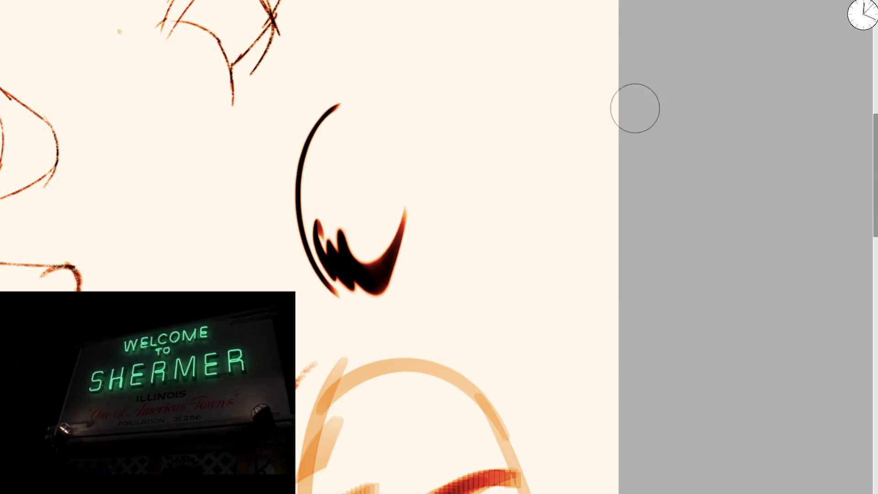
{"action": "key", "text": "ctrl+z"}
{"action": "key", "text": "ctrl+z"}
{"action": "mouse_move", "coordinate": [314, 122]}
{"action": "left_mouse_down"}
{"action": "mouse_move", "coordinate": [486, 304]}
{"action": "mouse_move", "coordinate": [503, 346]}
{"action": "left_mouse_up"}
{"action": "key", "text": "ctrl+z"}
Step: Paint the new face's first eye stroke and dabs for the second eye
{"action": "left_click_drag", "start_coordinate": [223, 149], "coordinate": [269, 138]}
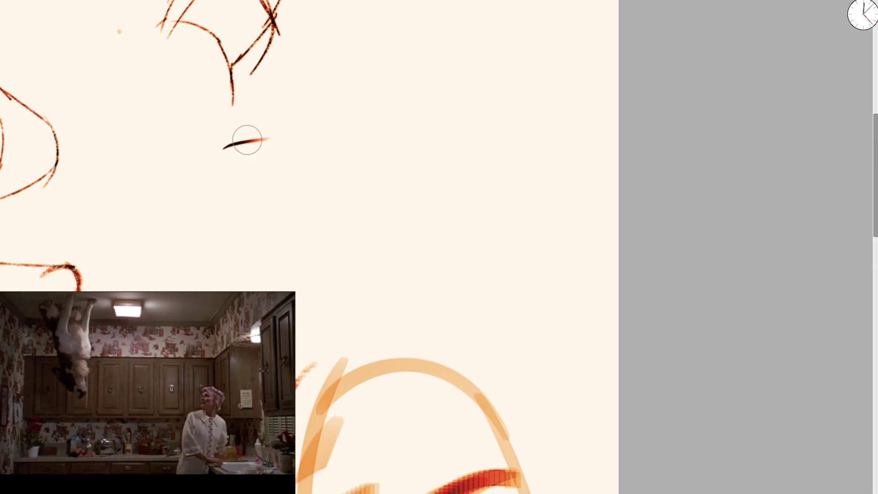
{"action": "left_click_drag", "start_coordinate": [217, 145], "coordinate": [326, 123]}
{"action": "left_click_drag", "start_coordinate": [351, 133], "coordinate": [361, 133]}
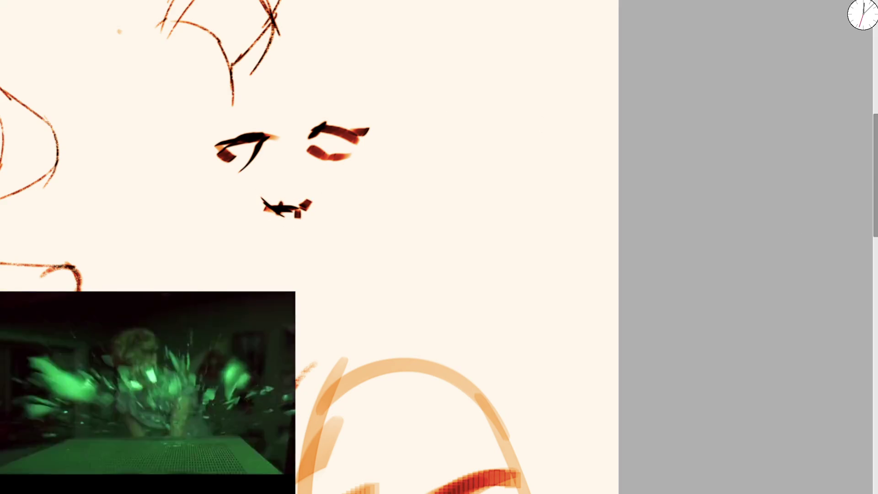
Step: Mirror the view, remove stray strokes below the mouth and shade the nose in soft orange
{"action": "key", "text": "m"}
{"action": "mouse_move", "coordinate": [350, 265]}
{"action": "left_mouse_down"}
{"action": "mouse_move", "coordinate": [382, 198]}
{"action": "mouse_move", "coordinate": [391, 245]}
{"action": "left_mouse_up"}
{"action": "key", "text": "ctrl+z"}
{"action": "key", "text": "ctrl+z"}
{"action": "key", "text": "e"}
{"action": "left_click_drag", "start_coordinate": [435, 212], "coordinate": [431, 199]}
{"action": "key", "text": "e"}
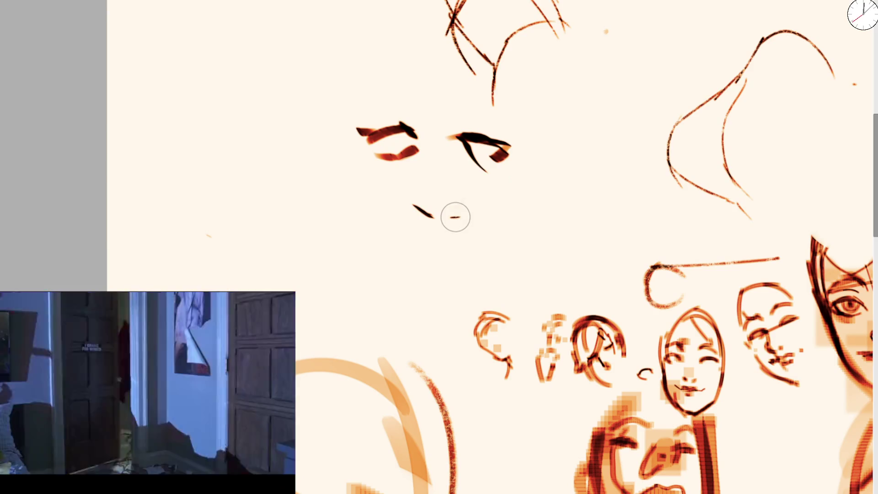
{"action": "key", "text": "bracketright"}
{"action": "left_click_drag", "start_coordinate": [437, 185], "coordinate": [449, 212]}
{"action": "key", "text": "ctrl+z"}
{"action": "mouse_move", "coordinate": [420, 168]}
{"action": "left_mouse_down"}
{"action": "mouse_move", "coordinate": [468, 200]}
{"action": "mouse_move", "coordinate": [451, 173]}
{"action": "left_mouse_up"}
{"action": "key", "text": "bracketleft"}
{"action": "key", "text": "bracketleft"}
{"action": "key", "text": "bracketleft"}
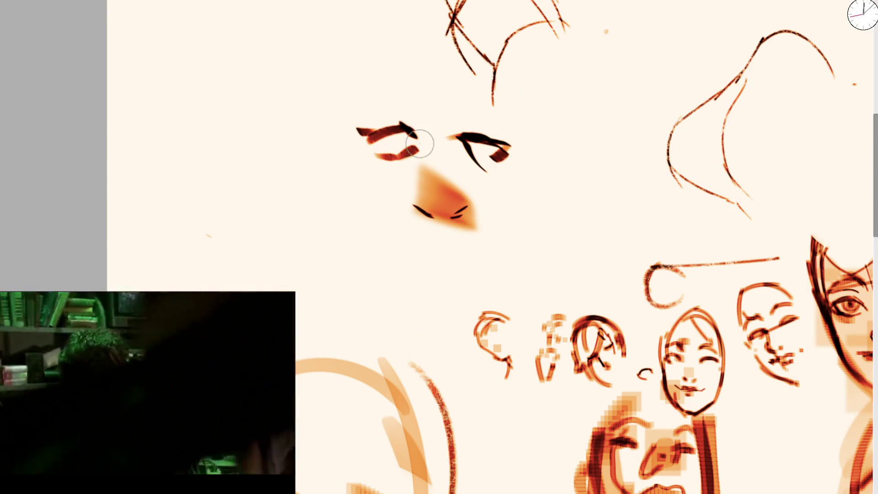
Step: Thicken the left eyebrow and draw the head outline arcing over the eyes to the right
{"action": "left_click_drag", "start_coordinate": [366, 105], "coordinate": [423, 120]}
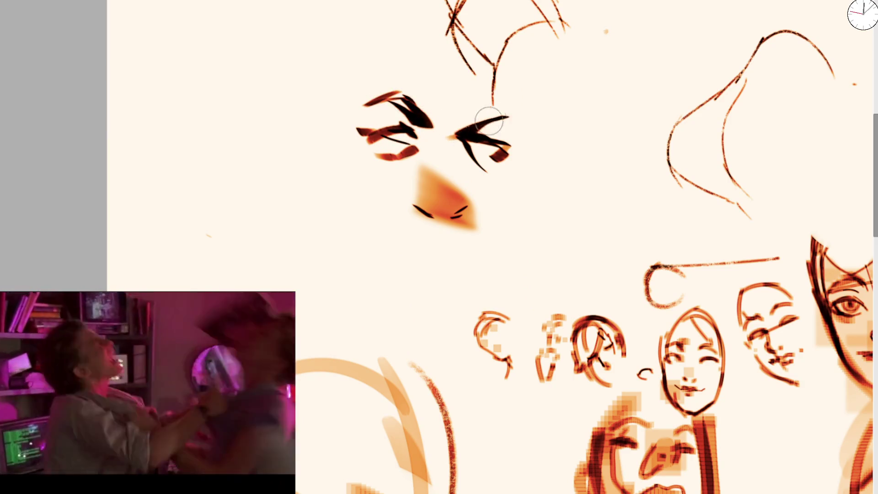
{"action": "mouse_move", "coordinate": [366, 104]}
{"action": "left_mouse_down"}
{"action": "mouse_move", "coordinate": [430, 61]}
{"action": "mouse_move", "coordinate": [478, 68]}
{"action": "left_mouse_up"}
{"action": "mouse_move", "coordinate": [489, 75]}
{"action": "left_mouse_down"}
{"action": "mouse_move", "coordinate": [514, 117]}
{"action": "mouse_move", "coordinate": [518, 151]}
{"action": "left_mouse_up"}
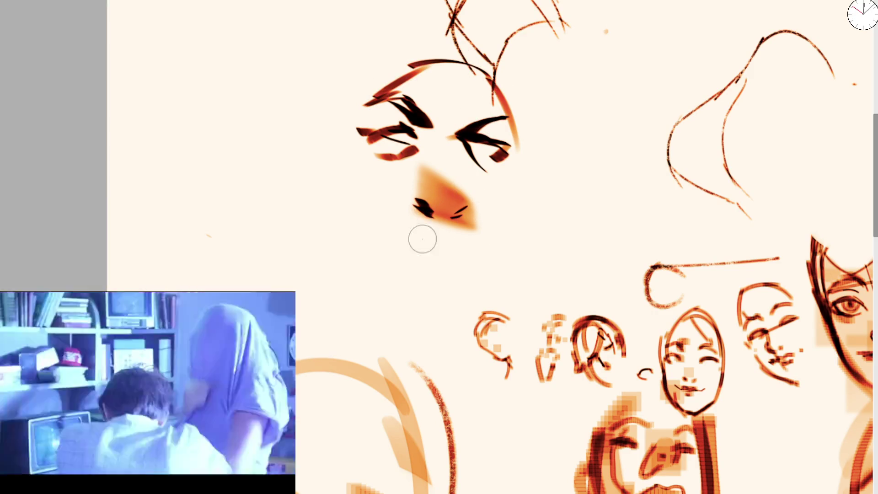
{"action": "key", "text": "m"}
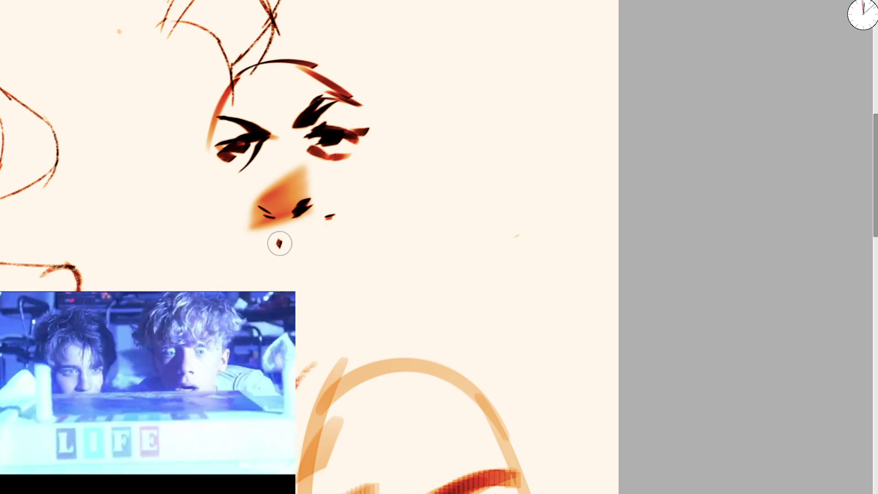
Step: Paint the face's sides, orange lip and eye shading, a right jaw line and an ear
{"action": "left_click_drag", "start_coordinate": [183, 132], "coordinate": [211, 247]}
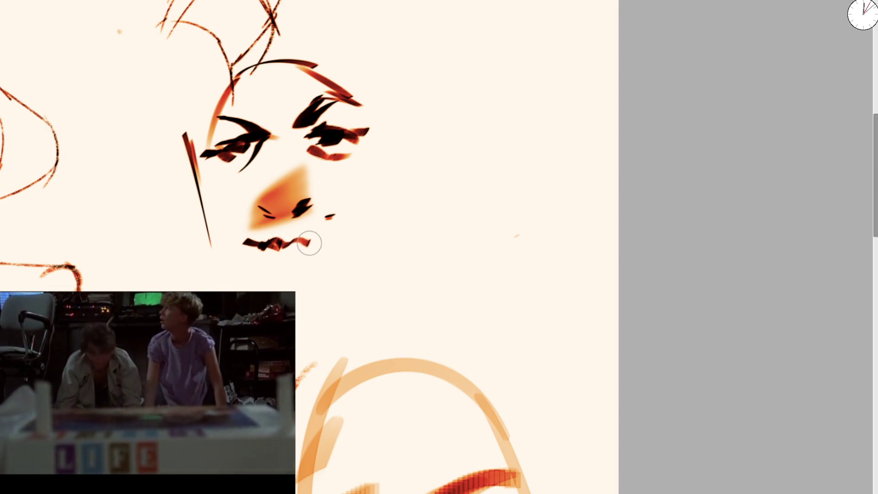
{"action": "mouse_move", "coordinate": [266, 210]}
{"action": "left_mouse_down"}
{"action": "mouse_move", "coordinate": [274, 254]}
{"action": "mouse_move", "coordinate": [318, 235]}
{"action": "mouse_move", "coordinate": [313, 317]}
{"action": "mouse_move", "coordinate": [236, 131]}
{"action": "mouse_move", "coordinate": [195, 77]}
{"action": "left_mouse_up"}
{"action": "left_click_drag", "start_coordinate": [203, 138], "coordinate": [240, 280]}
{"action": "mouse_move", "coordinate": [386, 87]}
{"action": "left_mouse_down"}
{"action": "mouse_move", "coordinate": [386, 256]}
{"action": "mouse_move", "coordinate": [371, 283]}
{"action": "left_mouse_up"}
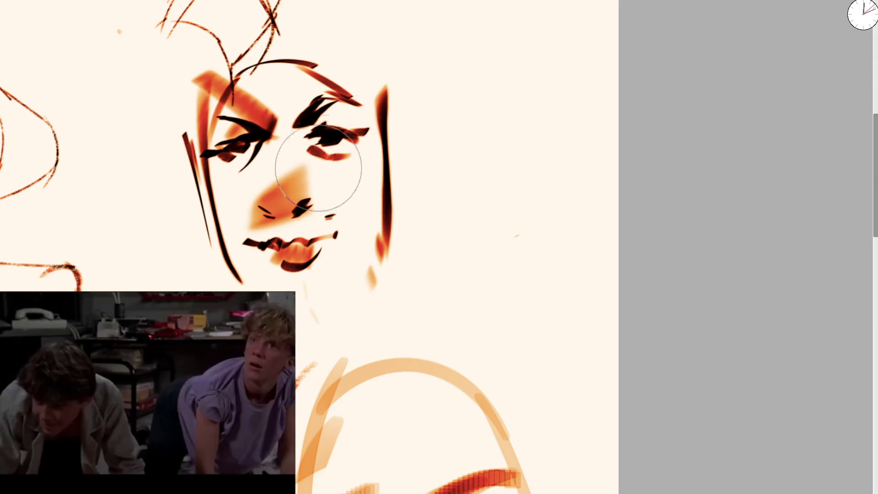
{"action": "left_click_drag", "start_coordinate": [352, 132], "coordinate": [384, 130]}
{"action": "left_click_drag", "start_coordinate": [203, 144], "coordinate": [171, 154]}
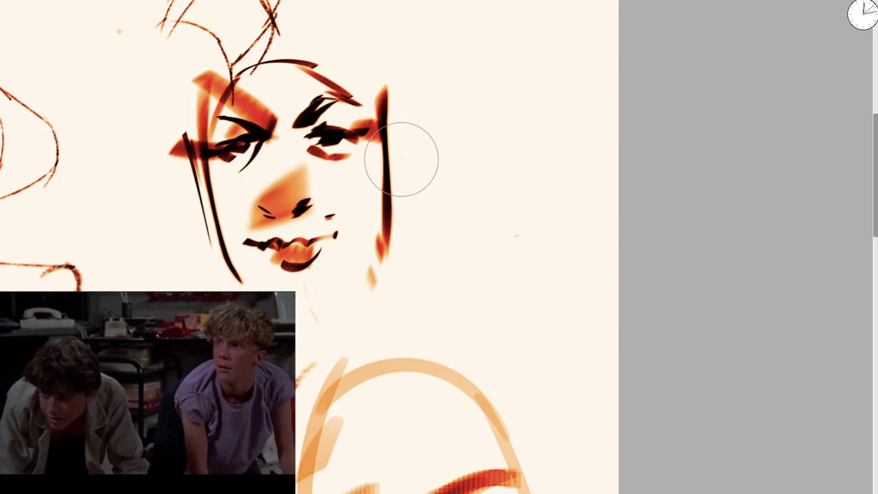
{"action": "left_click_drag", "start_coordinate": [397, 93], "coordinate": [341, 270]}
{"action": "mouse_move", "coordinate": [215, 251]}
{"action": "left_mouse_down"}
{"action": "mouse_move", "coordinate": [171, 176]}
{"action": "mouse_move", "coordinate": [213, 252]}
{"action": "left_mouse_up"}
{"action": "left_click_drag", "start_coordinate": [437, 120], "coordinate": [432, 206]}
Step: Darken the left cheek outline and add dark shading along the jaw and chin
{"action": "left_click_drag", "start_coordinate": [170, 164], "coordinate": [190, 204]}
{"action": "mouse_move", "coordinate": [402, 247]}
{"action": "left_mouse_down"}
{"action": "mouse_move", "coordinate": [364, 290]}
{"action": "mouse_move", "coordinate": [320, 298]}
{"action": "mouse_move", "coordinate": [311, 320]}
{"action": "left_mouse_up"}
{"action": "left_click_drag", "start_coordinate": [186, 124], "coordinate": [211, 203]}
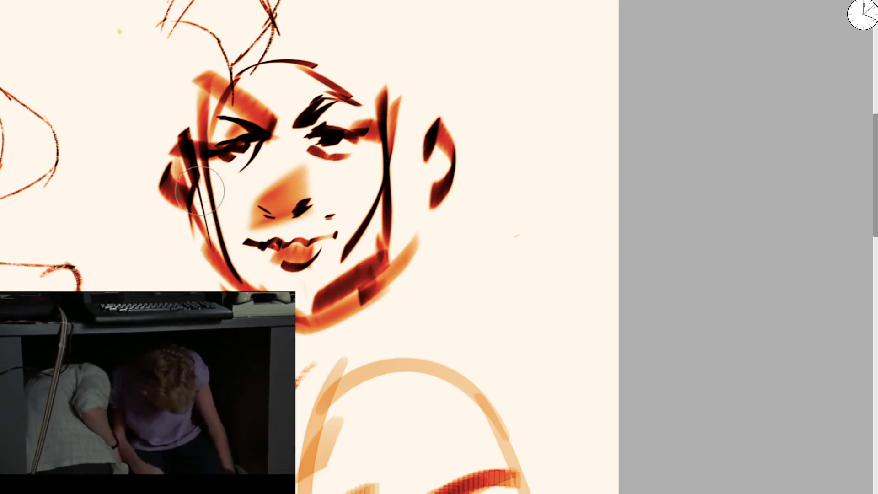
{"action": "left_click_drag", "start_coordinate": [174, 155], "coordinate": [239, 276]}
{"action": "left_click_drag", "start_coordinate": [361, 281], "coordinate": [331, 315]}
{"action": "left_click_drag", "start_coordinate": [414, 243], "coordinate": [347, 291]}
{"action": "left_click_drag", "start_coordinate": [357, 293], "coordinate": [297, 327]}
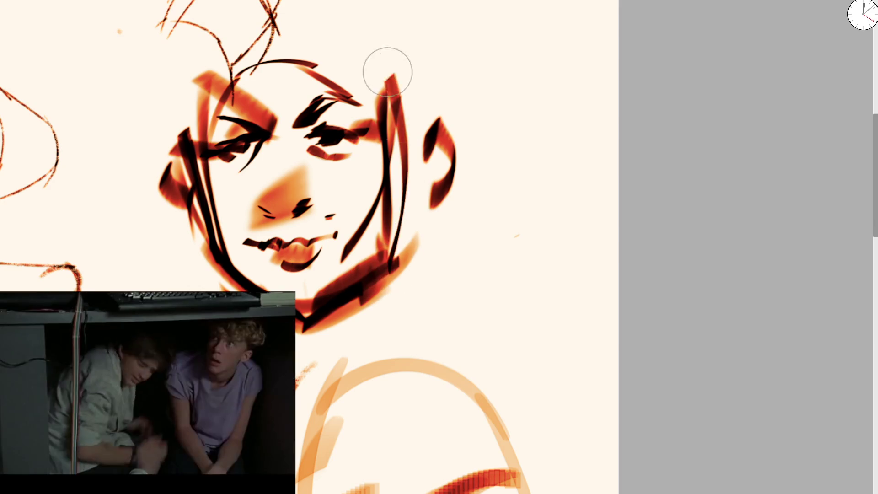
{"action": "scroll", "coordinate": [392, 82], "scroll_direction": "down", "scroll_amount": 5}
Step: Zoom out and pan to the blank area under the lower faces, undoing a stray vertical stroke
{"action": "scroll", "coordinate": [392, 112], "scroll_direction": "down", "scroll_amount": 3}
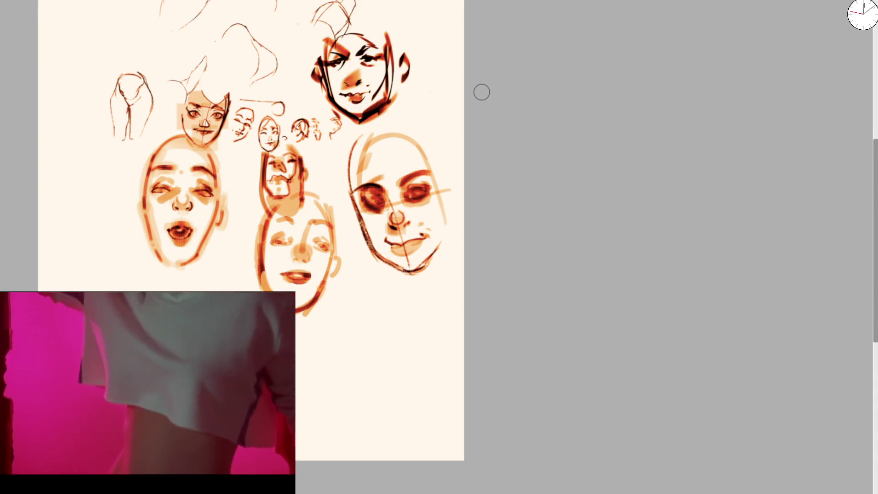
{"action": "scroll", "coordinate": [322, 201], "scroll_direction": "up", "scroll_amount": 3}
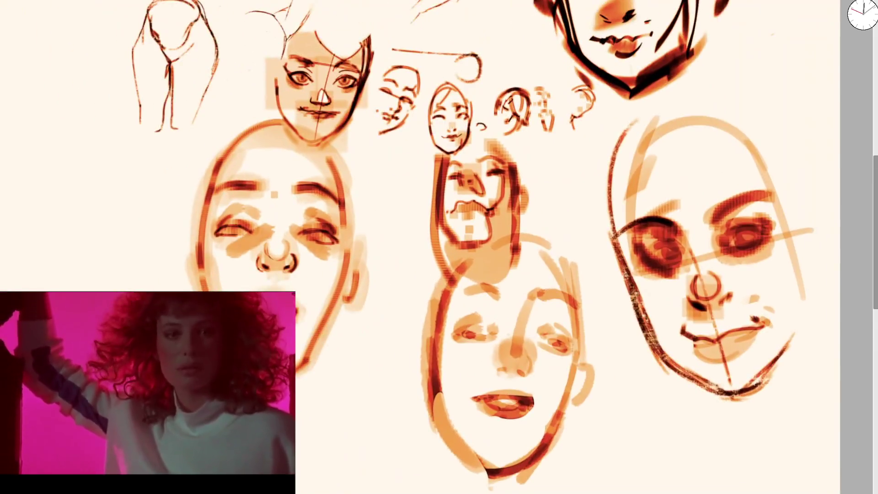
{"action": "left_click_drag", "start_coordinate": [163, 254], "coordinate": [241, 110]}
{"action": "left_click_drag", "start_coordinate": [191, 258], "coordinate": [196, 167]}
{"action": "key", "text": "ctrl+z"}
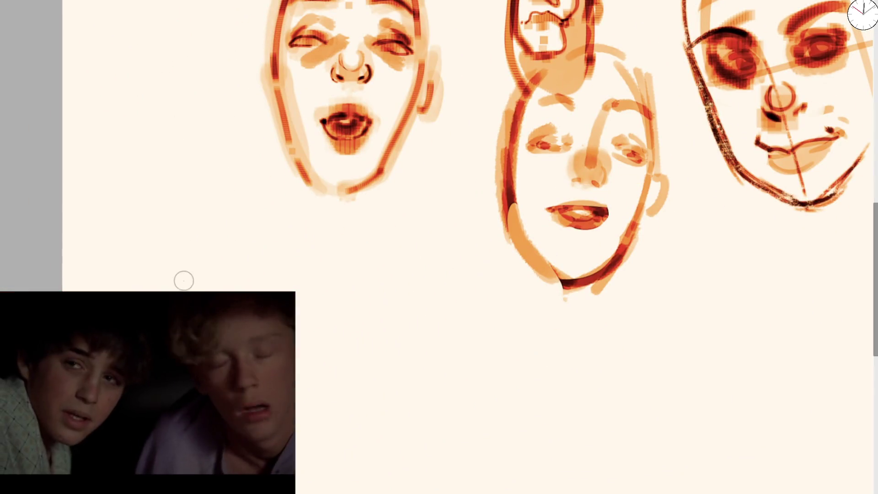
Step: Brush the new face's lips, chin and closed right eye, plus a centre line from nose to below the chin
{"action": "left_click_drag", "start_coordinate": [141, 233], "coordinate": [201, 245]}
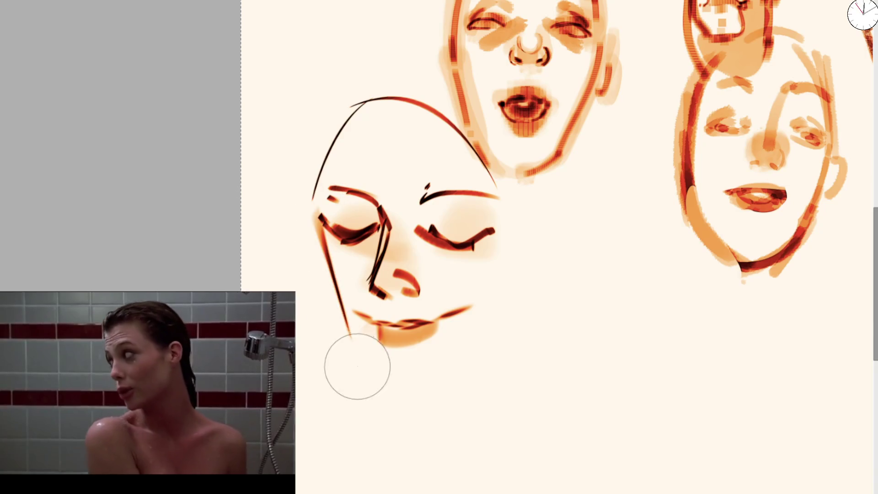
{"action": "left_click_drag", "start_coordinate": [471, 305], "coordinate": [355, 311]}
{"action": "key", "text": "ctrl+z"}
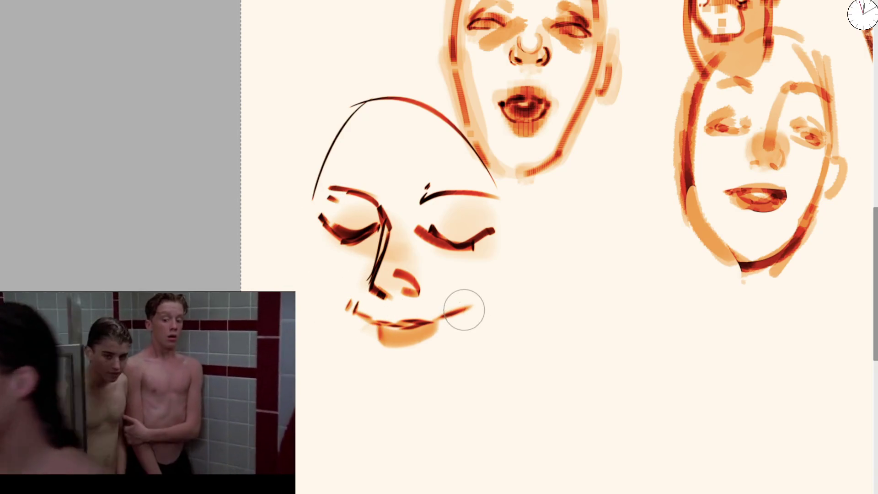
{"action": "left_click_drag", "start_coordinate": [428, 231], "coordinate": [495, 231]}
{"action": "left_click_drag", "start_coordinate": [474, 304], "coordinate": [402, 211]}
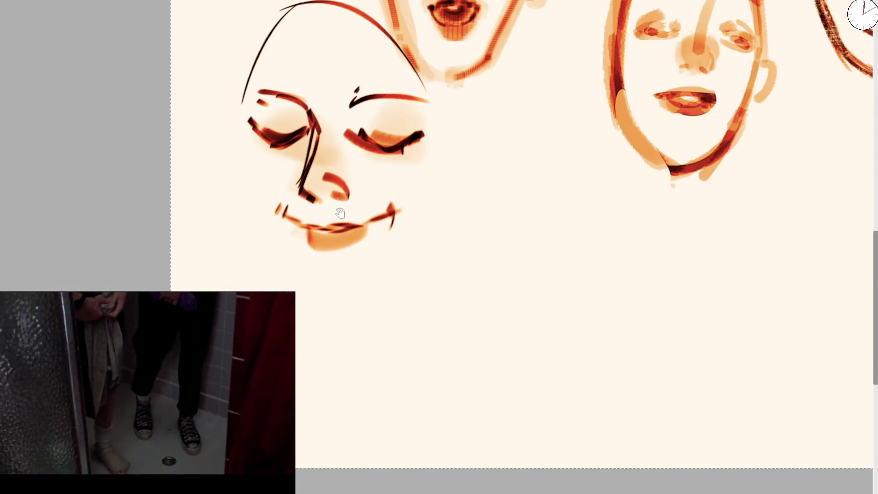
{"action": "left_click_drag", "start_coordinate": [339, 213], "coordinate": [347, 255]}
{"action": "left_click_drag", "start_coordinate": [325, 157], "coordinate": [339, 335]}
Step: Outline the face's left side, jaw and forehead, and the hair to the right temple
{"action": "mouse_move", "coordinate": [227, 98]}
{"action": "left_mouse_down"}
{"action": "mouse_move", "coordinate": [253, 224]}
{"action": "mouse_move", "coordinate": [320, 335]}
{"action": "mouse_move", "coordinate": [369, 343]}
{"action": "mouse_move", "coordinate": [426, 292]}
{"action": "mouse_move", "coordinate": [456, 171]}
{"action": "left_mouse_up"}
{"action": "mouse_move", "coordinate": [256, 195]}
{"action": "left_mouse_down"}
{"action": "mouse_move", "coordinate": [249, 137]}
{"action": "mouse_move", "coordinate": [315, 16]}
{"action": "mouse_move", "coordinate": [243, 174]}
{"action": "mouse_move", "coordinate": [330, 24]}
{"action": "mouse_move", "coordinate": [457, 172]}
{"action": "left_mouse_up"}
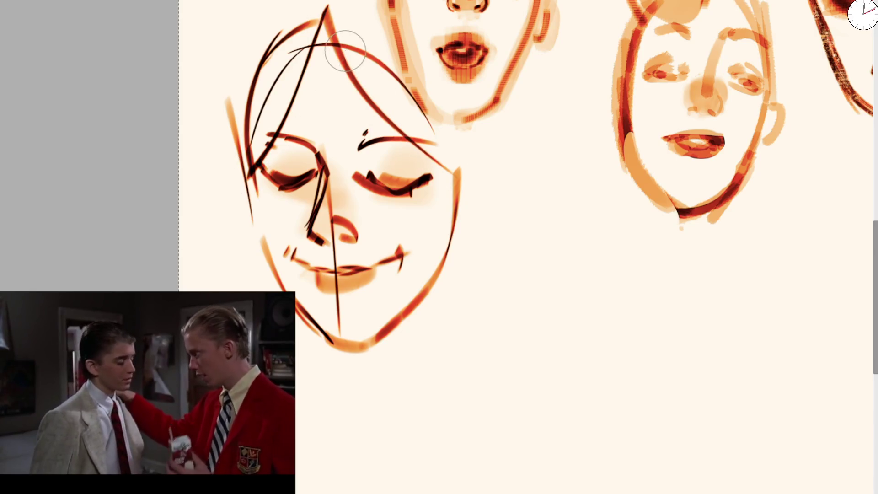
{"action": "left_click_drag", "start_coordinate": [346, 53], "coordinate": [453, 171]}
Step: Shade the nose, eyes, cheeks, chin and forehead in orange
{"action": "mouse_move", "coordinate": [311, 222]}
{"action": "left_mouse_down"}
{"action": "mouse_move", "coordinate": [330, 242]}
{"action": "mouse_move", "coordinate": [343, 235]}
{"action": "mouse_move", "coordinate": [304, 231]}
{"action": "mouse_move", "coordinate": [323, 226]}
{"action": "mouse_move", "coordinate": [362, 186]}
{"action": "left_mouse_up"}
{"action": "mouse_move", "coordinate": [364, 133]}
{"action": "left_mouse_down"}
{"action": "mouse_move", "coordinate": [290, 137]}
{"action": "mouse_move", "coordinate": [284, 157]}
{"action": "left_mouse_up"}
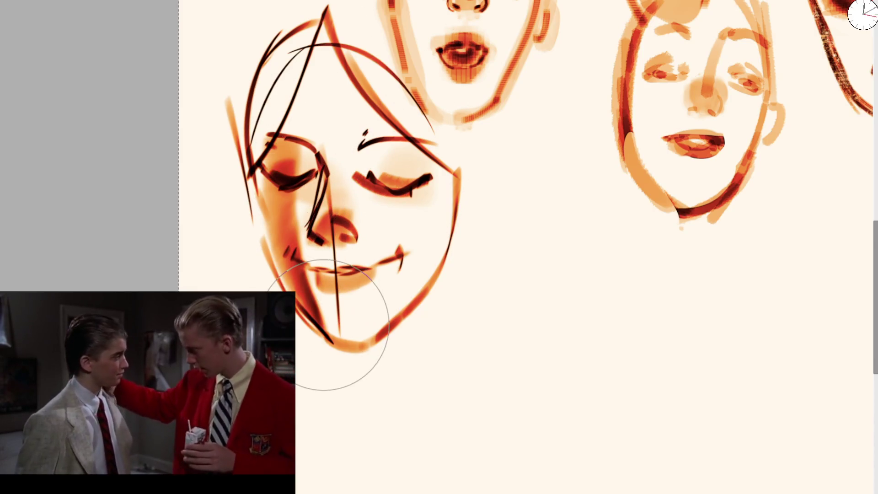
{"action": "left_click_drag", "start_coordinate": [245, 206], "coordinate": [278, 221]}
{"action": "mouse_move", "coordinate": [302, 352]}
{"action": "left_mouse_down"}
{"action": "mouse_move", "coordinate": [384, 369]}
{"action": "mouse_move", "coordinate": [448, 183]}
{"action": "left_mouse_up"}
{"action": "mouse_move", "coordinate": [329, 128]}
{"action": "left_mouse_down"}
{"action": "mouse_move", "coordinate": [325, 78]}
{"action": "mouse_move", "coordinate": [350, 123]}
{"action": "left_mouse_up"}
{"action": "scroll", "coordinate": [350, 123], "scroll_direction": "down", "scroll_amount": 5}
{"action": "scroll", "coordinate": [533, 298], "scroll_direction": "up", "scroll_amount": 5}
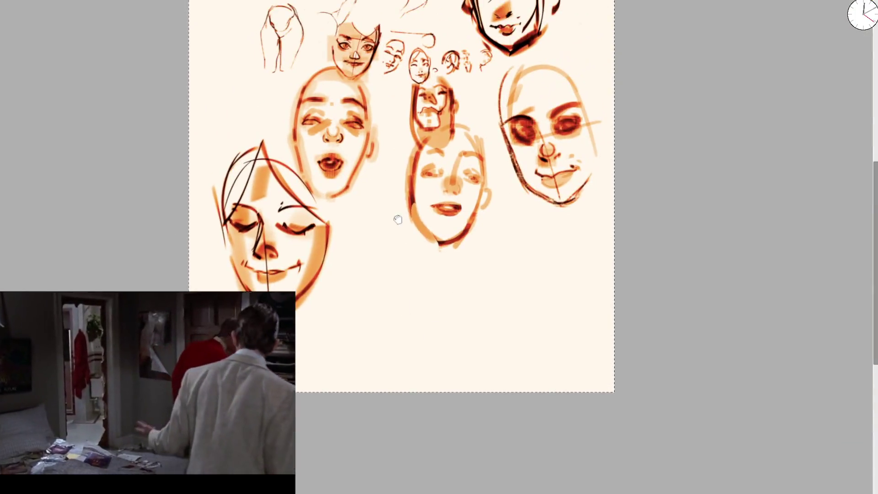
Step: Draw a new eye shape at the upper left with lower curve, upper lid and darkened lower lid
{"action": "scroll", "coordinate": [205, 55], "scroll_direction": "up", "scroll_amount": 2}
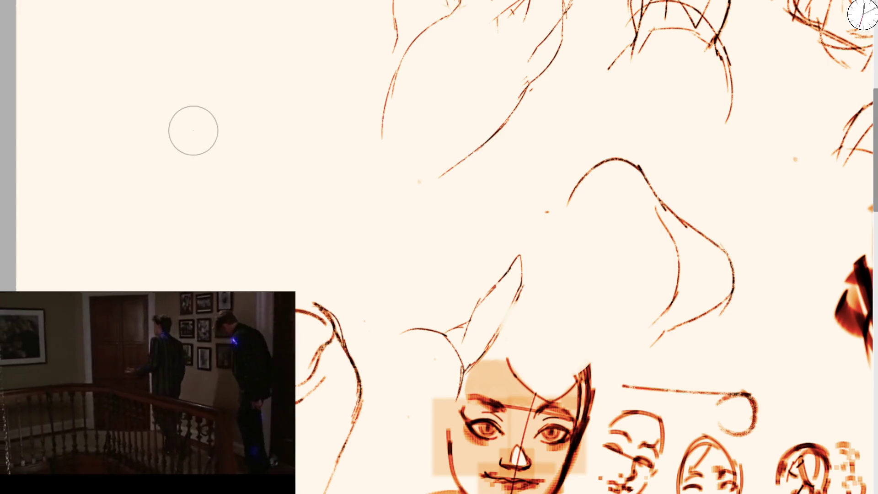
{"action": "mouse_move", "coordinate": [150, 136]}
{"action": "left_mouse_down"}
{"action": "mouse_move", "coordinate": [145, 145]}
{"action": "mouse_move", "coordinate": [259, 219]}
{"action": "left_mouse_up"}
{"action": "key", "text": "ctrl+z"}
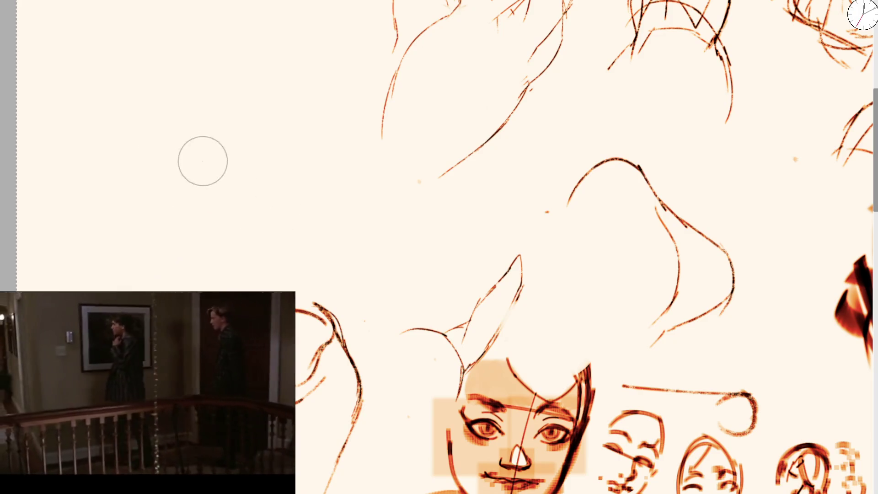
{"action": "key", "text": "bracketleft"}
{"action": "key", "text": "bracketleft"}
{"action": "mouse_move", "coordinate": [147, 167]}
{"action": "left_mouse_down"}
{"action": "mouse_move", "coordinate": [186, 212]}
{"action": "mouse_move", "coordinate": [263, 206]}
{"action": "left_mouse_up"}
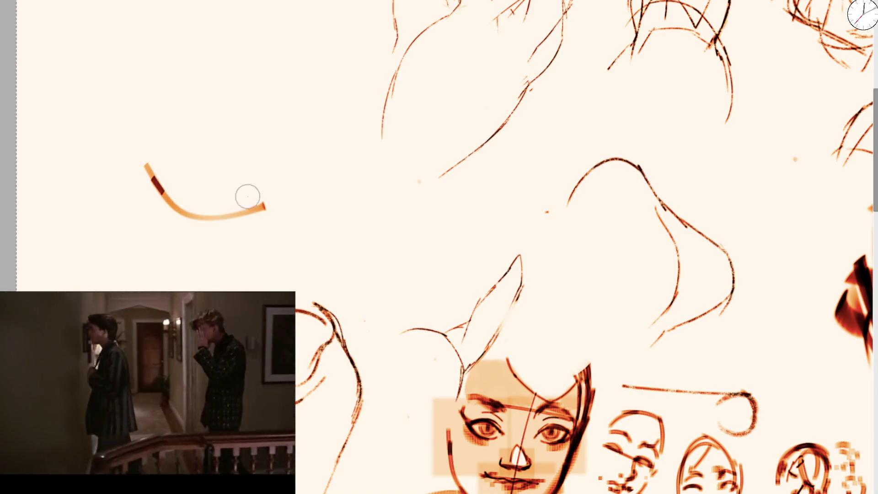
{"action": "mouse_move", "coordinate": [149, 156]}
{"action": "left_mouse_down"}
{"action": "mouse_move", "coordinate": [134, 157]}
{"action": "mouse_move", "coordinate": [183, 157]}
{"action": "mouse_move", "coordinate": [249, 183]}
{"action": "left_mouse_up"}
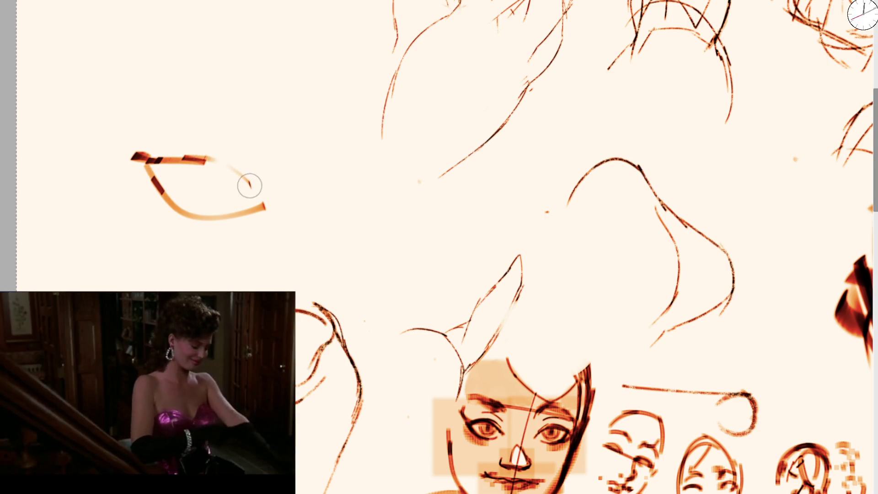
{"action": "left_click_drag", "start_coordinate": [208, 160], "coordinate": [259, 196]}
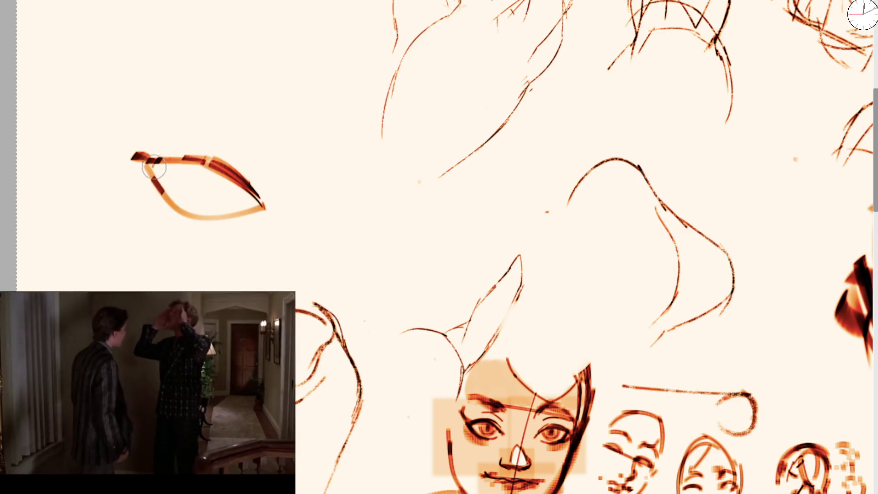
{"action": "left_click_drag", "start_coordinate": [152, 165], "coordinate": [186, 201]}
{"action": "mouse_move", "coordinate": [159, 172]}
{"action": "left_mouse_down"}
{"action": "mouse_move", "coordinate": [212, 207]}
{"action": "mouse_move", "coordinate": [253, 211]}
{"action": "left_mouse_up"}
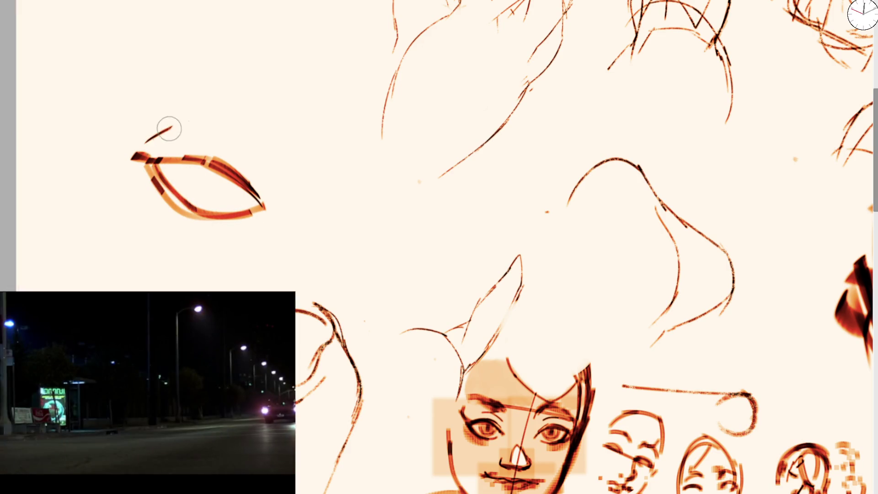
Step: Paint a thick, dark arched eyebrow above the eye after undoing failed attempts
{"action": "mouse_move", "coordinate": [169, 129]}
{"action": "left_mouse_down"}
{"action": "mouse_move", "coordinate": [137, 153]}
{"action": "mouse_move", "coordinate": [173, 133]}
{"action": "mouse_move", "coordinate": [226, 137]}
{"action": "mouse_move", "coordinate": [269, 175]}
{"action": "left_mouse_up"}
{"action": "key", "text": "ctrl+z"}
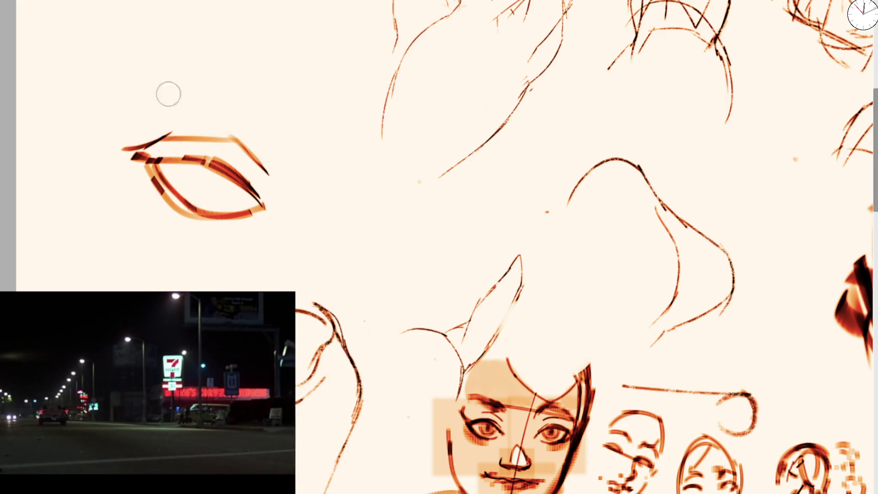
{"action": "mouse_move", "coordinate": [128, 92]}
{"action": "left_mouse_down"}
{"action": "mouse_move", "coordinate": [202, 78]}
{"action": "mouse_move", "coordinate": [259, 108]}
{"action": "mouse_move", "coordinate": [278, 132]}
{"action": "left_mouse_up"}
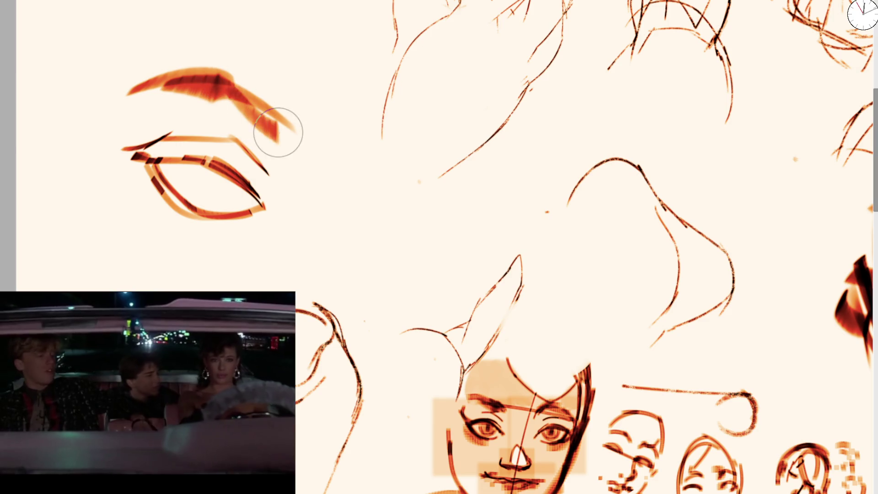
{"action": "key", "text": "ctrl+z"}
{"action": "key", "text": "ctrl+z"}
{"action": "key", "text": "ctrl+z"}
{"action": "left_click_drag", "start_coordinate": [225, 165], "coordinate": [230, 118]}
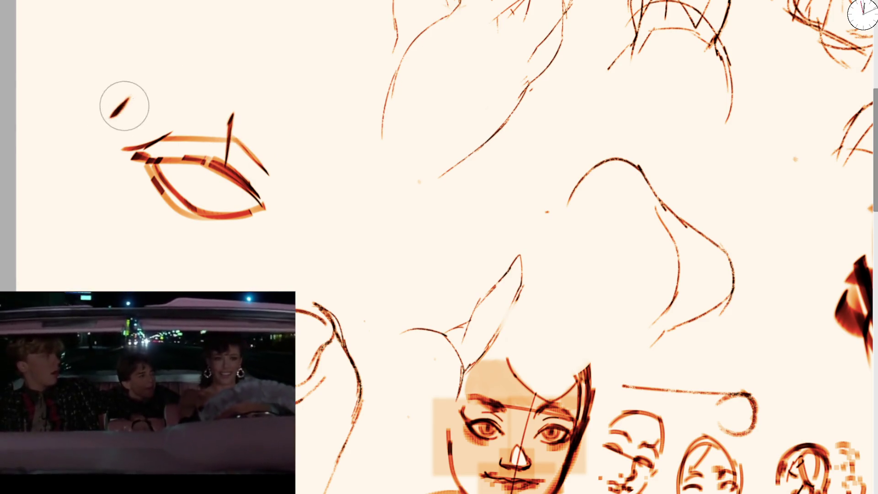
{"action": "left_click_drag", "start_coordinate": [112, 115], "coordinate": [299, 117]}
{"action": "mouse_move", "coordinate": [199, 100]}
{"action": "left_mouse_down"}
{"action": "mouse_move", "coordinate": [275, 127]}
{"action": "mouse_move", "coordinate": [287, 114]}
{"action": "mouse_move", "coordinate": [279, 153]}
{"action": "left_mouse_up"}
Step: Draw and fill the iris in dark orange and add a thin inner-corner stroke
{"action": "mouse_move", "coordinate": [185, 164]}
{"action": "left_mouse_down"}
{"action": "mouse_move", "coordinate": [201, 205]}
{"action": "mouse_move", "coordinate": [233, 182]}
{"action": "left_mouse_up"}
{"action": "mouse_move", "coordinate": [191, 152]}
{"action": "left_mouse_down"}
{"action": "mouse_move", "coordinate": [203, 183]}
{"action": "mouse_move", "coordinate": [221, 170]}
{"action": "left_mouse_up"}
{"action": "mouse_move", "coordinate": [147, 174]}
{"action": "left_mouse_down"}
{"action": "mouse_move", "coordinate": [208, 158]}
{"action": "mouse_move", "coordinate": [123, 146]}
{"action": "mouse_move", "coordinate": [187, 147]}
{"action": "mouse_move", "coordinate": [133, 183]}
{"action": "mouse_move", "coordinate": [139, 219]}
{"action": "left_mouse_up"}
{"action": "scroll", "coordinate": [273, 160], "scroll_direction": "down", "scroll_amount": 5}
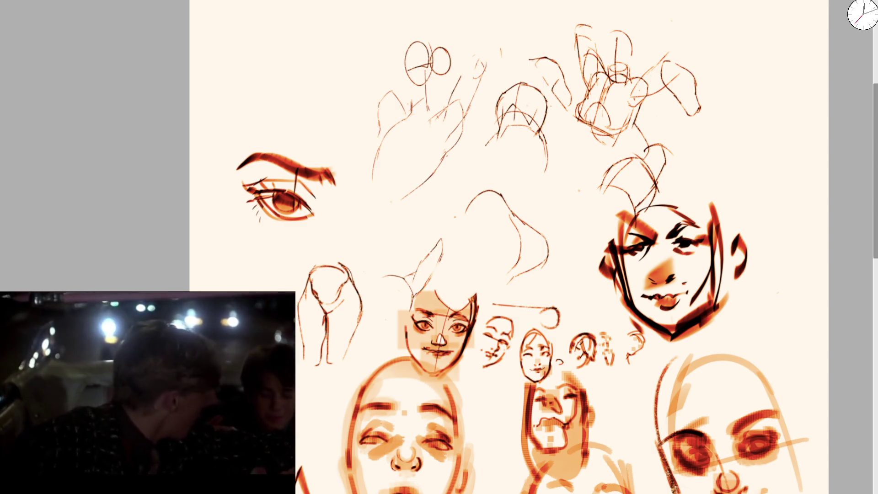
{"action": "mouse_move", "coordinate": [253, 135]}
{"action": "left_mouse_down"}
{"action": "mouse_move", "coordinate": [259, 184]}
{"action": "mouse_move", "coordinate": [240, 169]}
{"action": "mouse_move", "coordinate": [263, 183]}
{"action": "mouse_move", "coordinate": [250, 214]}
{"action": "mouse_move", "coordinate": [330, 208]}
{"action": "left_mouse_up"}
Step: Brush a small eye above the study with lower arc, upper lid, and shaded iris and pupil
{"action": "scroll", "coordinate": [300, 120], "scroll_direction": "up", "scroll_amount": 4}
{"action": "key", "text": "ctrl+z"}
{"action": "mouse_move", "coordinate": [210, 170]}
{"action": "left_mouse_down"}
{"action": "mouse_move", "coordinate": [243, 165]}
{"action": "mouse_move", "coordinate": [293, 179]}
{"action": "left_mouse_up"}
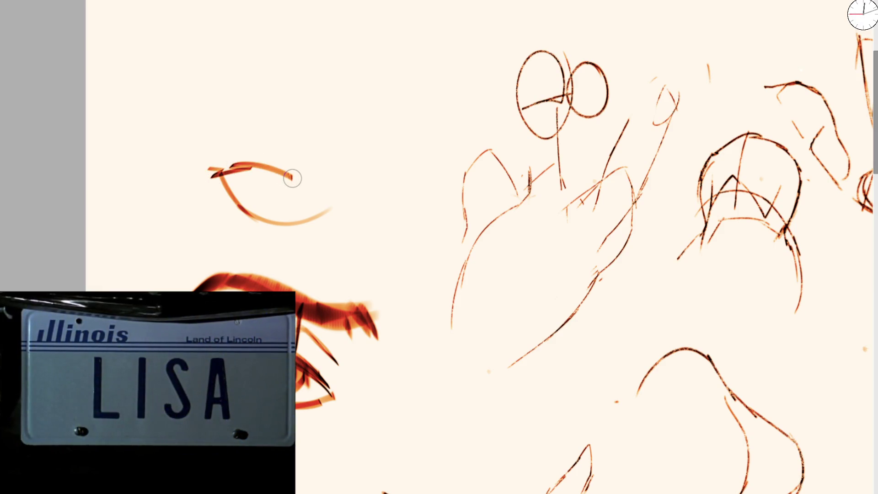
{"action": "key", "text": "ctrl+z"}
{"action": "mouse_move", "coordinate": [216, 179]}
{"action": "left_mouse_down"}
{"action": "mouse_move", "coordinate": [249, 172]}
{"action": "mouse_move", "coordinate": [319, 195]}
{"action": "left_mouse_up"}
{"action": "mouse_move", "coordinate": [263, 173]}
{"action": "left_mouse_down"}
{"action": "mouse_move", "coordinate": [283, 216]}
{"action": "mouse_move", "coordinate": [315, 192]}
{"action": "mouse_move", "coordinate": [281, 183]}
{"action": "mouse_move", "coordinate": [300, 191]}
{"action": "mouse_move", "coordinate": [275, 214]}
{"action": "mouse_move", "coordinate": [291, 187]}
{"action": "mouse_move", "coordinate": [275, 196]}
{"action": "mouse_move", "coordinate": [311, 202]}
{"action": "mouse_move", "coordinate": [279, 192]}
{"action": "mouse_move", "coordinate": [302, 202]}
{"action": "left_mouse_up"}
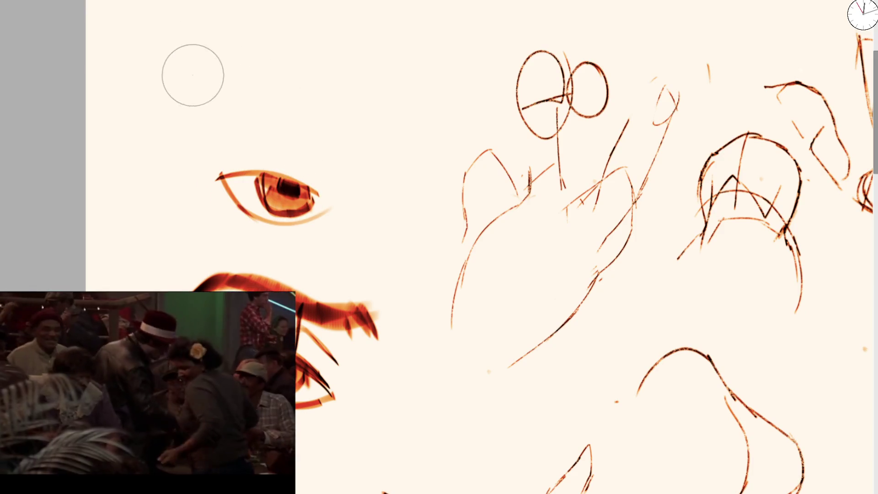
Step: Draw a larger blocky eye above it with an L-shaped iris mark, then zoom out
{"action": "mouse_move", "coordinate": [192, 74]}
{"action": "left_mouse_down"}
{"action": "mouse_move", "coordinate": [251, 55]}
{"action": "mouse_move", "coordinate": [336, 91]}
{"action": "left_mouse_up"}
{"action": "mouse_move", "coordinate": [210, 89]}
{"action": "left_mouse_down"}
{"action": "mouse_move", "coordinate": [259, 127]}
{"action": "mouse_move", "coordinate": [346, 115]}
{"action": "left_mouse_up"}
{"action": "mouse_move", "coordinate": [256, 66]}
{"action": "left_mouse_down"}
{"action": "mouse_move", "coordinate": [275, 107]}
{"action": "mouse_move", "coordinate": [314, 78]}
{"action": "mouse_move", "coordinate": [284, 98]}
{"action": "mouse_move", "coordinate": [302, 87]}
{"action": "mouse_move", "coordinate": [292, 92]}
{"action": "left_mouse_up"}
{"action": "key", "text": "ctrl+minus"}
{"action": "key", "text": "ctrl+minus"}
{"action": "key", "text": "ctrl+minus"}
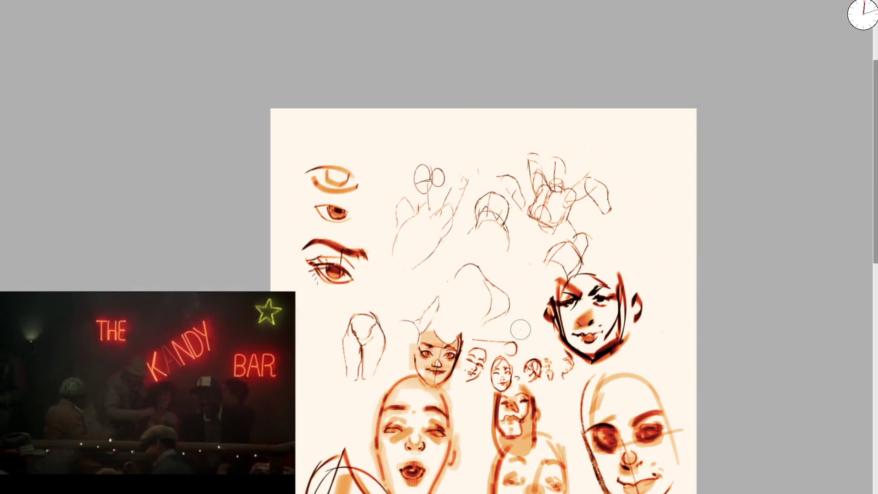
Step: Lasso-select the lower group of faces, undoing a stray dark stroke first
{"action": "scroll", "coordinate": [347, 100], "scroll_direction": "down", "scroll_amount": 4}
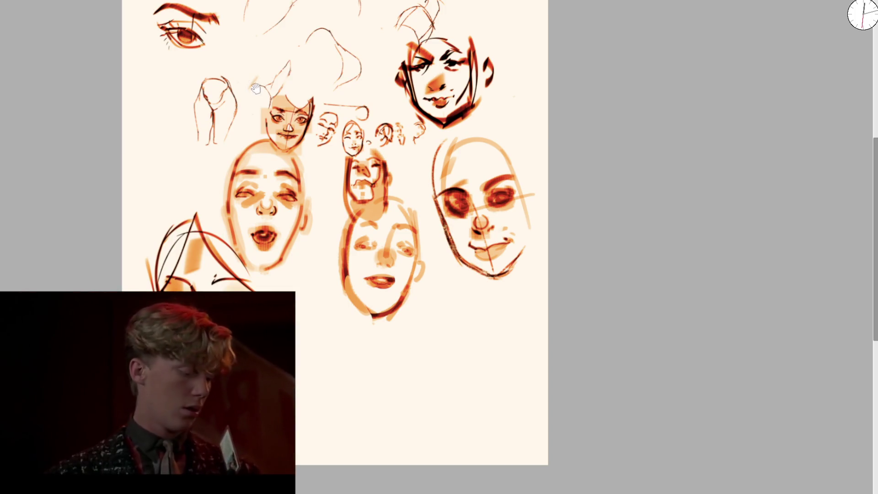
{"action": "scroll", "coordinate": [255, 89], "scroll_direction": "down", "scroll_amount": 5}
{"action": "scroll", "coordinate": [335, 216], "scroll_direction": "up", "scroll_amount": 5, "text": "ctrl"}
{"action": "left_click_drag", "start_coordinate": [251, 290], "coordinate": [345, 162]}
{"action": "key", "text": "ctrl+z"}
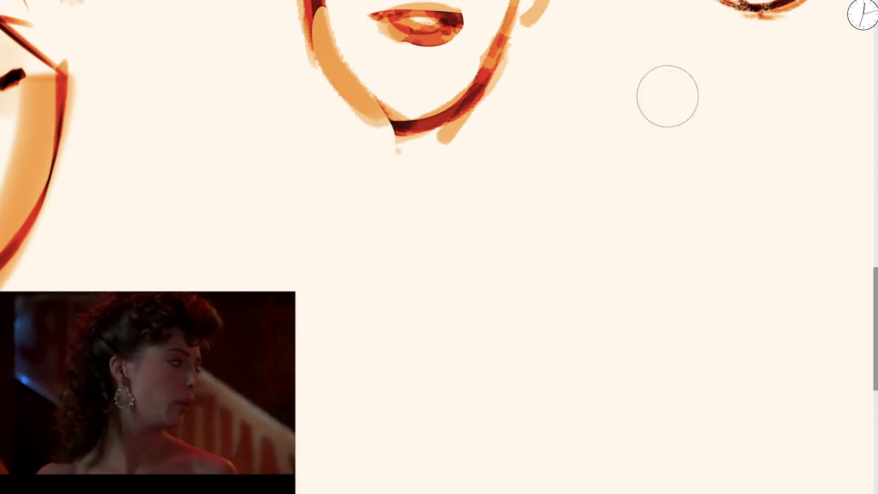
{"action": "scroll", "coordinate": [635, 104], "scroll_direction": "down", "scroll_amount": 10}
{"action": "left_click_drag", "start_coordinate": [811, 78], "coordinate": [563, 306]}
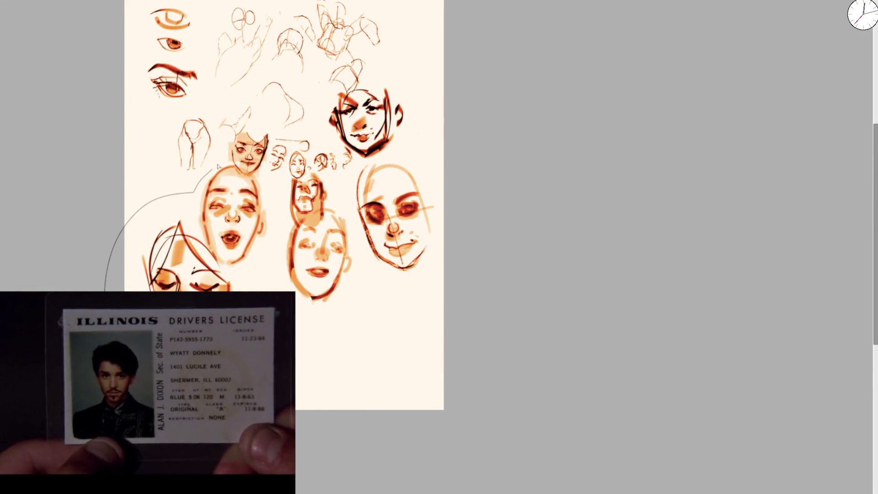
{"action": "mouse_move", "coordinate": [232, 169]}
{"action": "left_mouse_down"}
{"action": "mouse_move", "coordinate": [274, 183]}
{"action": "mouse_move", "coordinate": [281, 208]}
{"action": "mouse_move", "coordinate": [299, 224]}
{"action": "left_mouse_up"}
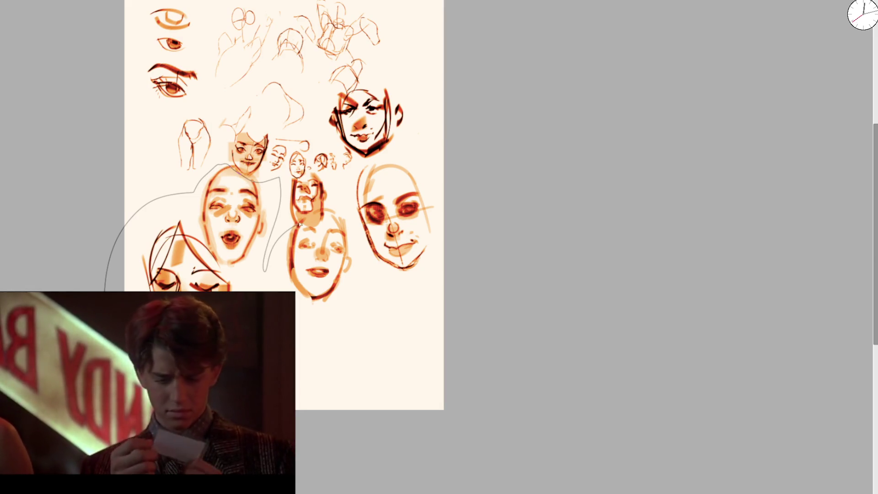
{"action": "mouse_move", "coordinate": [346, 182]}
{"action": "left_mouse_down"}
{"action": "mouse_move", "coordinate": [362, 392]}
{"action": "mouse_move", "coordinate": [320, 420]}
{"action": "left_mouse_up"}
Step: Scale the selected faces down and move them up beside the top face, then commit
{"action": "key", "text": "ctrl+t"}
{"action": "left_click_drag", "start_coordinate": [137, 260], "coordinate": [334, 259]}
{"action": "mouse_move", "coordinate": [387, 239]}
{"action": "left_mouse_down"}
{"action": "mouse_move", "coordinate": [385, 166]}
{"action": "mouse_move", "coordinate": [385, 176]}
{"action": "left_mouse_up"}
{"action": "key", "text": "Return"}
{"action": "scroll", "coordinate": [275, 128], "scroll_direction": "up", "scroll_amount": 3}
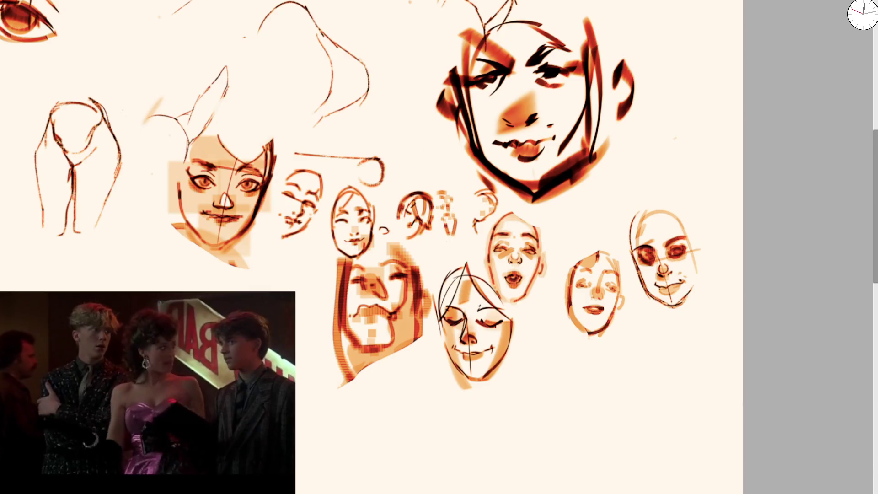
Step: Test and undo several strokes in the empty area below, keeping a faint guide curve
{"action": "left_click_drag", "start_coordinate": [93, 326], "coordinate": [276, 208]}
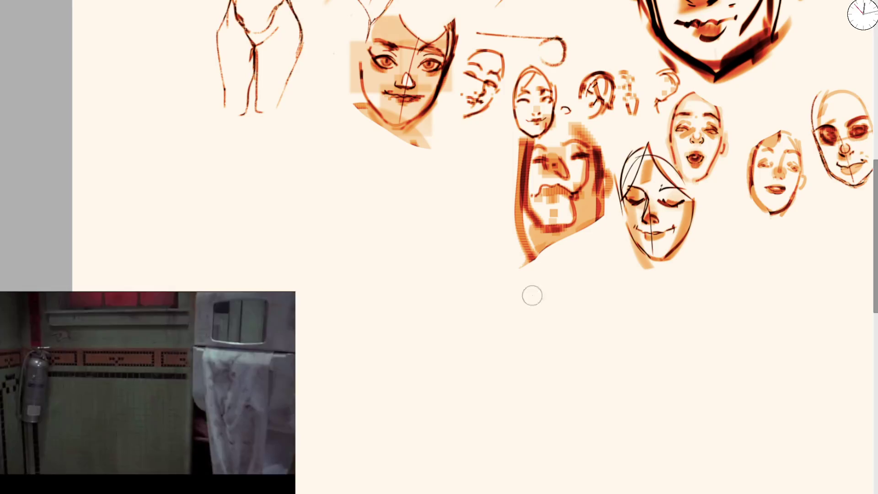
{"action": "left_click_drag", "start_coordinate": [297, 307], "coordinate": [309, 428]}
{"action": "key", "text": "ctrl+z"}
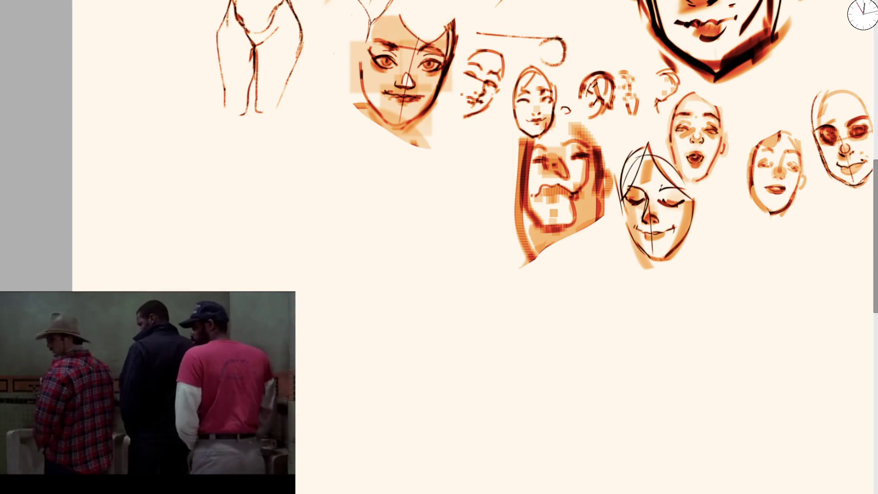
{"action": "key", "text": "ctrl+shift+z"}
{"action": "key", "text": "ctrl+z"}
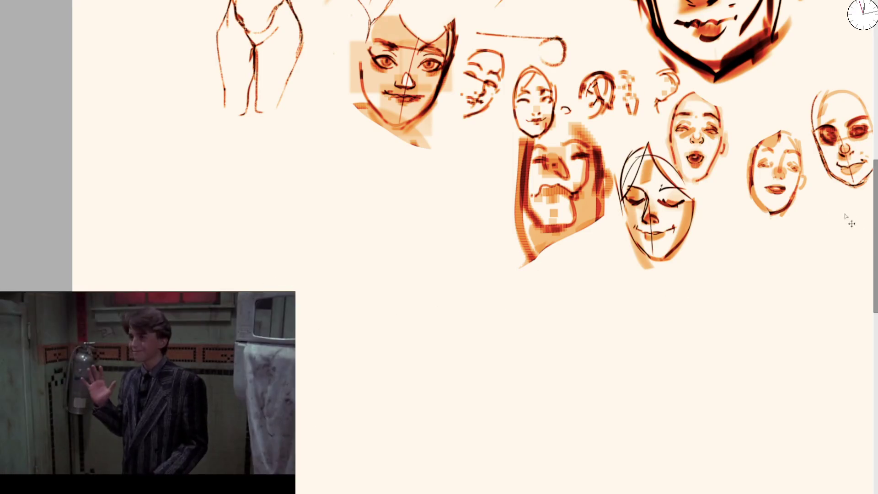
{"action": "left_click_drag", "start_coordinate": [286, 290], "coordinate": [455, 199]}
{"action": "key", "text": "ctrl+z"}
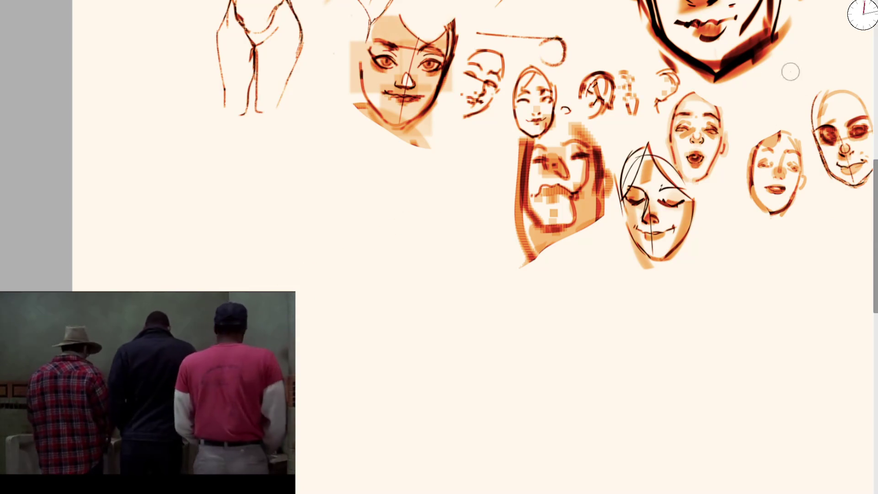
{"action": "left_click_drag", "start_coordinate": [299, 320], "coordinate": [489, 272]}
{"action": "key", "text": "ctrl+z"}
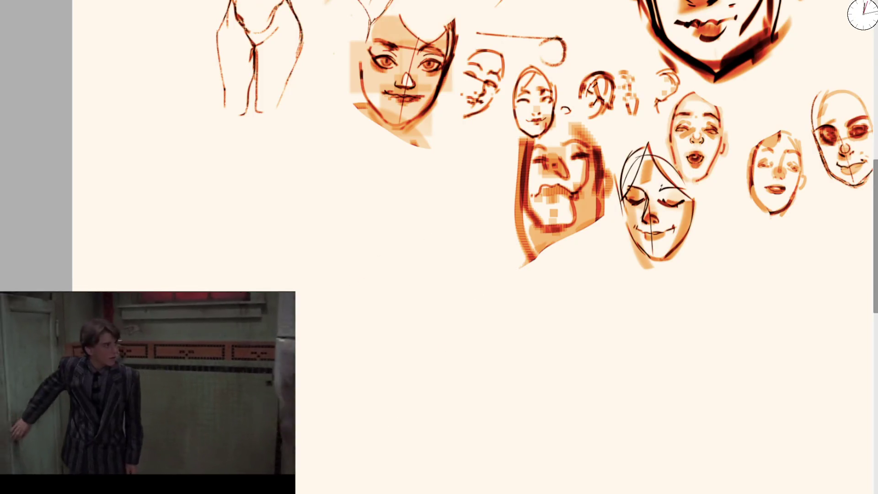
{"action": "left_click_drag", "start_coordinate": [237, 291], "coordinate": [398, 209]}
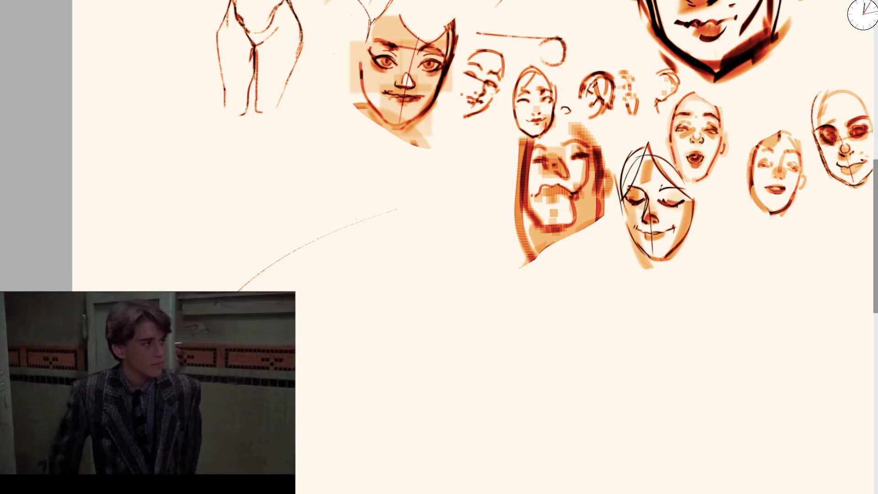
{"action": "scroll", "coordinate": [255, 266], "scroll_direction": "up", "scroll_amount": 5}
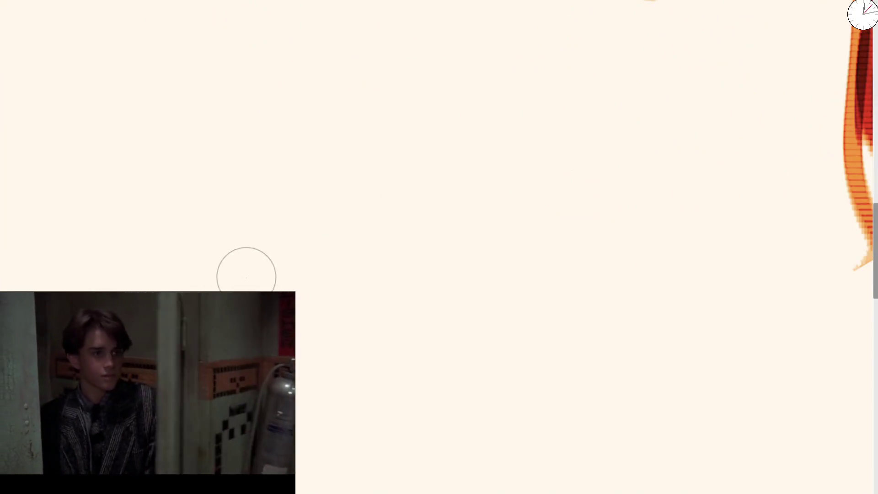
Step: Draw and undo curved, V-shaped and looping trial strokes on blank canvas
{"action": "mouse_move", "coordinate": [215, 290]}
{"action": "left_mouse_down"}
{"action": "mouse_move", "coordinate": [250, 236]}
{"action": "mouse_move", "coordinate": [333, 278]}
{"action": "mouse_move", "coordinate": [298, 407]}
{"action": "left_mouse_up"}
{"action": "key", "text": "ctrl+z"}
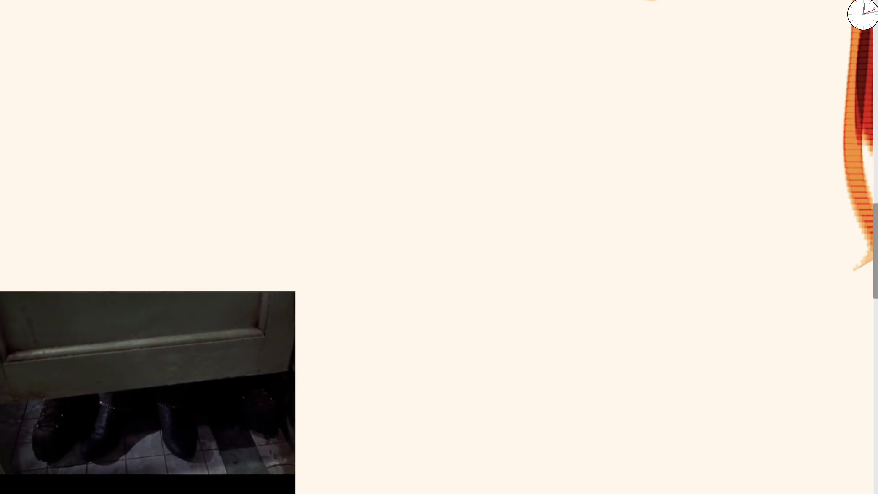
{"action": "mouse_move", "coordinate": [481, 203]}
{"action": "left_mouse_down"}
{"action": "mouse_move", "coordinate": [535, 266]}
{"action": "mouse_move", "coordinate": [627, 183]}
{"action": "left_mouse_up"}
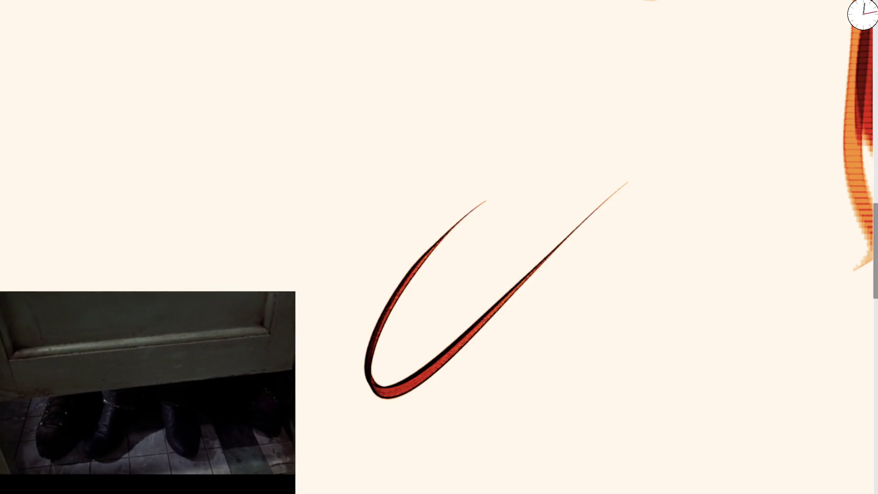
{"action": "key", "text": "ctrl+z"}
{"action": "left_click_drag", "start_coordinate": [484, 244], "coordinate": [479, 196]}
{"action": "key", "text": "ctrl+z"}
Step: Rough in a figure's head, shoulders, arms and torso, then delete the sketch
{"action": "mouse_move", "coordinate": [176, 311]}
{"action": "left_mouse_down"}
{"action": "mouse_move", "coordinate": [151, 243]}
{"action": "mouse_move", "coordinate": [229, 173]}
{"action": "mouse_move", "coordinate": [290, 206]}
{"action": "left_mouse_up"}
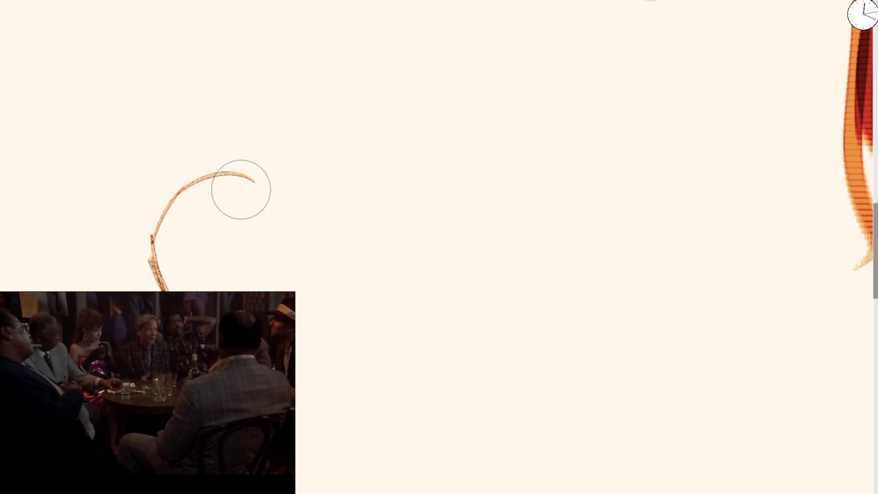
{"action": "mouse_move", "coordinate": [180, 177]}
{"action": "left_mouse_down"}
{"action": "mouse_move", "coordinate": [290, 192]}
{"action": "mouse_move", "coordinate": [335, 231]}
{"action": "left_mouse_up"}
{"action": "left_click_drag", "start_coordinate": [149, 234], "coordinate": [179, 289]}
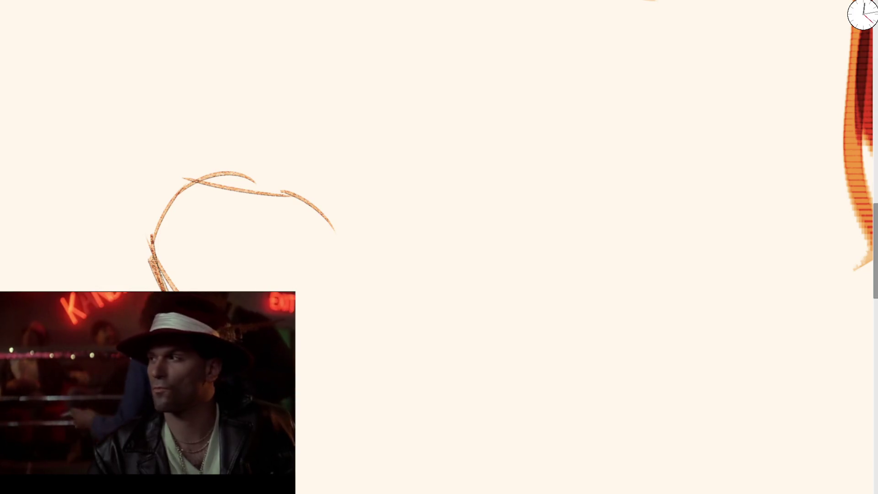
{"action": "mouse_move", "coordinate": [267, 289]}
{"action": "left_mouse_down"}
{"action": "mouse_move", "coordinate": [305, 244]}
{"action": "mouse_move", "coordinate": [339, 272]}
{"action": "mouse_move", "coordinate": [363, 315]}
{"action": "left_mouse_up"}
{"action": "left_click_drag", "start_coordinate": [173, 229], "coordinate": [210, 290]}
{"action": "left_click_drag", "start_coordinate": [349, 276], "coordinate": [359, 338]}
{"action": "left_click_drag", "start_coordinate": [296, 198], "coordinate": [352, 343]}
{"action": "mouse_move", "coordinate": [299, 199]}
{"action": "left_mouse_down"}
{"action": "mouse_move", "coordinate": [362, 255]}
{"action": "mouse_move", "coordinate": [349, 279]}
{"action": "mouse_move", "coordinate": [341, 220]}
{"action": "mouse_move", "coordinate": [354, 280]}
{"action": "left_mouse_up"}
{"action": "mouse_move", "coordinate": [240, 291]}
{"action": "left_mouse_down"}
{"action": "mouse_move", "coordinate": [188, 232]}
{"action": "mouse_move", "coordinate": [150, 246]}
{"action": "left_mouse_up"}
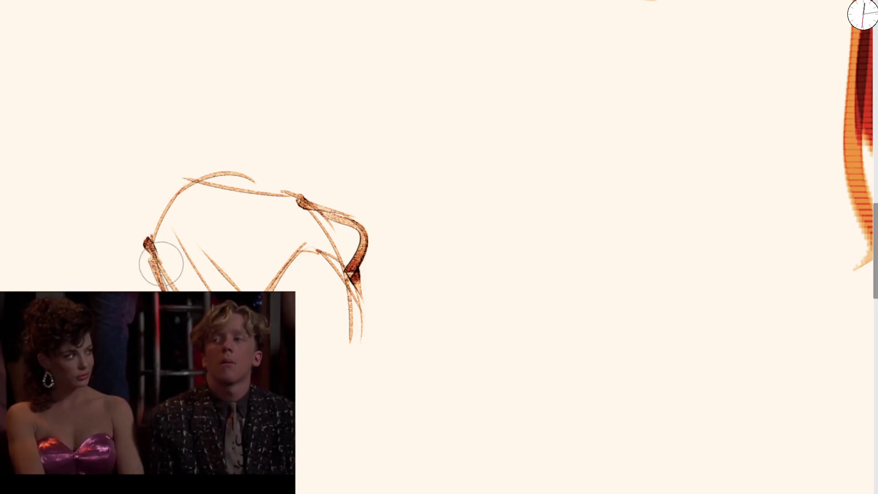
{"action": "mouse_move", "coordinate": [169, 213]}
{"action": "left_mouse_down"}
{"action": "mouse_move", "coordinate": [155, 250]}
{"action": "mouse_move", "coordinate": [131, 177]}
{"action": "mouse_move", "coordinate": [151, 27]}
{"action": "mouse_move", "coordinate": [186, 125]}
{"action": "left_mouse_up"}
{"action": "left_click_drag", "start_coordinate": [234, 73], "coordinate": [243, 66]}
{"action": "key", "text": "Delete"}
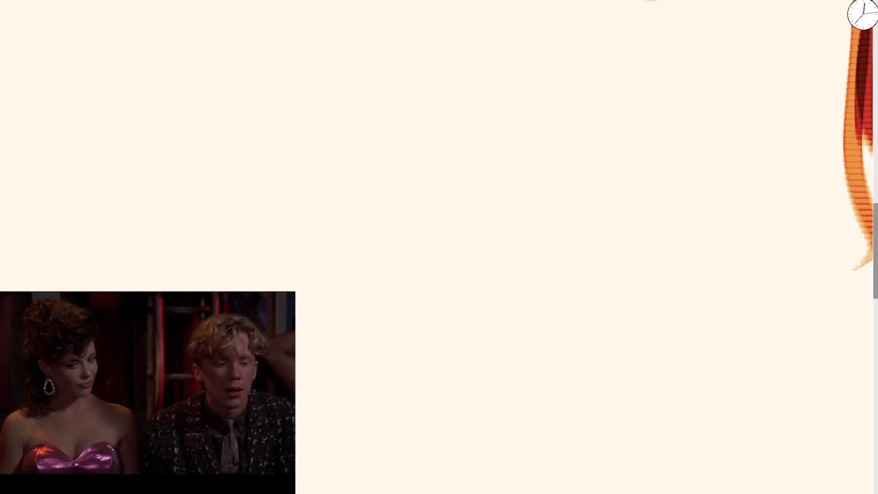
Step: Test dark and orange brush strokes and delete them
{"action": "left_click_drag", "start_coordinate": [407, 143], "coordinate": [256, 283]}
{"action": "key", "text": "Delete"}
{"action": "mouse_move", "coordinate": [480, 173]}
{"action": "left_mouse_down"}
{"action": "mouse_move", "coordinate": [392, 362]}
{"action": "mouse_move", "coordinate": [347, 393]}
{"action": "left_mouse_up"}
{"action": "key", "text": "Delete"}
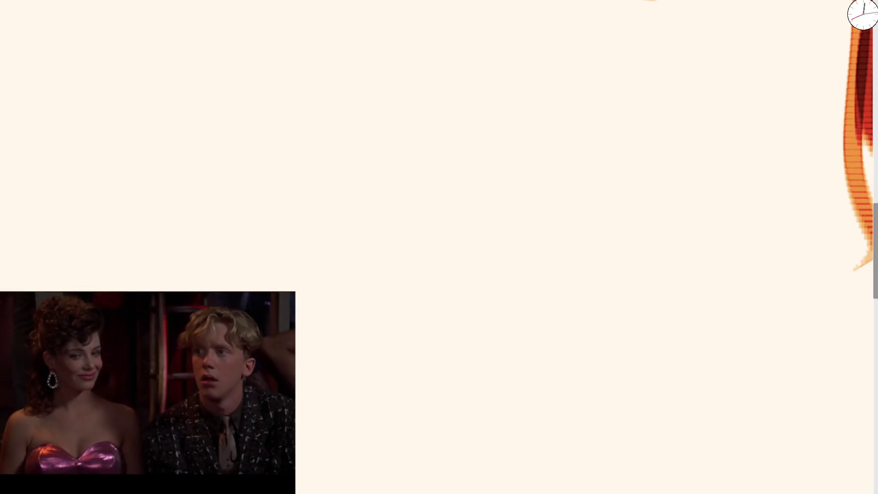
{"action": "left_click_drag", "start_coordinate": [415, 165], "coordinate": [256, 270]}
{"action": "left_click_drag", "start_coordinate": [294, 329], "coordinate": [501, 181]}
{"action": "key", "text": "Delete"}
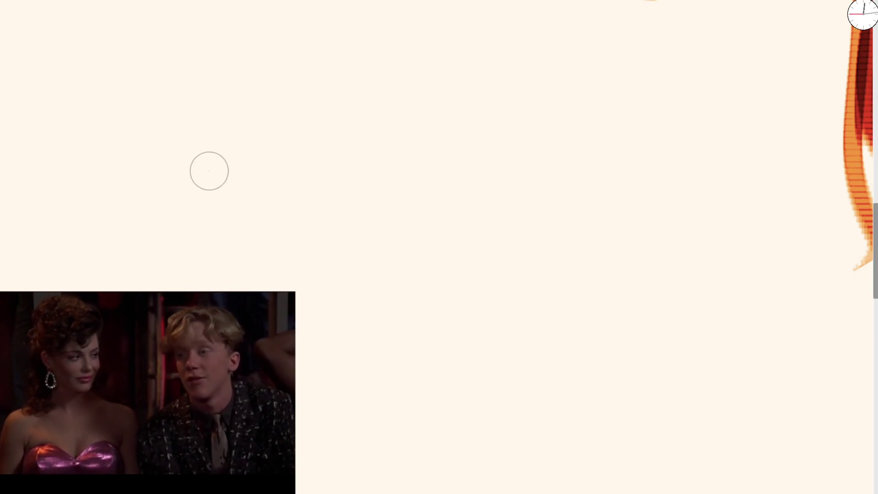
Step: Try and undo several more lines, loops and a thick red arc
{"action": "left_click_drag", "start_coordinate": [184, 188], "coordinate": [259, 139]}
{"action": "left_click_drag", "start_coordinate": [202, 133], "coordinate": [244, 218]}
{"action": "mouse_move", "coordinate": [190, 176]}
{"action": "left_mouse_down"}
{"action": "mouse_move", "coordinate": [179, 169]}
{"action": "mouse_move", "coordinate": [255, 157]}
{"action": "left_mouse_up"}
{"action": "key", "text": "ctrl+z"}
{"action": "key", "text": "ctrl+z"}
{"action": "key", "text": "ctrl+z"}
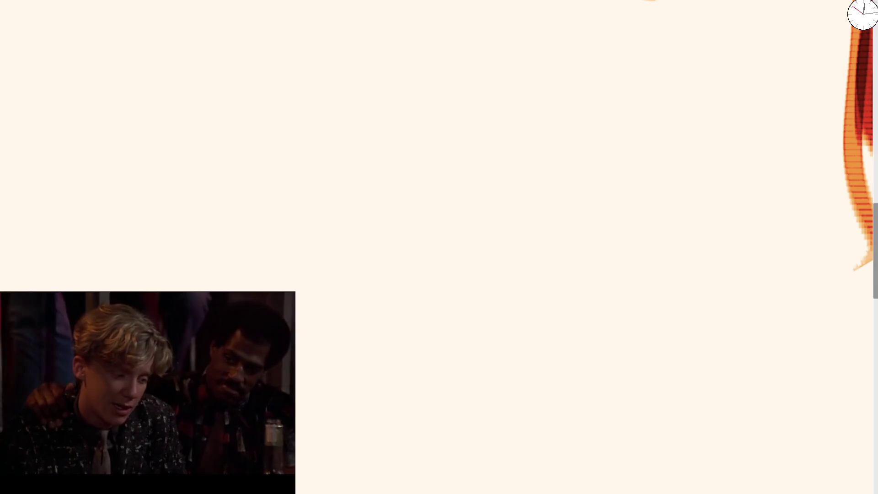
{"action": "left_click_drag", "start_coordinate": [524, 178], "coordinate": [569, 173]}
{"action": "key", "text": "ctrl+z"}
{"action": "left_click_drag", "start_coordinate": [235, 265], "coordinate": [408, 88]}
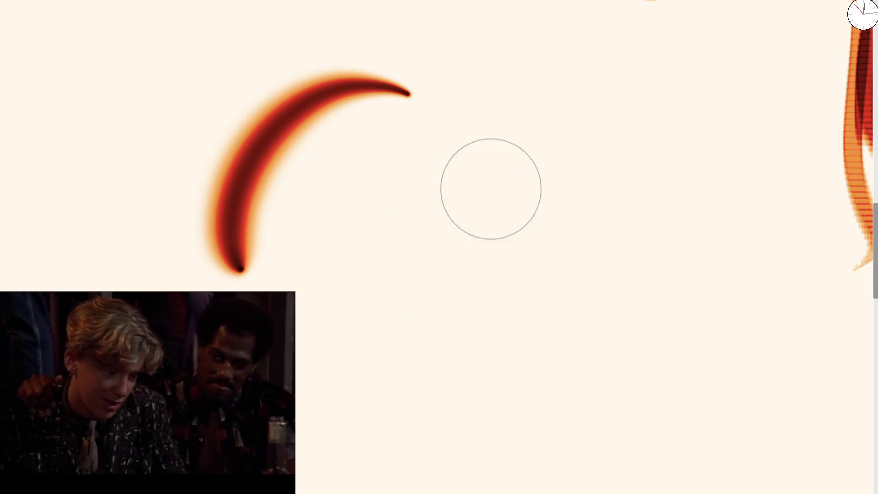
{"action": "key", "text": "ctrl+z"}
{"action": "left_click_drag", "start_coordinate": [203, 181], "coordinate": [208, 283]}
{"action": "key", "text": "ctrl+z"}
Step: Draw a dark-red head outline, erase stray marks, and paint a dark brow stroke
{"action": "mouse_move", "coordinate": [243, 179]}
{"action": "left_mouse_down"}
{"action": "mouse_move", "coordinate": [251, 251]}
{"action": "mouse_move", "coordinate": [276, 116]}
{"action": "mouse_move", "coordinate": [368, 218]}
{"action": "left_mouse_up"}
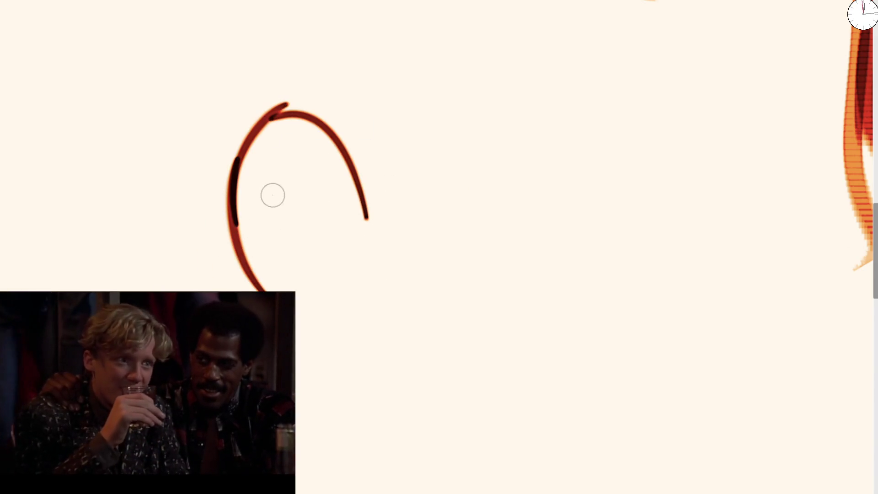
{"action": "key", "text": "ctrl+z"}
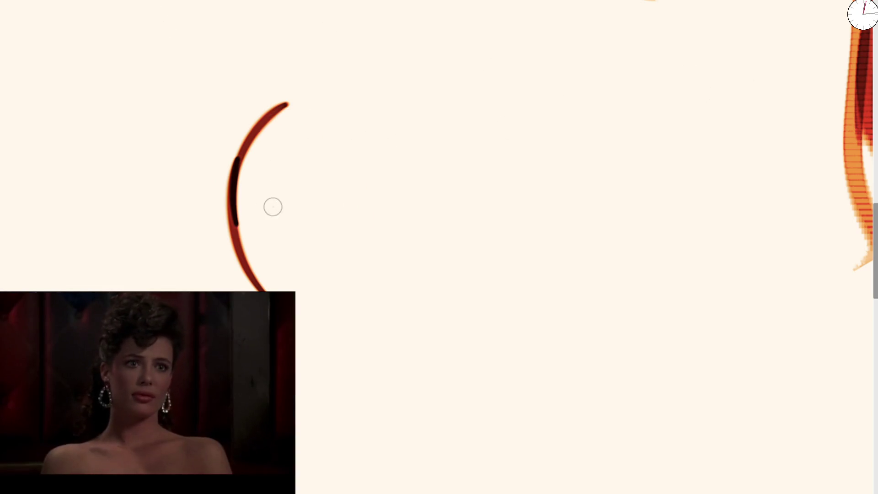
{"action": "left_click_drag", "start_coordinate": [276, 200], "coordinate": [228, 219]}
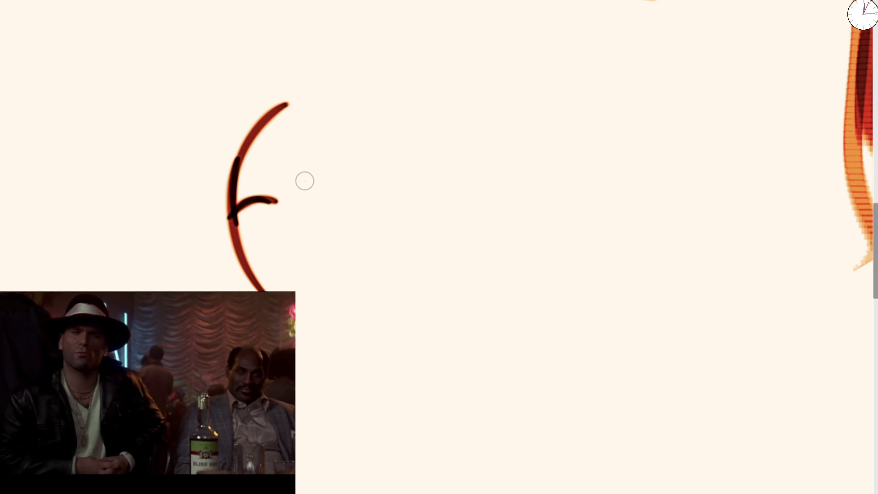
{"action": "mouse_move", "coordinate": [306, 176]}
{"action": "left_mouse_down"}
{"action": "mouse_move", "coordinate": [307, 146]}
{"action": "mouse_move", "coordinate": [349, 137]}
{"action": "left_mouse_up"}
{"action": "key", "text": "bracketright"}
{"action": "left_click_drag", "start_coordinate": [310, 102], "coordinate": [293, 161]}
{"action": "key", "text": "e"}
{"action": "mouse_move", "coordinate": [248, 187]}
{"action": "left_mouse_down"}
{"action": "mouse_move", "coordinate": [274, 178]}
{"action": "mouse_move", "coordinate": [276, 184]}
{"action": "mouse_move", "coordinate": [282, 174]}
{"action": "mouse_move", "coordinate": [253, 177]}
{"action": "mouse_move", "coordinate": [283, 136]}
{"action": "mouse_move", "coordinate": [369, 97]}
{"action": "mouse_move", "coordinate": [329, 125]}
{"action": "left_mouse_up"}
Step: Paint the head's crown and left side, the right eye line, nostril dots and a dashed mouth
{"action": "mouse_move", "coordinate": [230, 166]}
{"action": "left_mouse_down"}
{"action": "mouse_move", "coordinate": [251, 82]}
{"action": "mouse_move", "coordinate": [303, 75]}
{"action": "mouse_move", "coordinate": [368, 109]}
{"action": "left_mouse_up"}
{"action": "mouse_move", "coordinate": [351, 145]}
{"action": "left_mouse_down"}
{"action": "mouse_move", "coordinate": [385, 130]}
{"action": "mouse_move", "coordinate": [353, 149]}
{"action": "left_mouse_up"}
{"action": "left_click_drag", "start_coordinate": [327, 194], "coordinate": [324, 205]}
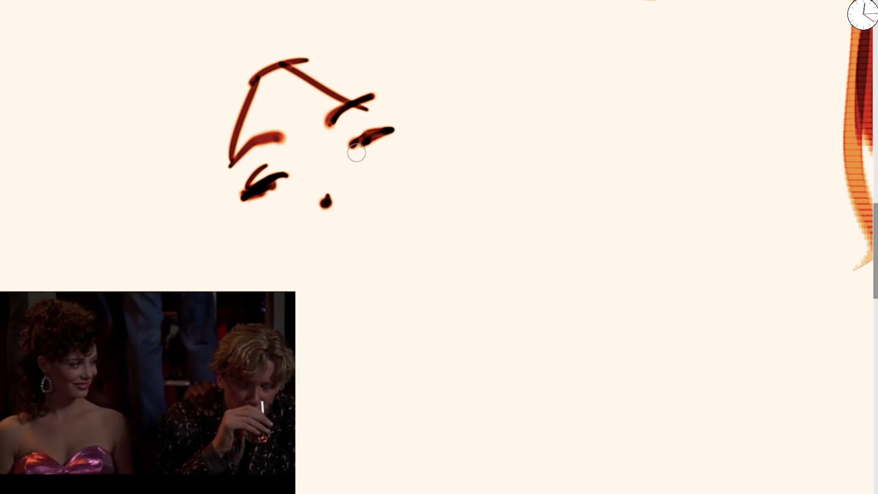
{"action": "left_click_drag", "start_coordinate": [352, 147], "coordinate": [346, 148]}
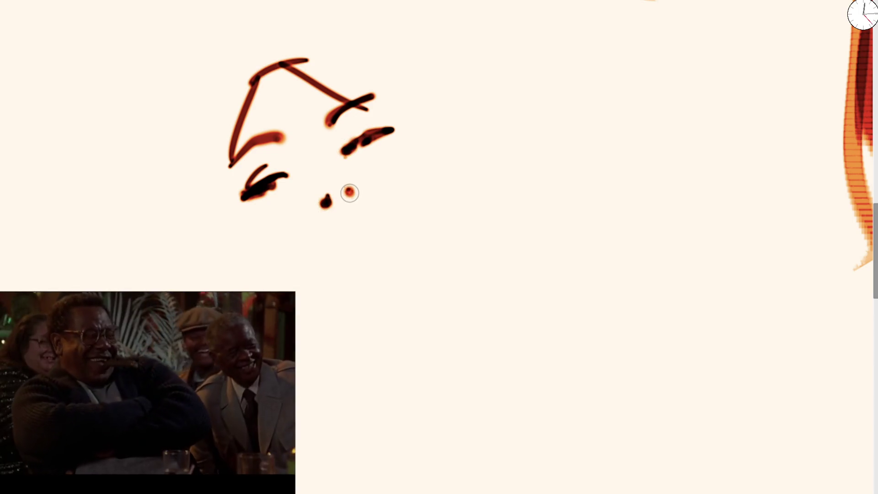
{"action": "left_click", "coordinate": [348, 192]}
{"action": "left_click", "coordinate": [312, 251]}
{"action": "left_click", "coordinate": [375, 222]}
{"action": "left_click_drag", "start_coordinate": [324, 249], "coordinate": [390, 214]}
Step: Add lower lids under both eyes and paint soft lips with a larger brush
{"action": "left_click_drag", "start_coordinate": [362, 144], "coordinate": [395, 139]}
{"action": "left_click_drag", "start_coordinate": [258, 204], "coordinate": [282, 191]}
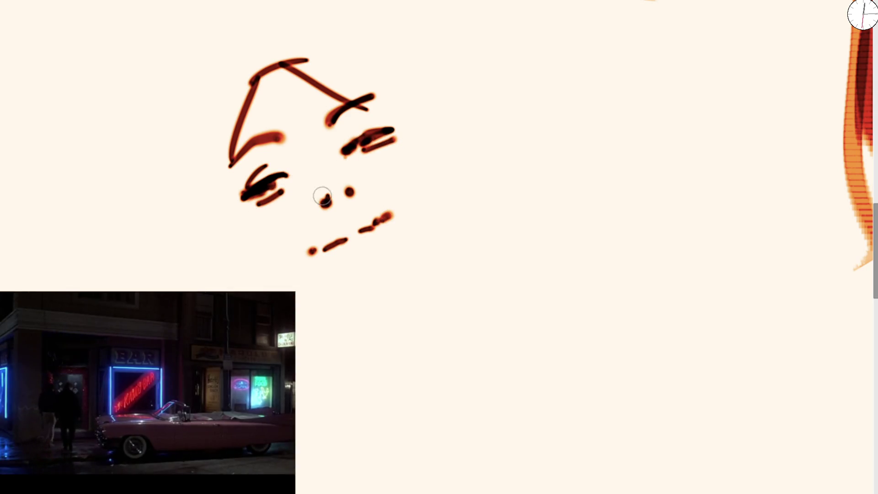
{"action": "key", "text": "bracketright"}
{"action": "key", "text": "bracketright"}
{"action": "key", "text": "bracketright"}
{"action": "mouse_move", "coordinate": [330, 243]}
{"action": "left_mouse_down"}
{"action": "mouse_move", "coordinate": [372, 220]}
{"action": "mouse_move", "coordinate": [362, 241]}
{"action": "left_mouse_up"}
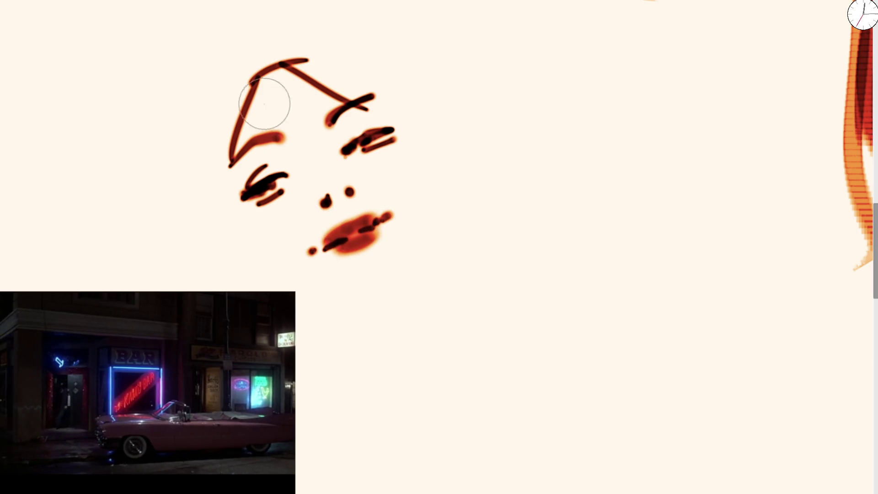
{"action": "left_click_drag", "start_coordinate": [214, 182], "coordinate": [318, 340]}
{"action": "key", "text": "ctrl+z"}
{"action": "left_click", "coordinate": [363, 323]}
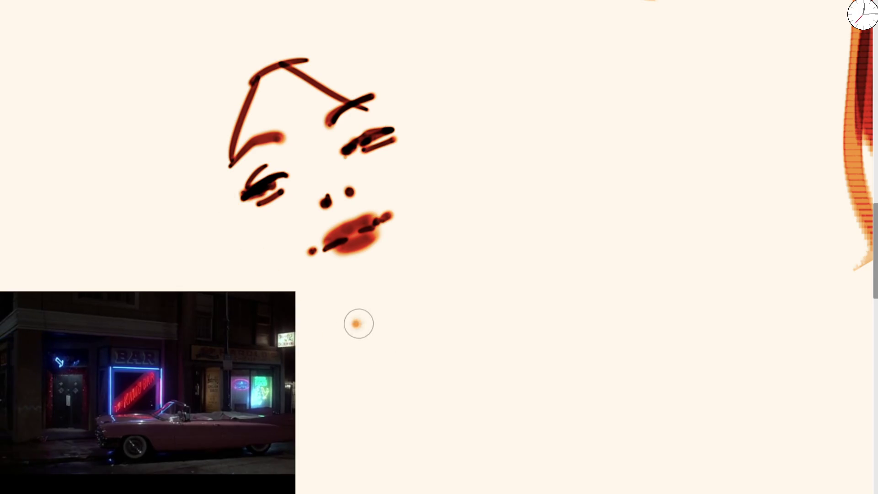
Step: Redraw the cheek and jaw lines, add the neck, shade under the chin and outline a small collar
{"action": "mouse_move", "coordinate": [397, 132]}
{"action": "left_mouse_down"}
{"action": "mouse_move", "coordinate": [421, 206]}
{"action": "mouse_move", "coordinate": [413, 270]}
{"action": "left_mouse_up"}
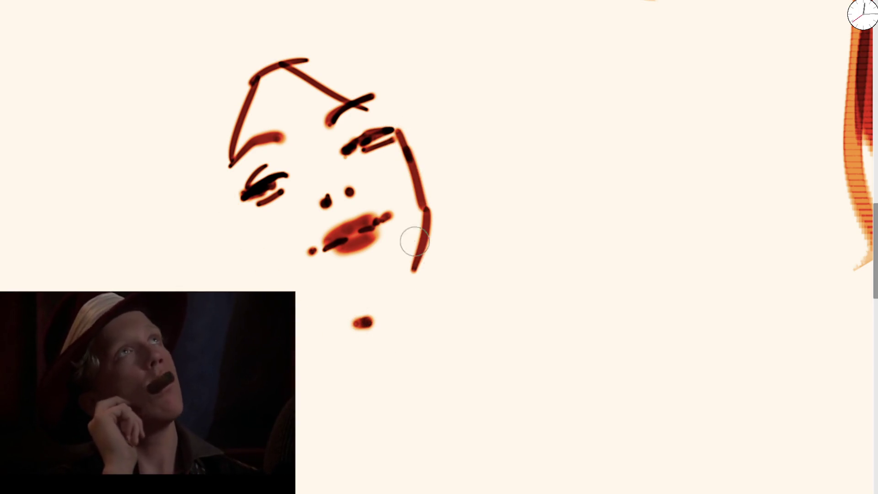
{"action": "mouse_move", "coordinate": [381, 112]}
{"action": "left_mouse_down"}
{"action": "mouse_move", "coordinate": [415, 268]}
{"action": "mouse_move", "coordinate": [386, 313]}
{"action": "left_mouse_up"}
{"action": "left_click_drag", "start_coordinate": [227, 197], "coordinate": [336, 428]}
{"action": "left_click_drag", "start_coordinate": [256, 261], "coordinate": [338, 323]}
{"action": "left_click_drag", "start_coordinate": [387, 311], "coordinate": [394, 406]}
{"action": "mouse_move", "coordinate": [275, 273]}
{"action": "left_mouse_down"}
{"action": "mouse_move", "coordinate": [389, 316]}
{"action": "mouse_move", "coordinate": [377, 323]}
{"action": "left_mouse_up"}
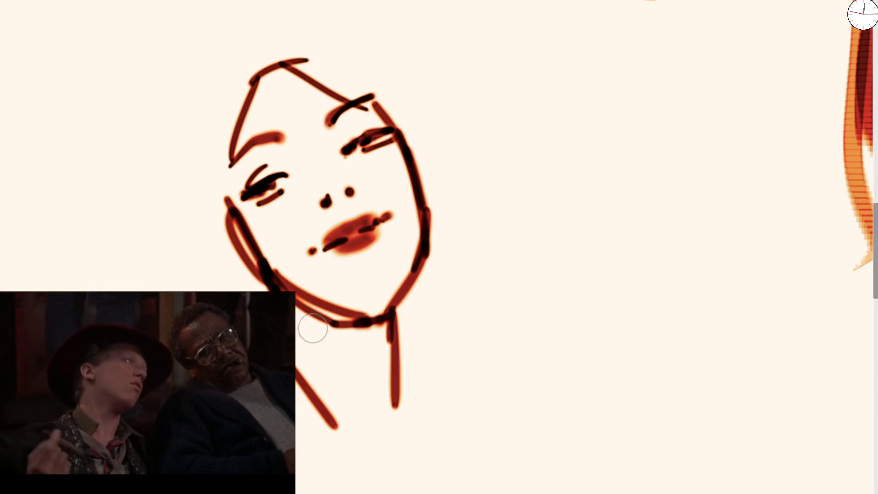
{"action": "mouse_move", "coordinate": [302, 318]}
{"action": "left_mouse_down"}
{"action": "mouse_move", "coordinate": [373, 352]}
{"action": "mouse_move", "coordinate": [380, 343]}
{"action": "left_mouse_up"}
{"action": "mouse_move", "coordinate": [300, 322]}
{"action": "left_mouse_down"}
{"action": "mouse_move", "coordinate": [355, 364]}
{"action": "mouse_move", "coordinate": [389, 345]}
{"action": "mouse_move", "coordinate": [307, 311]}
{"action": "mouse_move", "coordinate": [334, 318]}
{"action": "left_mouse_up"}
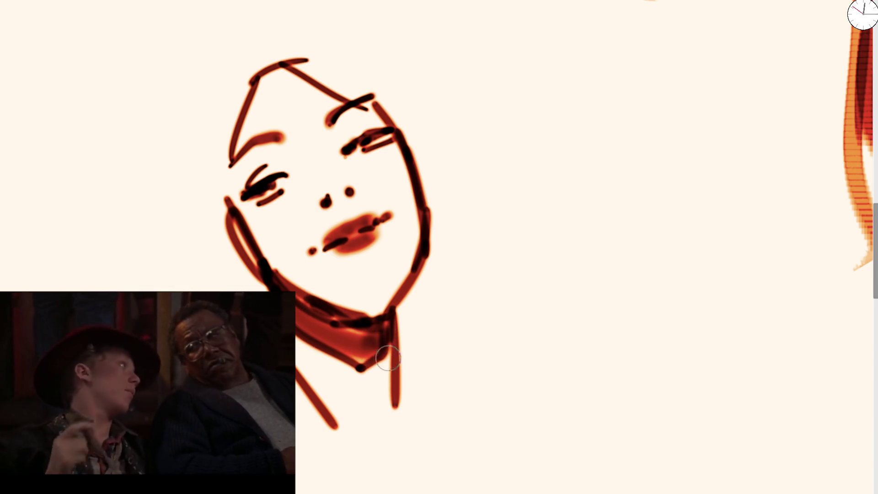
{"action": "left_click_drag", "start_coordinate": [361, 367], "coordinate": [390, 347]}
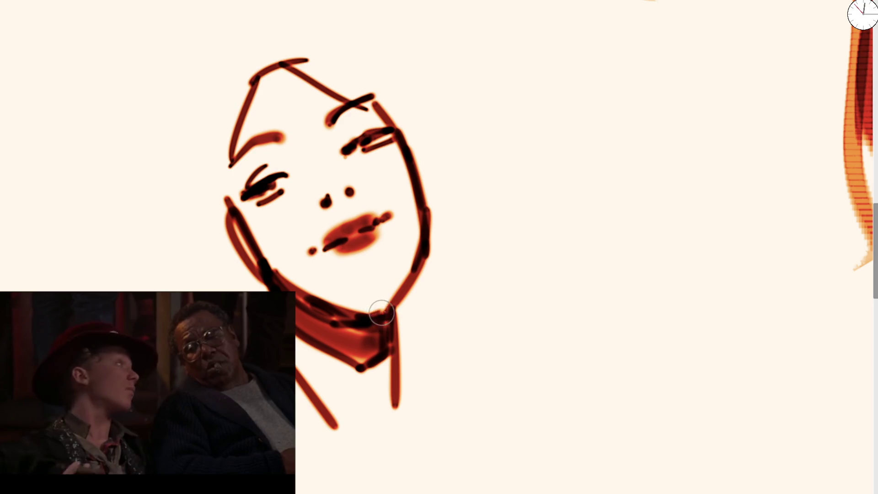
{"action": "mouse_move", "coordinate": [404, 151]}
{"action": "left_mouse_down"}
{"action": "mouse_move", "coordinate": [418, 251]}
{"action": "mouse_move", "coordinate": [382, 300]}
{"action": "mouse_move", "coordinate": [394, 305]}
{"action": "left_mouse_up"}
Step: Sketch hair strands left of the face and outline the forehead, redoing the long left strands
{"action": "mouse_move", "coordinate": [163, 126]}
{"action": "left_mouse_down"}
{"action": "mouse_move", "coordinate": [167, 235]}
{"action": "mouse_move", "coordinate": [151, 287]}
{"action": "mouse_move", "coordinate": [160, 293]}
{"action": "left_mouse_up"}
{"action": "left_click_drag", "start_coordinate": [160, 164], "coordinate": [126, 279]}
{"action": "left_click_drag", "start_coordinate": [146, 211], "coordinate": [191, 66]}
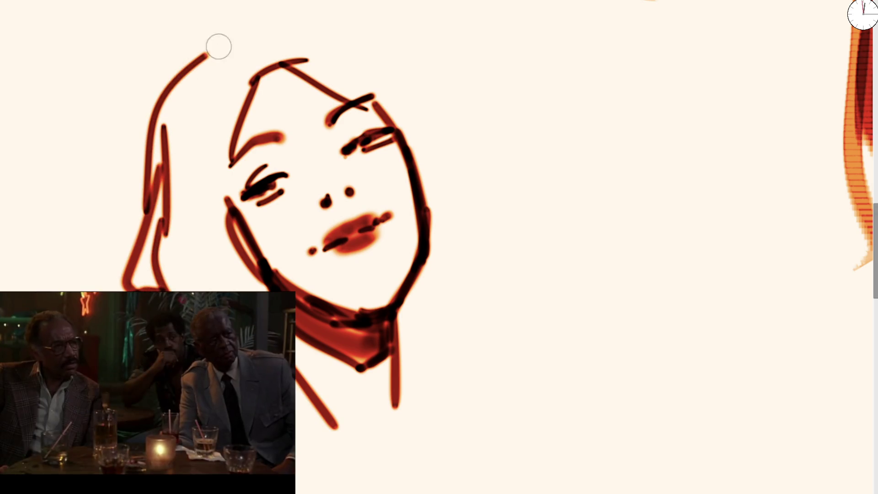
{"action": "key", "text": "ctrl+z"}
{"action": "left_click", "coordinate": [254, 39]}
{"action": "left_click_drag", "start_coordinate": [226, 206], "coordinate": [238, 73]}
{"action": "left_click_drag", "start_coordinate": [228, 106], "coordinate": [368, 121]}
{"action": "mouse_move", "coordinate": [184, 94]}
{"action": "left_mouse_down"}
{"action": "mouse_move", "coordinate": [217, 23]}
{"action": "mouse_move", "coordinate": [287, 4]}
{"action": "mouse_move", "coordinate": [331, 10]}
{"action": "left_mouse_up"}
{"action": "mouse_move", "coordinate": [196, 11]}
{"action": "left_mouse_down"}
{"action": "mouse_move", "coordinate": [152, 46]}
{"action": "mouse_move", "coordinate": [120, 185]}
{"action": "left_mouse_up"}
{"action": "key", "text": "ctrl+z"}
{"action": "left_click_drag", "start_coordinate": [214, 26], "coordinate": [137, 274]}
Step: Draw the hair's crown and curved strands falling down both sides, with a hooked end at right
{"action": "mouse_move", "coordinate": [249, 7]}
{"action": "left_mouse_down"}
{"action": "mouse_move", "coordinate": [361, 5]}
{"action": "mouse_move", "coordinate": [471, 173]}
{"action": "left_mouse_up"}
{"action": "left_click_drag", "start_coordinate": [205, 22], "coordinate": [101, 256]}
{"action": "key", "text": "ctrl+z"}
{"action": "key", "text": "ctrl+z"}
{"action": "left_click_drag", "start_coordinate": [199, 27], "coordinate": [107, 285]}
{"action": "left_click_drag", "start_coordinate": [438, 112], "coordinate": [467, 298]}
{"action": "mouse_move", "coordinate": [466, 226]}
{"action": "left_mouse_down"}
{"action": "mouse_move", "coordinate": [500, 296]}
{"action": "mouse_move", "coordinate": [456, 405]}
{"action": "mouse_move", "coordinate": [428, 434]}
{"action": "left_mouse_up"}
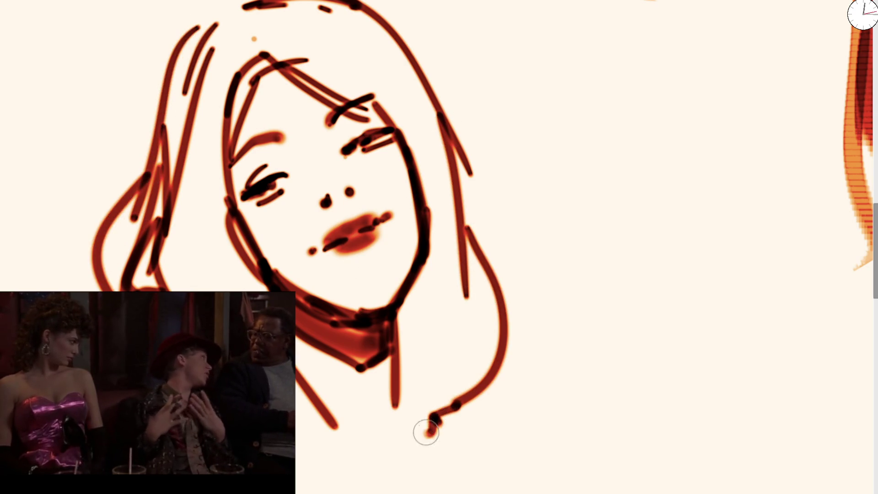
{"action": "left_click_drag", "start_coordinate": [404, 406], "coordinate": [430, 434]}
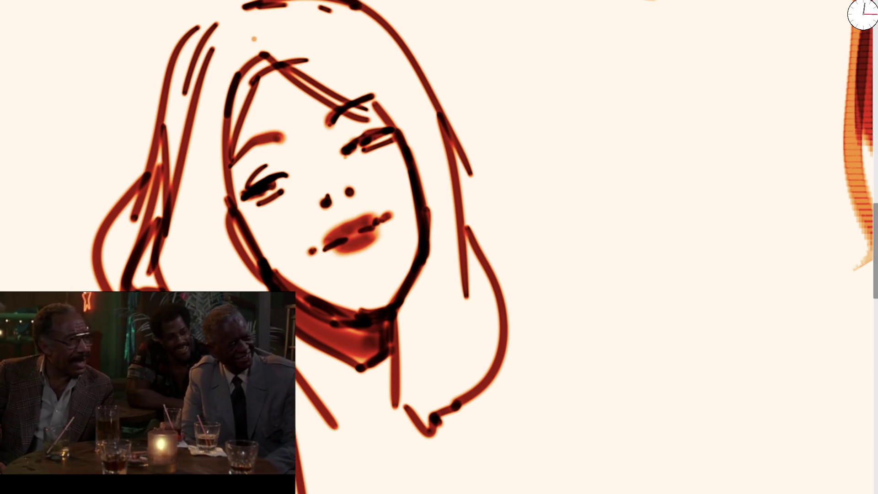
Step: Sketch the collar lines below the neck and a shoulder line running down to the bottom
{"action": "left_click_drag", "start_coordinate": [314, 427], "coordinate": [293, 313]}
{"action": "left_click_drag", "start_coordinate": [239, 237], "coordinate": [360, 436]}
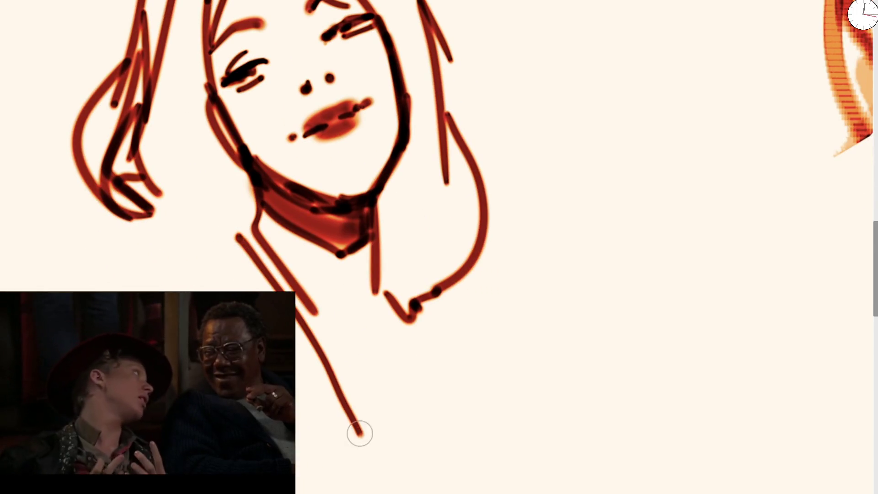
{"action": "left_click_drag", "start_coordinate": [302, 289], "coordinate": [493, 465]}
{"action": "mouse_move", "coordinate": [370, 281]}
{"action": "left_mouse_down"}
{"action": "mouse_move", "coordinate": [421, 328]}
{"action": "mouse_move", "coordinate": [539, 393]}
{"action": "left_mouse_up"}
{"action": "mouse_move", "coordinate": [413, 386]}
{"action": "left_mouse_down"}
{"action": "mouse_move", "coordinate": [498, 447]}
{"action": "mouse_move", "coordinate": [522, 384]}
{"action": "mouse_move", "coordinate": [624, 475]}
{"action": "left_mouse_up"}
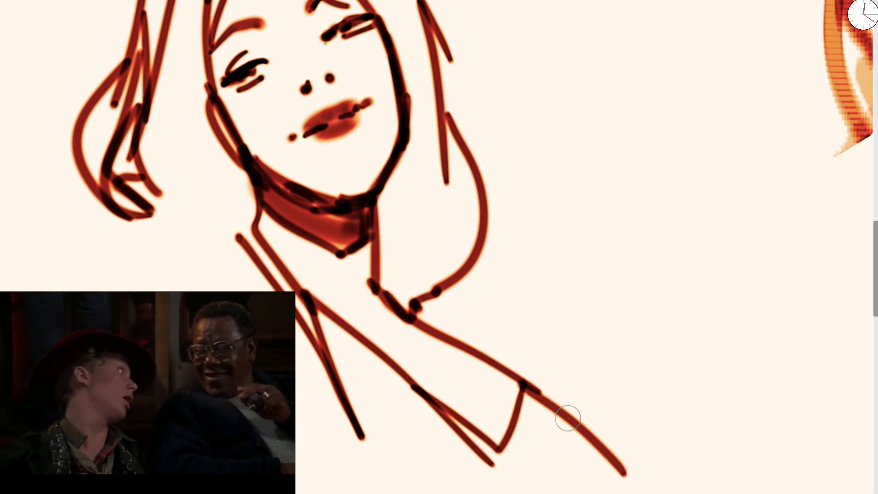
{"action": "left_click_drag", "start_coordinate": [590, 439], "coordinate": [619, 493]}
{"action": "mouse_move", "coordinate": [507, 370]}
{"action": "left_mouse_down"}
{"action": "mouse_move", "coordinate": [484, 350]}
{"action": "mouse_move", "coordinate": [565, 114]}
{"action": "left_mouse_up"}
Step: Start the raised arm beside the neck with a long line up to the top
{"action": "mouse_move", "coordinate": [375, 280]}
{"action": "left_mouse_down"}
{"action": "mouse_move", "coordinate": [413, 204]}
{"action": "mouse_move", "coordinate": [447, 179]}
{"action": "left_mouse_up"}
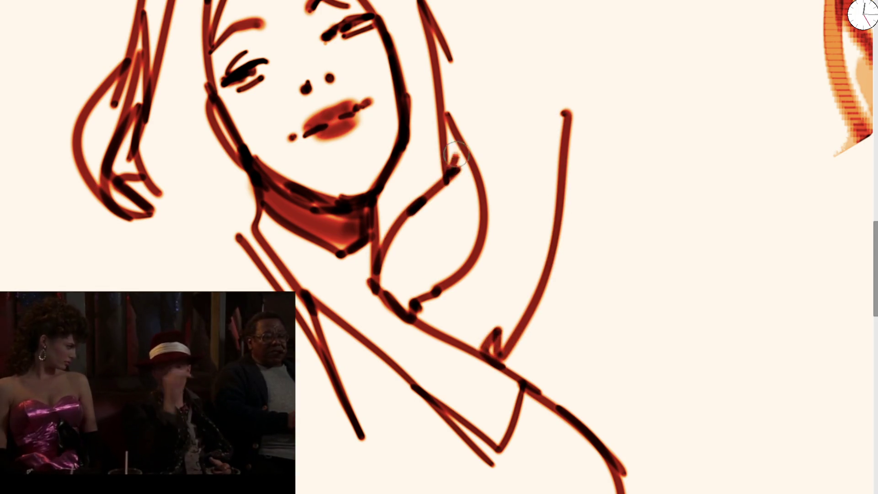
{"action": "left_click_drag", "start_coordinate": [457, 144], "coordinate": [459, 268]}
{"action": "left_click_drag", "start_coordinate": [448, 178], "coordinate": [507, 1]}
{"action": "scroll", "coordinate": [244, 202], "scroll_direction": "down", "scroll_amount": 2}
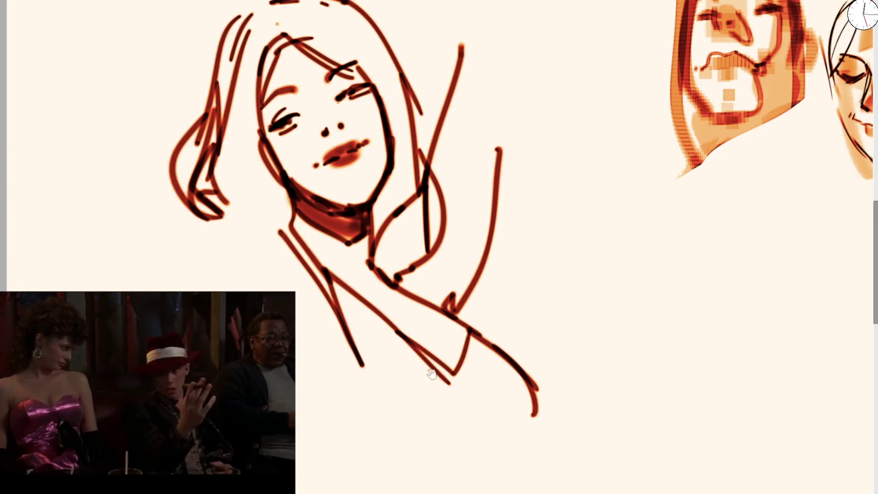
Step: Rough in the left arm line, lower figure lines and a long curve for the raised arm
{"action": "scroll", "coordinate": [274, 170], "scroll_direction": "down", "scroll_amount": 3}
{"action": "left_click_drag", "start_coordinate": [181, 161], "coordinate": [215, 235]}
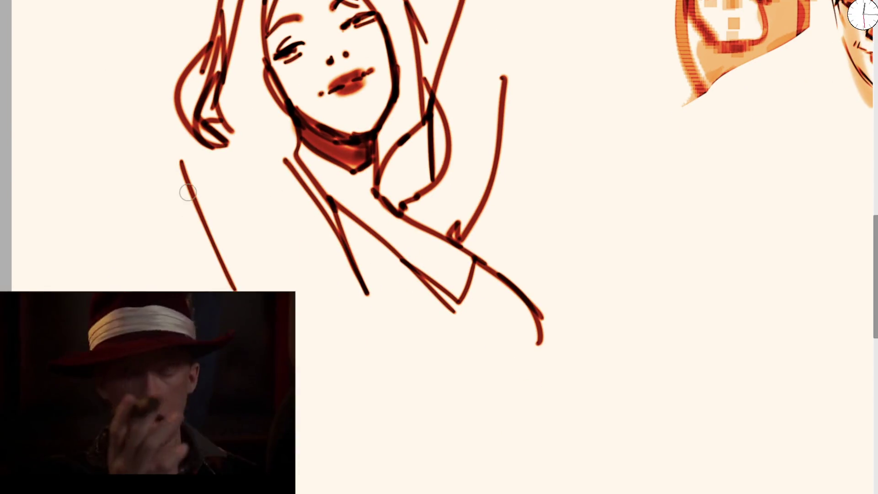
{"action": "left_click_drag", "start_coordinate": [186, 192], "coordinate": [236, 285]}
{"action": "left_click_drag", "start_coordinate": [202, 229], "coordinate": [237, 286]}
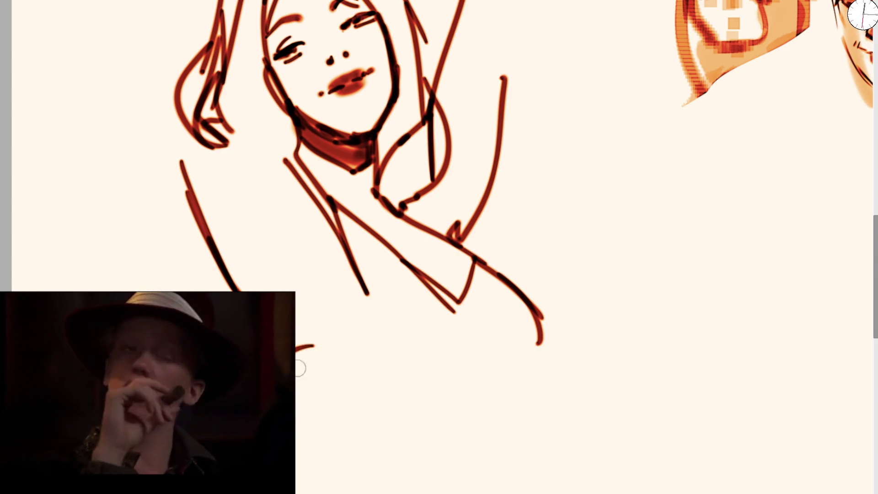
{"action": "left_click_drag", "start_coordinate": [314, 374], "coordinate": [393, 400]}
{"action": "left_click_drag", "start_coordinate": [313, 355], "coordinate": [361, 326]}
{"action": "mouse_move", "coordinate": [364, 291]}
{"action": "left_mouse_down"}
{"action": "mouse_move", "coordinate": [333, 347]}
{"action": "mouse_move", "coordinate": [307, 371]}
{"action": "left_mouse_up"}
{"action": "mouse_move", "coordinate": [183, 162]}
{"action": "left_mouse_down"}
{"action": "mouse_move", "coordinate": [208, 208]}
{"action": "mouse_move", "coordinate": [122, 0]}
{"action": "left_mouse_up"}
Step: Outline the raised arm and forearm left of the face, bent across the top, plus the other arm above the head
{"action": "mouse_move", "coordinate": [204, 167]}
{"action": "left_mouse_down"}
{"action": "mouse_move", "coordinate": [133, 8]}
{"action": "mouse_move", "coordinate": [174, 132]}
{"action": "left_mouse_up"}
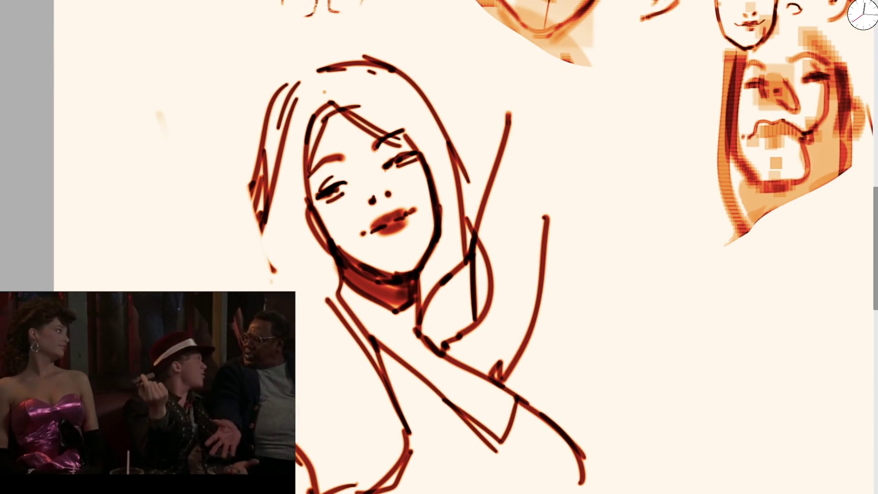
{"action": "mouse_move", "coordinate": [157, 288]}
{"action": "left_mouse_down"}
{"action": "mouse_move", "coordinate": [165, 57]}
{"action": "mouse_move", "coordinate": [210, 41]}
{"action": "mouse_move", "coordinate": [216, 197]}
{"action": "left_mouse_up"}
{"action": "left_click_drag", "start_coordinate": [218, 109], "coordinate": [249, 274]}
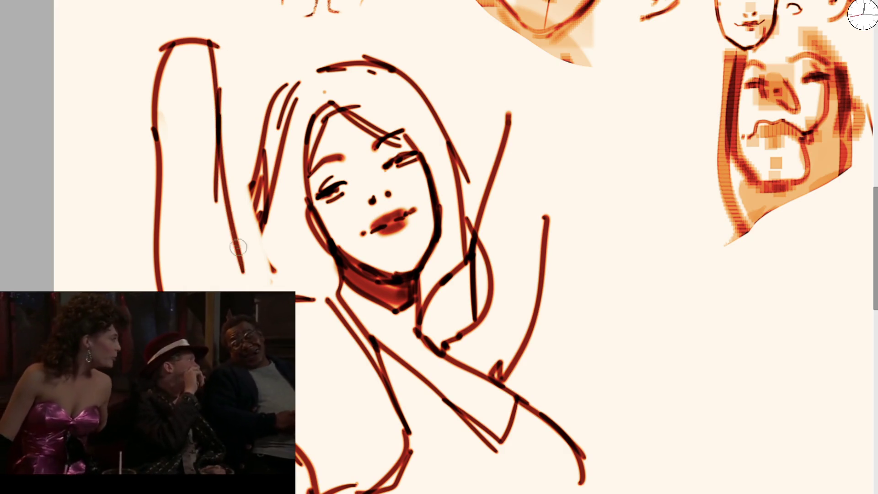
{"action": "left_click_drag", "start_coordinate": [233, 218], "coordinate": [256, 284]}
{"action": "left_click_drag", "start_coordinate": [238, 234], "coordinate": [316, 373]}
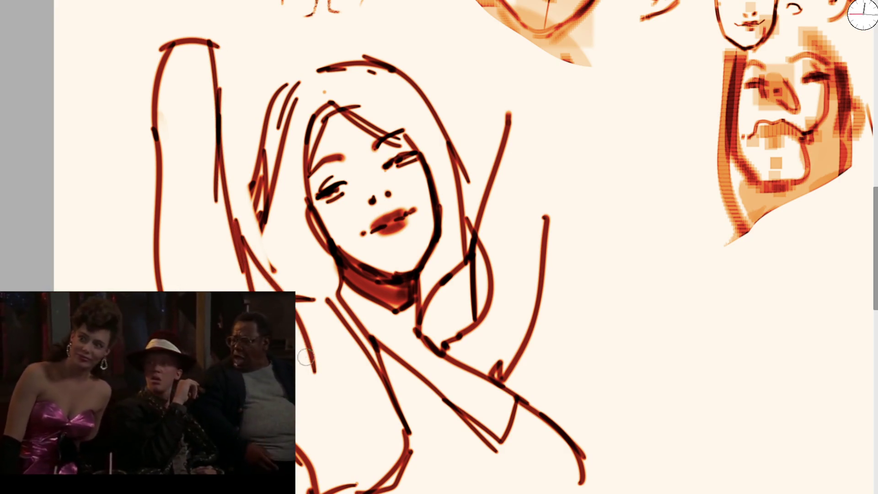
{"action": "left_click_drag", "start_coordinate": [151, 147], "coordinate": [171, 291]}
{"action": "mouse_move", "coordinate": [201, 35]}
{"action": "left_mouse_down"}
{"action": "mouse_move", "coordinate": [277, 73]}
{"action": "mouse_move", "coordinate": [280, 113]}
{"action": "left_mouse_up"}
{"action": "left_click_drag", "start_coordinate": [211, 94], "coordinate": [238, 101]}
{"action": "left_click_drag", "start_coordinate": [403, 81], "coordinate": [575, 100]}
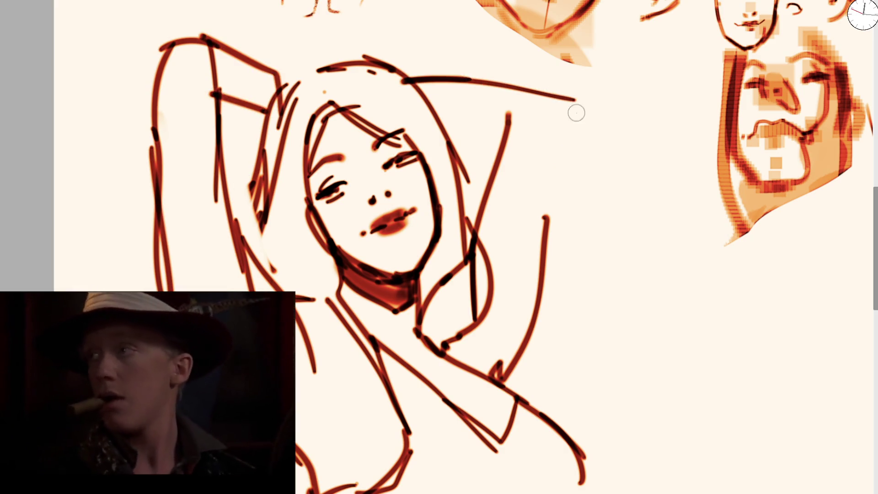
Step: Erase the lower arm strokes, redraw and darken both arm contours, and add dark strokes near the neck
{"action": "mouse_move", "coordinate": [188, 165]}
{"action": "left_mouse_down"}
{"action": "mouse_move", "coordinate": [222, 215]}
{"action": "mouse_move", "coordinate": [274, 205]}
{"action": "left_mouse_up"}
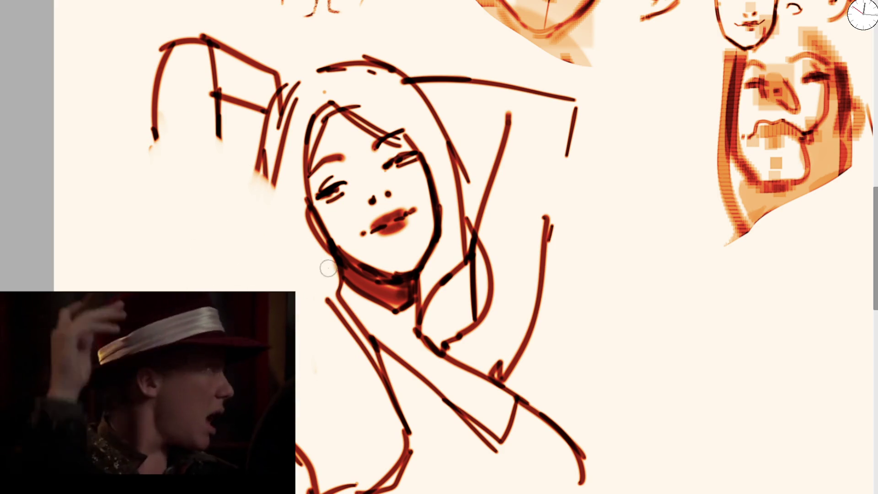
{"action": "left_click_drag", "start_coordinate": [329, 267], "coordinate": [279, 288]}
{"action": "left_click_drag", "start_coordinate": [203, 74], "coordinate": [281, 283]}
{"action": "left_click_drag", "start_coordinate": [151, 82], "coordinate": [196, 286]}
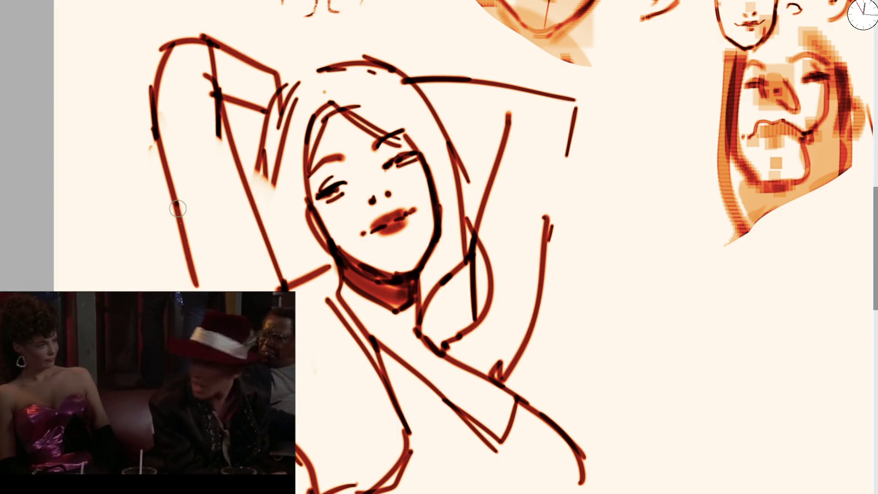
{"action": "left_click_drag", "start_coordinate": [176, 204], "coordinate": [196, 286]}
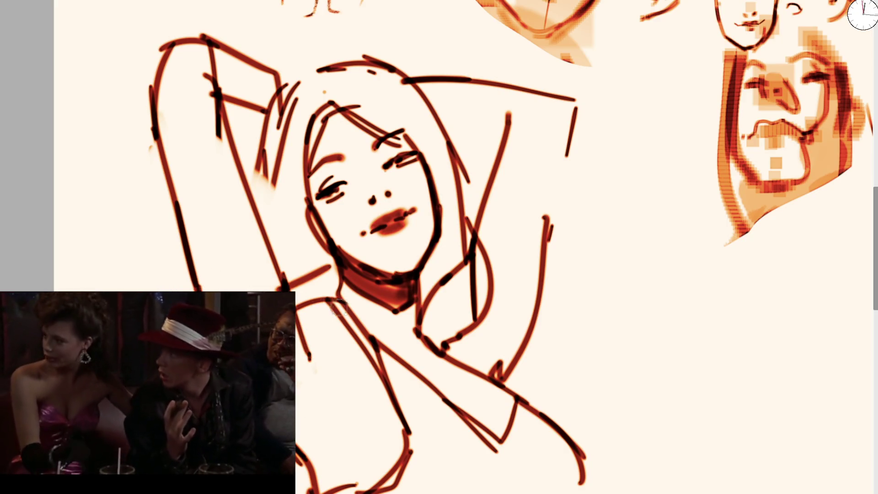
{"action": "key", "text": "e"}
{"action": "left_click_drag", "start_coordinate": [298, 332], "coordinate": [288, 296]}
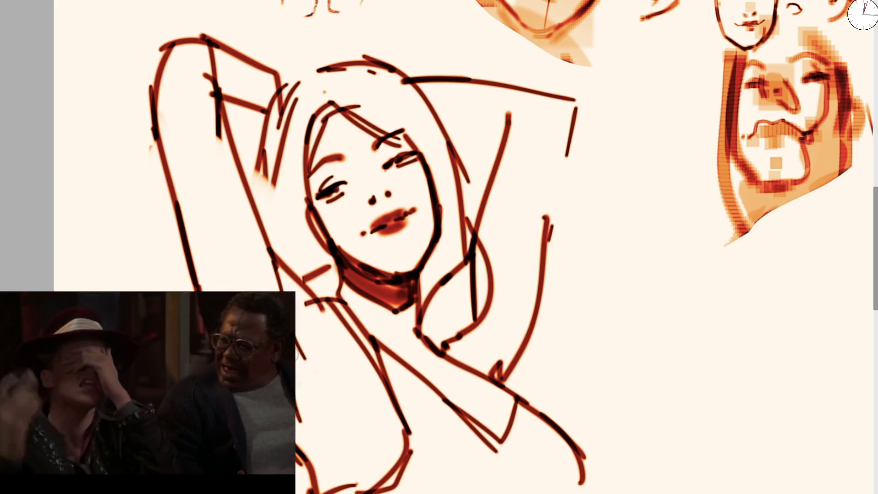
{"action": "mouse_move", "coordinate": [323, 296]}
{"action": "left_mouse_down"}
{"action": "mouse_move", "coordinate": [327, 263]}
{"action": "mouse_move", "coordinate": [336, 300]}
{"action": "left_mouse_up"}
Step: Erase stray hand strokes above the shoulder, redraw the hand beside the head and add arcs over it
{"action": "key", "text": "e"}
{"action": "left_click_drag", "start_coordinate": [293, 110], "coordinate": [270, 169]}
{"action": "key", "text": "e"}
{"action": "left_click_drag", "start_coordinate": [277, 73], "coordinate": [259, 137]}
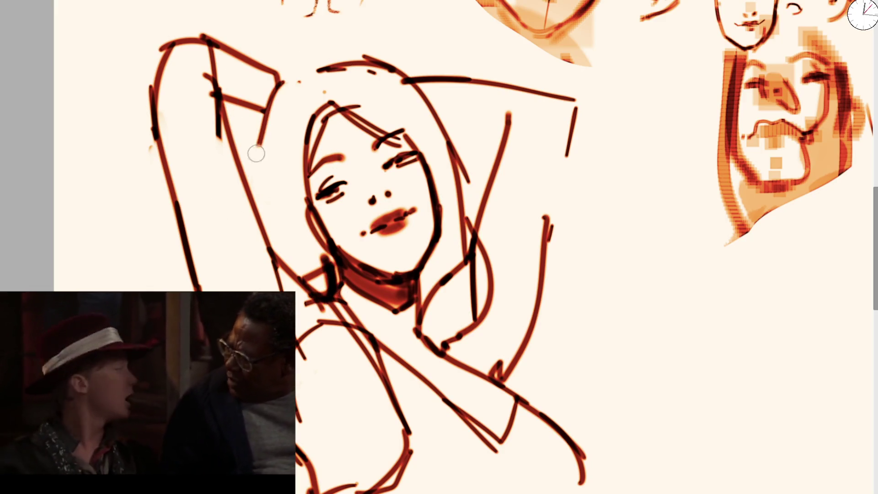
{"action": "left_click_drag", "start_coordinate": [251, 172], "coordinate": [307, 85]}
{"action": "key", "text": "ctrl+z"}
{"action": "left_click_drag", "start_coordinate": [253, 180], "coordinate": [345, 60]}
Step: Check the whole sheet, then draw the figure's side and waist line down to the canvas bottom, redoing the side stroke
{"action": "scroll", "coordinate": [457, 265], "scroll_direction": "down", "scroll_amount": 6}
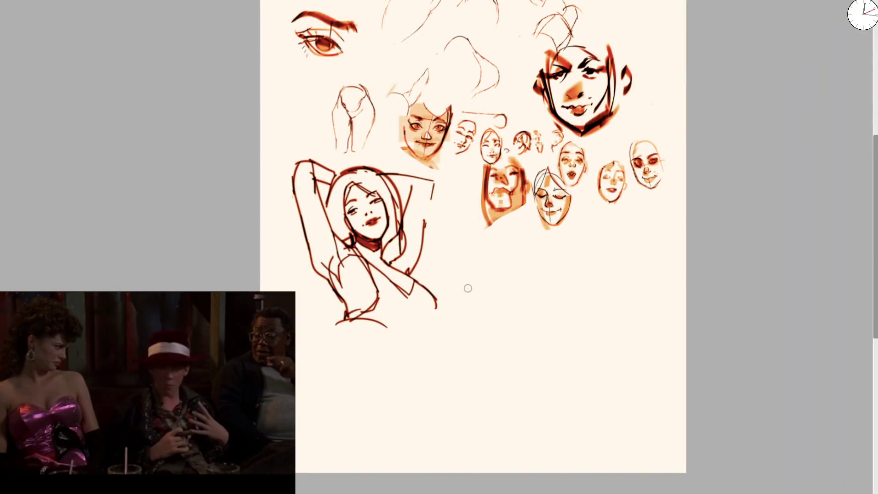
{"action": "left_click_drag", "start_coordinate": [467, 279], "coordinate": [436, 229]}
{"action": "scroll", "coordinate": [422, 224], "scroll_direction": "up", "scroll_amount": 3}
{"action": "left_click_drag", "start_coordinate": [409, 278], "coordinate": [354, 404]}
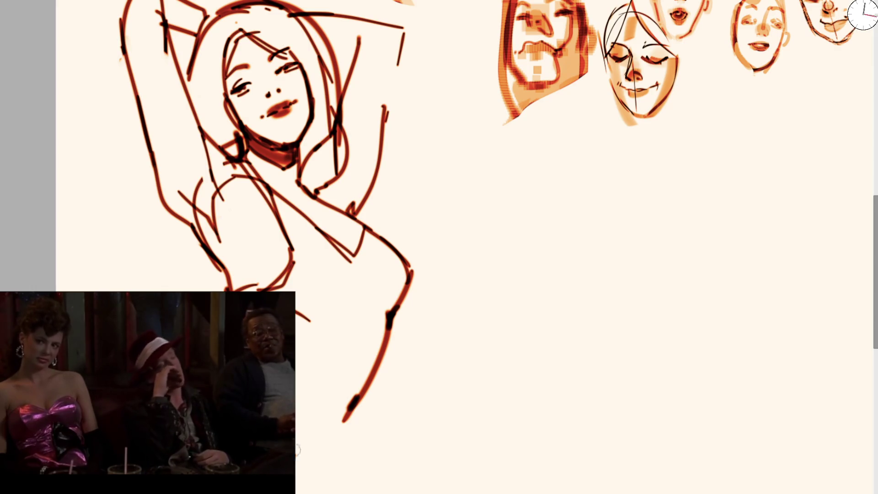
{"action": "key", "text": "ctrl+z"}
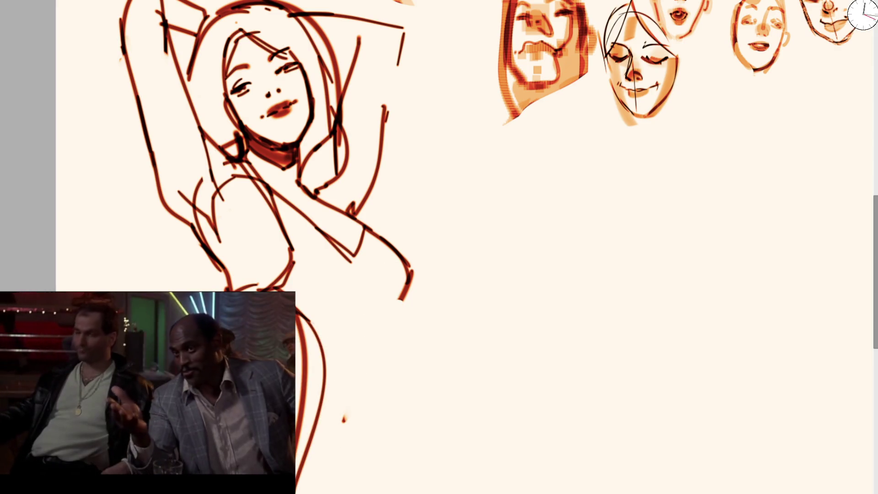
{"action": "key", "text": "ctrl+z"}
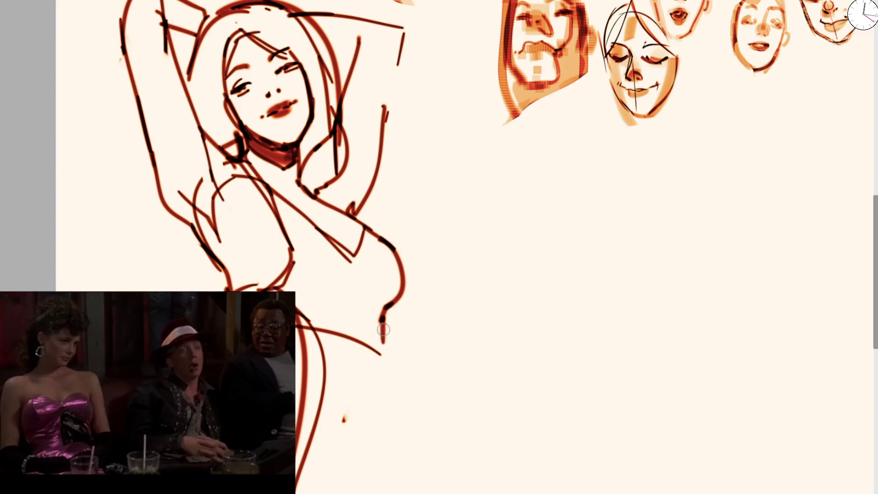
{"action": "mouse_move", "coordinate": [379, 351]}
{"action": "left_mouse_down"}
{"action": "mouse_move", "coordinate": [346, 405]}
{"action": "mouse_move", "coordinate": [314, 493]}
{"action": "left_mouse_up"}
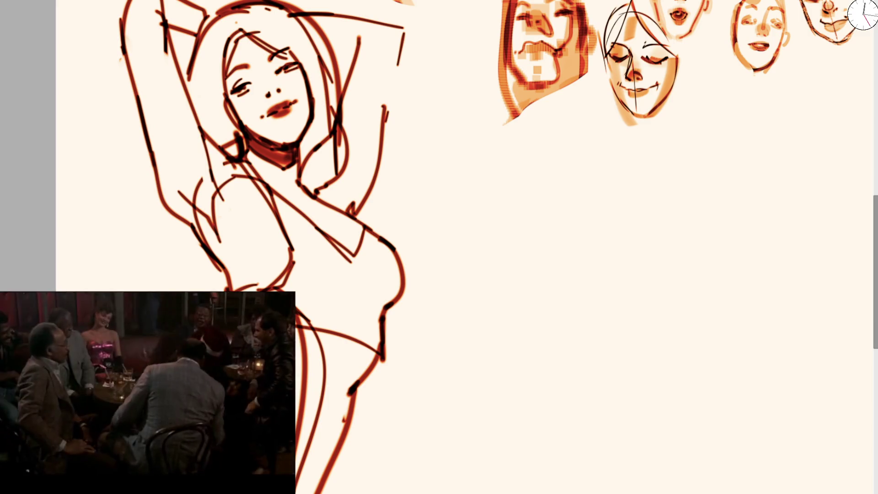
{"action": "left_click_drag", "start_coordinate": [444, 222], "coordinate": [258, 224]}
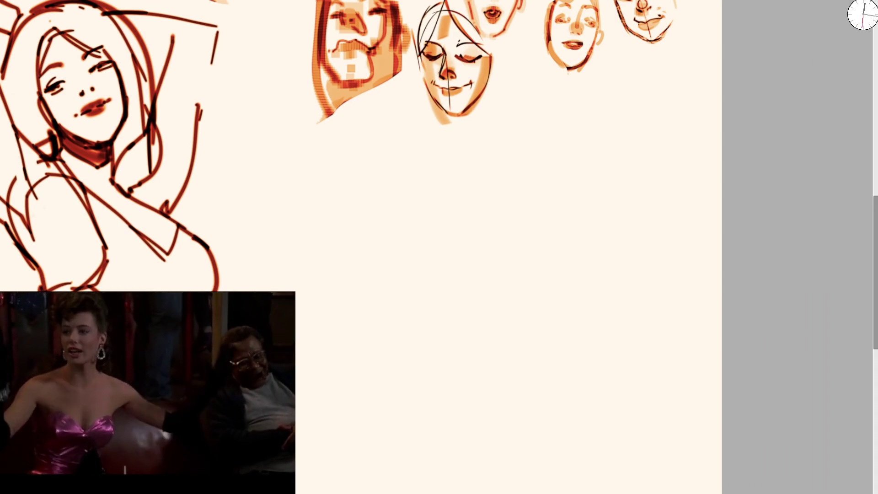
{"action": "left_click_drag", "start_coordinate": [458, 229], "coordinate": [447, 196]}
{"action": "scroll", "coordinate": [251, 200], "scroll_direction": "up", "scroll_amount": 5}
{"action": "key", "text": "ctrl+z"}
{"action": "left_click_drag", "start_coordinate": [256, 279], "coordinate": [432, 263]}
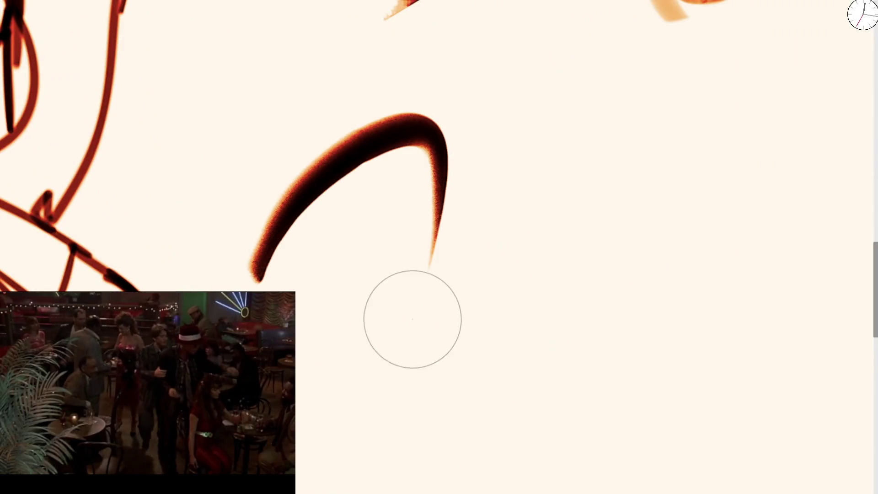
{"action": "key", "text": "ctrl+z"}
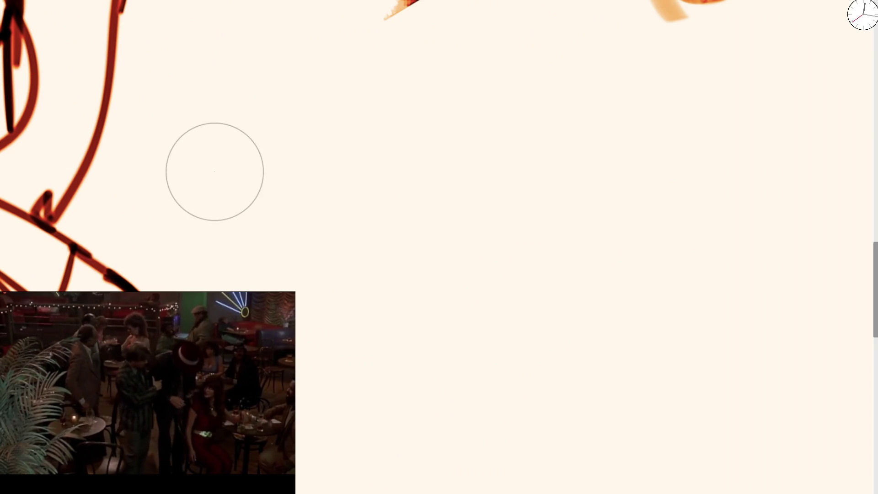
{"action": "key", "text": "bracketleft"}
{"action": "key", "text": "bracketleft"}
{"action": "key", "text": "bracketleft"}
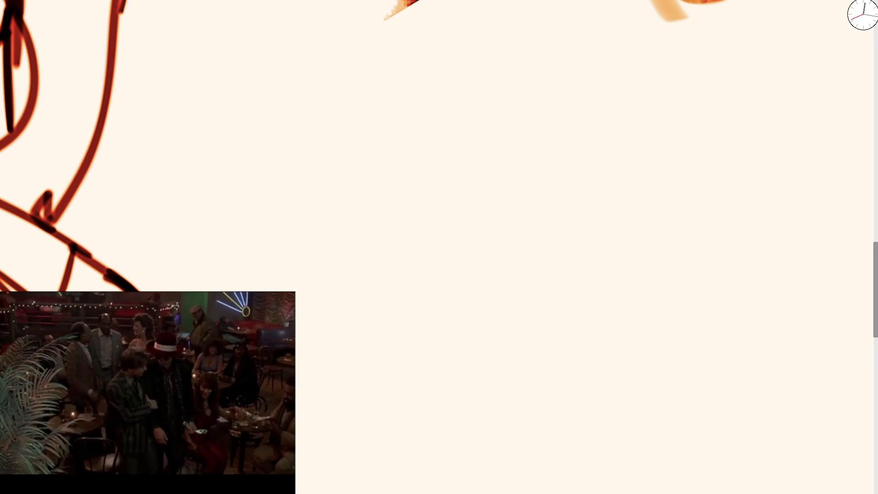
{"action": "mouse_move", "coordinate": [320, 274]}
{"action": "left_mouse_down"}
{"action": "mouse_move", "coordinate": [344, 237]}
{"action": "mouse_move", "coordinate": [352, 137]}
{"action": "left_mouse_up"}
{"action": "key", "text": "ctrl+z"}
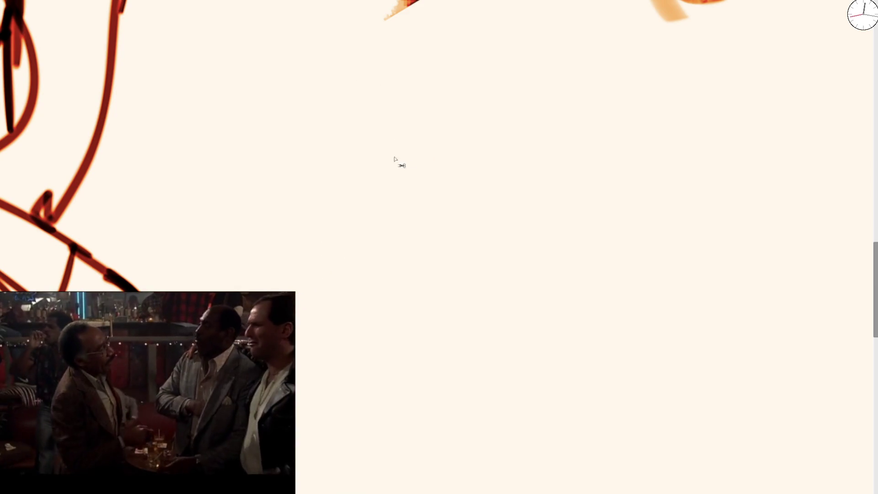
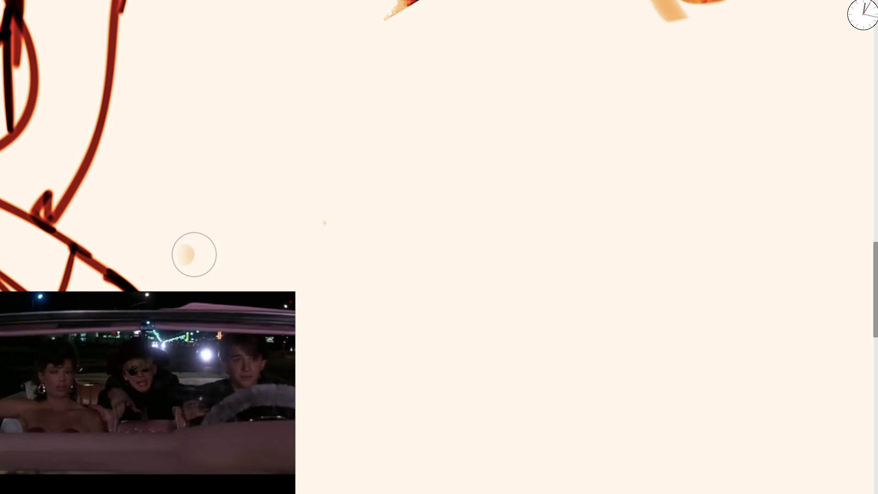
Step: Draw the left eye's lid, the left eyebrow, the head arc and the right eye in orange-red strokes
{"action": "mouse_move", "coordinate": [303, 215]}
{"action": "left_mouse_down"}
{"action": "mouse_move", "coordinate": [256, 196]}
{"action": "mouse_move", "coordinate": [275, 211]}
{"action": "left_mouse_up"}
{"action": "mouse_move", "coordinate": [254, 166]}
{"action": "left_mouse_down"}
{"action": "mouse_move", "coordinate": [308, 160]}
{"action": "mouse_move", "coordinate": [315, 174]}
{"action": "mouse_move", "coordinate": [403, 181]}
{"action": "mouse_move", "coordinate": [419, 198]}
{"action": "mouse_move", "coordinate": [364, 75]}
{"action": "mouse_move", "coordinate": [417, 173]}
{"action": "left_mouse_up"}
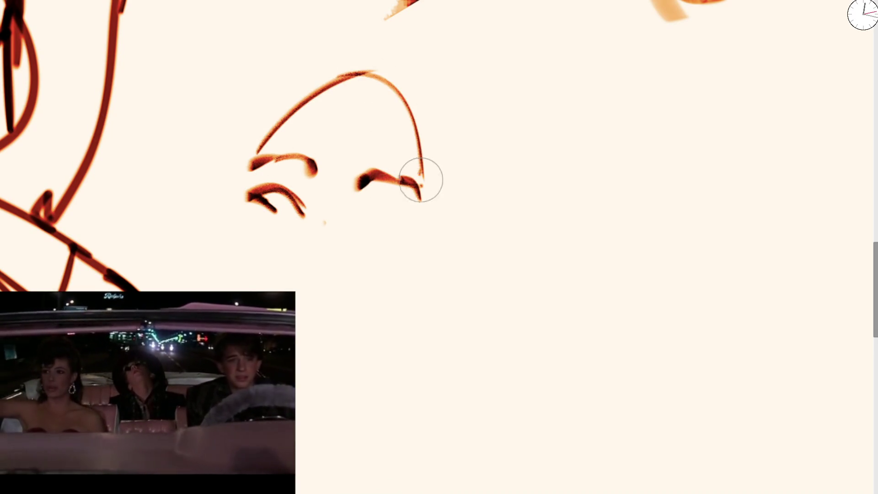
{"action": "mouse_move", "coordinate": [359, 223]}
{"action": "left_mouse_down"}
{"action": "mouse_move", "coordinate": [376, 207]}
{"action": "mouse_move", "coordinate": [401, 226]}
{"action": "left_mouse_up"}
{"action": "left_click_drag", "start_coordinate": [292, 204], "coordinate": [251, 194]}
{"action": "left_click_drag", "start_coordinate": [254, 196], "coordinate": [274, 221]}
{"action": "left_click_drag", "start_coordinate": [366, 230], "coordinate": [372, 218]}
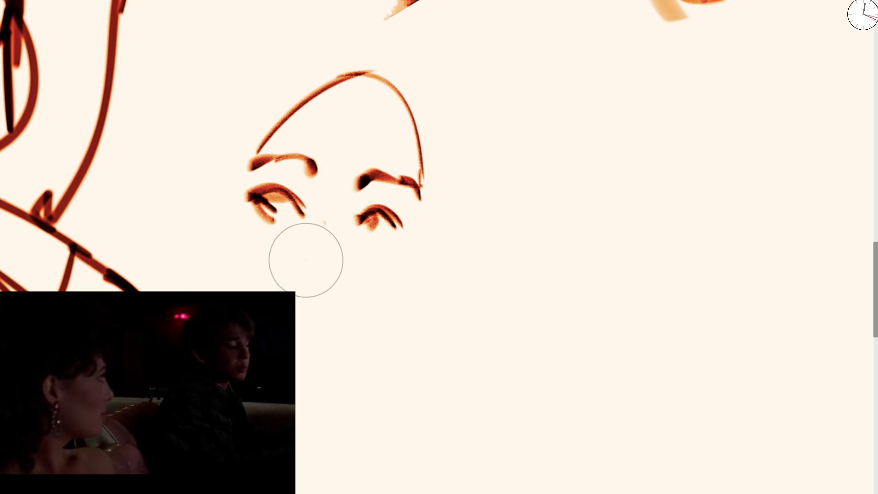
Step: Mark the side of the nose and the nostrils, then undo the unwanted nose shading
{"action": "left_click_drag", "start_coordinate": [304, 259], "coordinate": [311, 268]}
{"action": "left_click", "coordinate": [336, 270]}
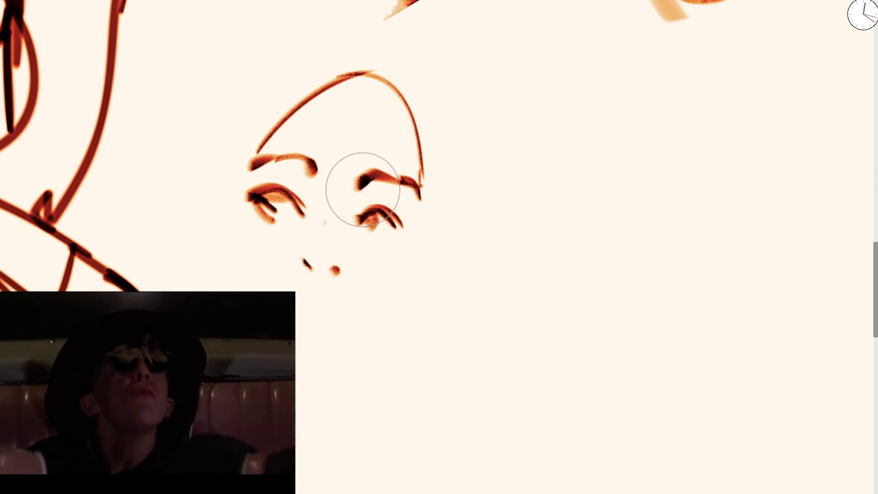
{"action": "left_click_drag", "start_coordinate": [308, 265], "coordinate": [284, 264]}
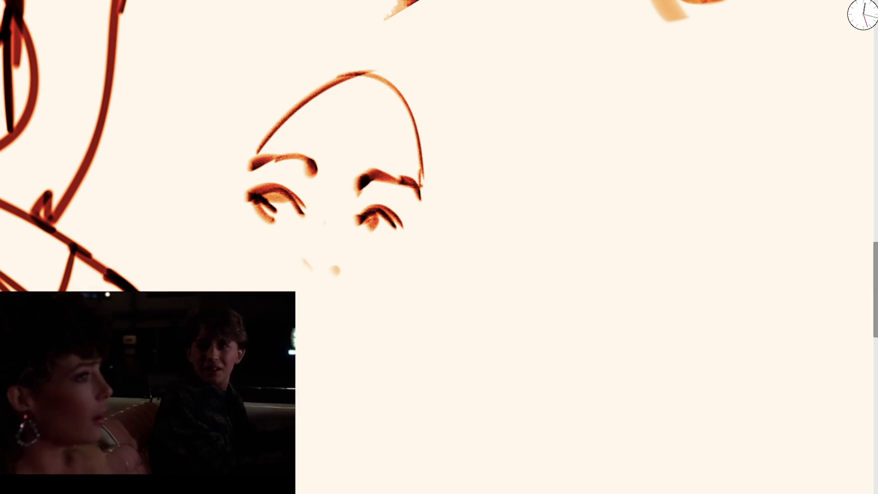
{"action": "mouse_move", "coordinate": [303, 250]}
{"action": "left_mouse_down"}
{"action": "mouse_move", "coordinate": [338, 263]}
{"action": "mouse_move", "coordinate": [333, 227]}
{"action": "mouse_move", "coordinate": [345, 239]}
{"action": "mouse_move", "coordinate": [325, 233]}
{"action": "mouse_move", "coordinate": [333, 254]}
{"action": "left_mouse_up"}
{"action": "key", "text": "ctrl+z"}
{"action": "key", "text": "bracketright"}
{"action": "key", "text": "ctrl+z"}
{"action": "key", "text": "ctrl+z"}
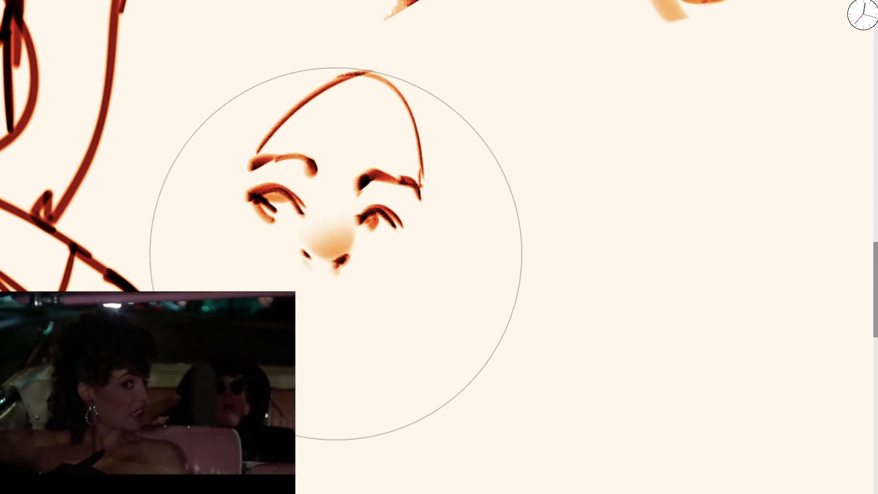
Step: Airbrush soft orange shading over the nose and around the left and right eyes, removing the extra blob
{"action": "left_click_drag", "start_coordinate": [315, 295], "coordinate": [328, 278]}
{"action": "key", "text": "ctrl+z"}
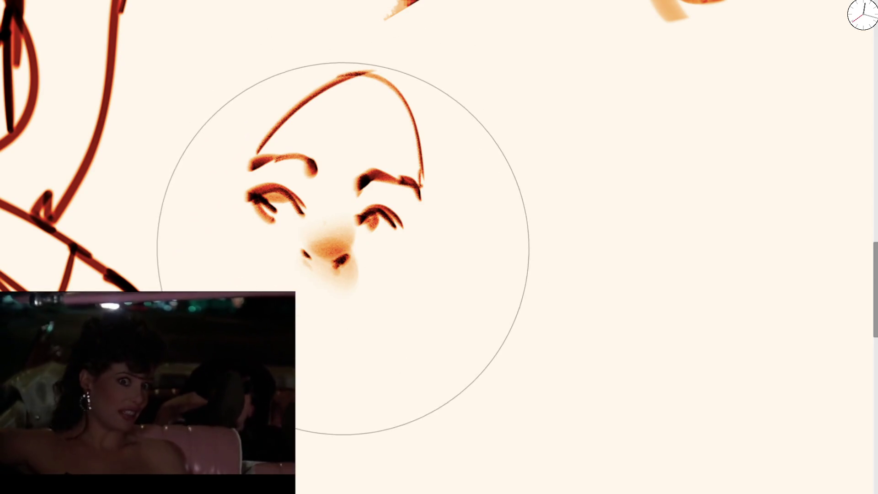
{"action": "key", "text": "bracketleft"}
{"action": "key", "text": "bracketleft"}
{"action": "key", "text": "bracketleft"}
{"action": "key", "text": "bracketright"}
{"action": "key", "text": "bracketright"}
{"action": "left_click_drag", "start_coordinate": [254, 202], "coordinate": [274, 183]}
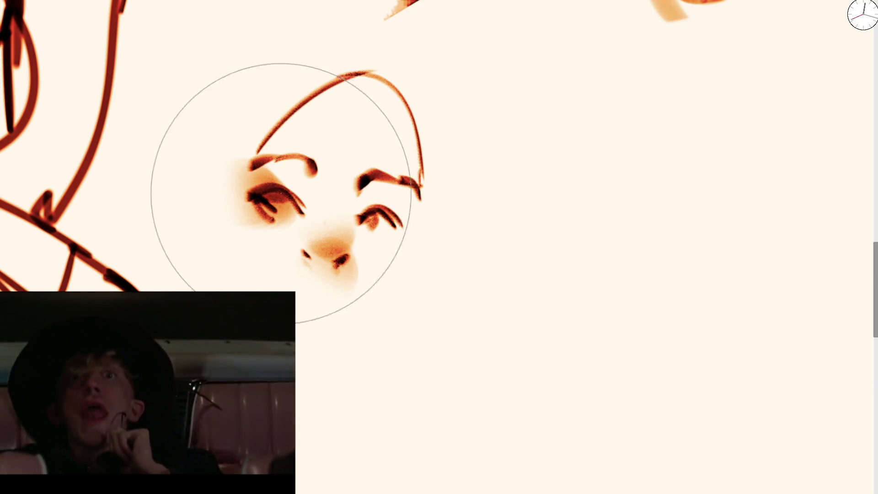
{"action": "left_click_drag", "start_coordinate": [398, 212], "coordinate": [410, 224]}
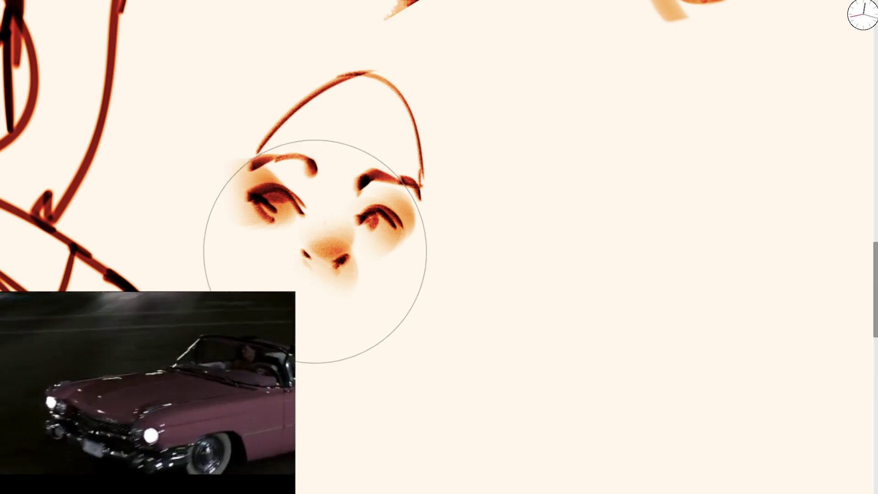
{"action": "key", "text": "bracketleft"}
{"action": "key", "text": "bracketleft"}
{"action": "key", "text": "bracketleft"}
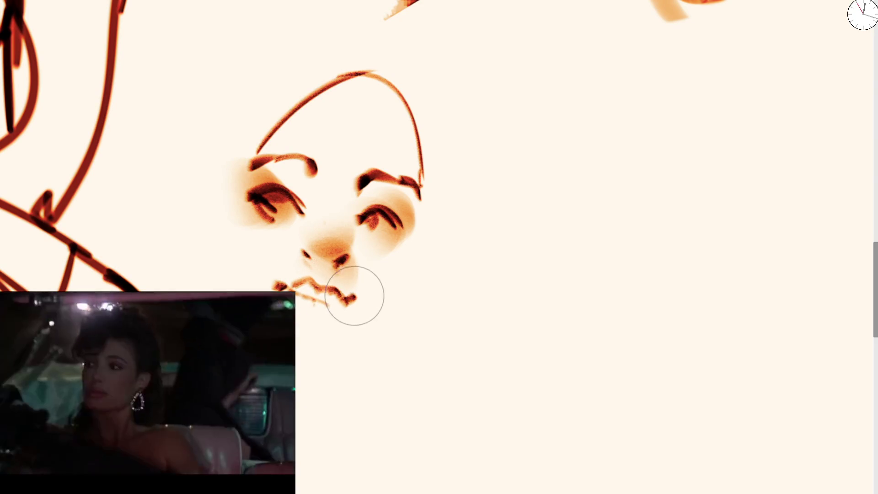
Step: Paint a full, darkly shaded lower lip beneath the nose with a smaller marker
{"action": "mouse_move", "coordinate": [314, 310]}
{"action": "left_mouse_down"}
{"action": "mouse_move", "coordinate": [323, 314]}
{"action": "mouse_move", "coordinate": [309, 303]}
{"action": "mouse_move", "coordinate": [329, 310]}
{"action": "mouse_move", "coordinate": [310, 286]}
{"action": "mouse_move", "coordinate": [358, 297]}
{"action": "left_mouse_up"}
{"action": "key", "text": "bracketleft"}
{"action": "key", "text": "bracketleft"}
{"action": "key", "text": "bracketleft"}
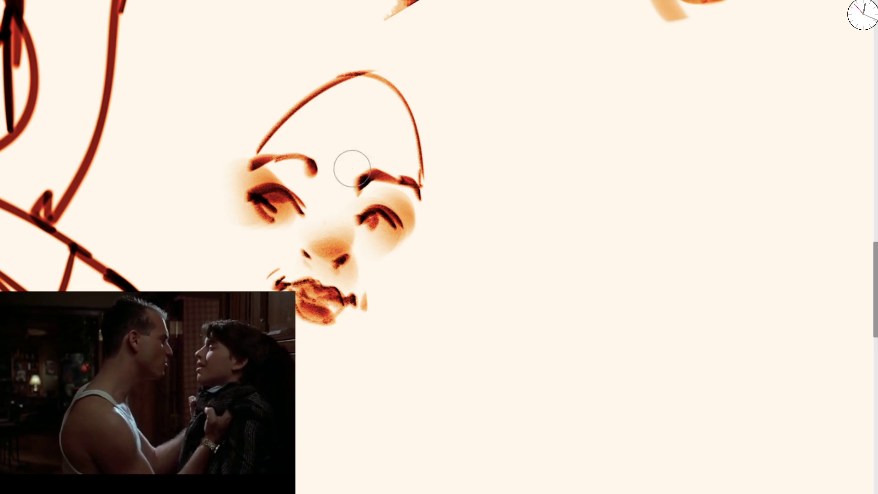
Step: Draw the ear, the jaw and chin, a darker right cheek, and the neck below the chin
{"action": "mouse_move", "coordinate": [237, 169]}
{"action": "left_mouse_down"}
{"action": "mouse_move", "coordinate": [232, 254]}
{"action": "mouse_move", "coordinate": [227, 174]}
{"action": "mouse_move", "coordinate": [226, 237]}
{"action": "mouse_move", "coordinate": [215, 181]}
{"action": "mouse_move", "coordinate": [231, 229]}
{"action": "left_mouse_up"}
{"action": "key", "text": "bracketright"}
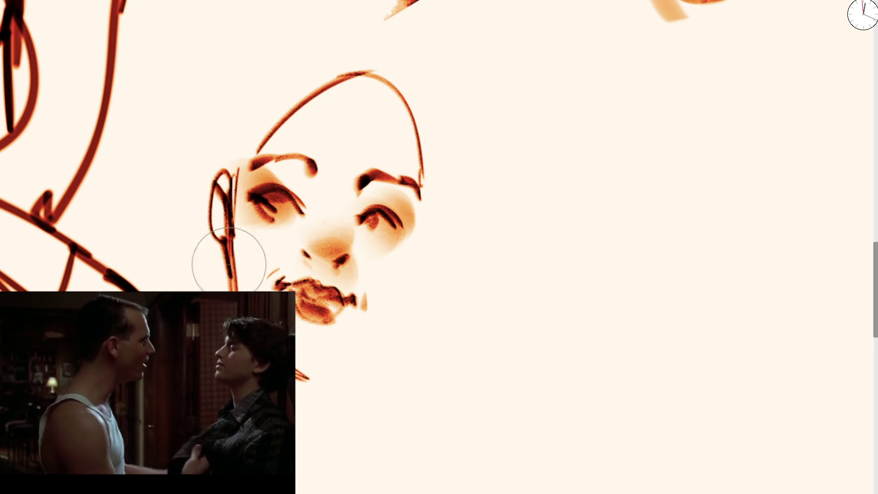
{"action": "mouse_move", "coordinate": [299, 375]}
{"action": "left_mouse_down"}
{"action": "mouse_move", "coordinate": [324, 386]}
{"action": "mouse_move", "coordinate": [302, 380]}
{"action": "mouse_move", "coordinate": [384, 335]}
{"action": "mouse_move", "coordinate": [404, 266]}
{"action": "mouse_move", "coordinate": [370, 76]}
{"action": "left_mouse_up"}
{"action": "mouse_move", "coordinate": [399, 278]}
{"action": "left_mouse_down"}
{"action": "mouse_move", "coordinate": [412, 232]}
{"action": "mouse_move", "coordinate": [412, 276]}
{"action": "mouse_move", "coordinate": [398, 294]}
{"action": "left_mouse_up"}
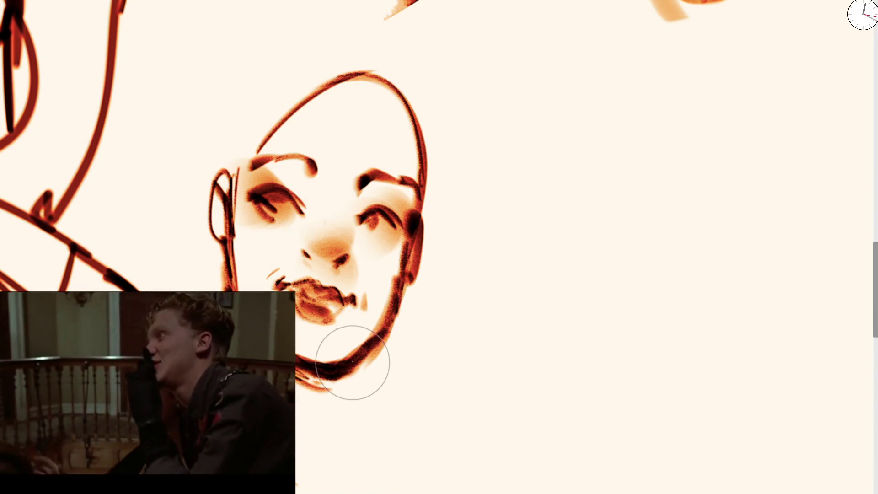
{"action": "left_click_drag", "start_coordinate": [351, 373], "coordinate": [358, 450]}
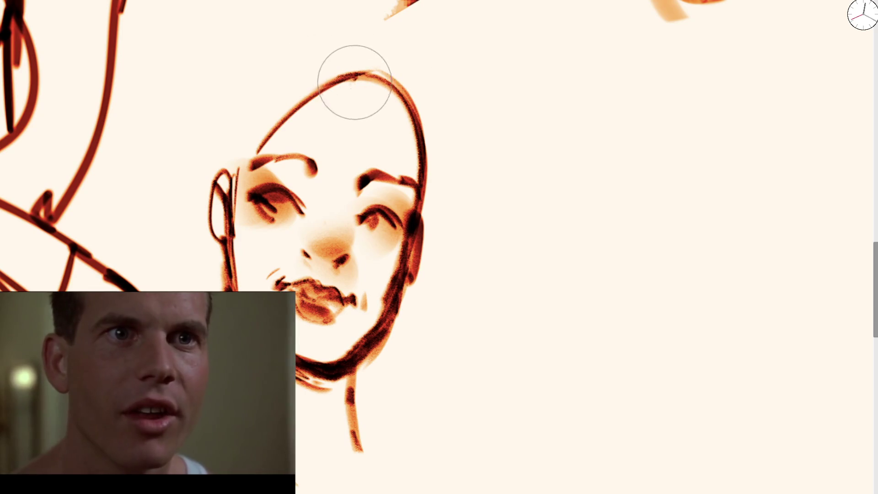
Step: Erase the stray hair lines and redraw a thicker head top and hairline
{"action": "mouse_move", "coordinate": [356, 79]}
{"action": "left_mouse_down"}
{"action": "mouse_move", "coordinate": [318, 126]}
{"action": "mouse_move", "coordinate": [269, 108]}
{"action": "left_mouse_up"}
{"action": "key", "text": "e"}
{"action": "key", "text": "e"}
{"action": "mouse_move", "coordinate": [231, 157]}
{"action": "left_mouse_down"}
{"action": "mouse_move", "coordinate": [268, 92]}
{"action": "mouse_move", "coordinate": [309, 77]}
{"action": "mouse_move", "coordinate": [355, 72]}
{"action": "mouse_move", "coordinate": [401, 123]}
{"action": "mouse_move", "coordinate": [376, 83]}
{"action": "mouse_move", "coordinate": [337, 88]}
{"action": "left_mouse_up"}
{"action": "left_click_drag", "start_coordinate": [276, 85], "coordinate": [375, 70]}
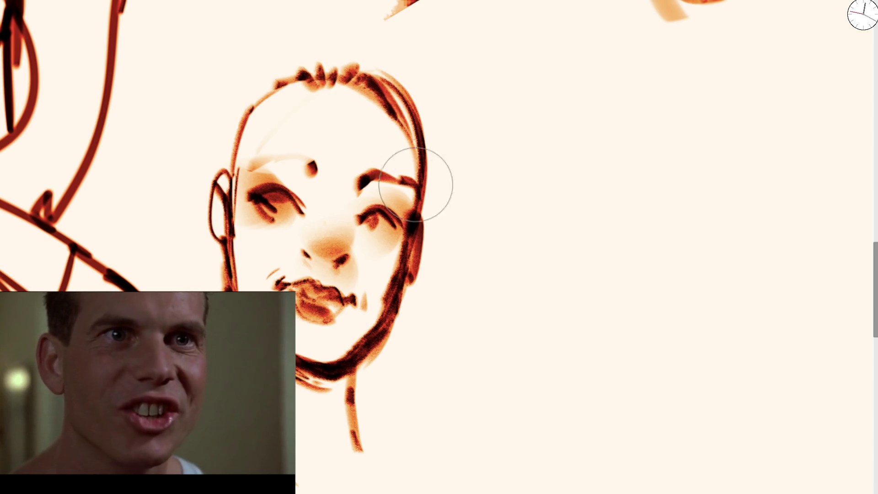
Step: Paint a thick dark left eyebrow and a forehead curve, and deepen the nose and eye shading
{"action": "mouse_move", "coordinate": [259, 160]}
{"action": "left_mouse_down"}
{"action": "mouse_move", "coordinate": [294, 153]}
{"action": "mouse_move", "coordinate": [323, 186]}
{"action": "mouse_move", "coordinate": [323, 167]}
{"action": "mouse_move", "coordinate": [316, 180]}
{"action": "left_mouse_up"}
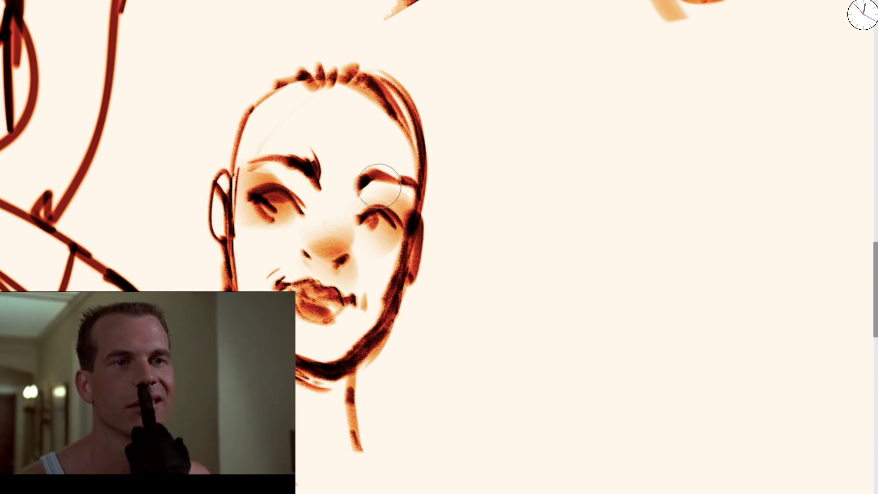
{"action": "mouse_move", "coordinate": [295, 484]}
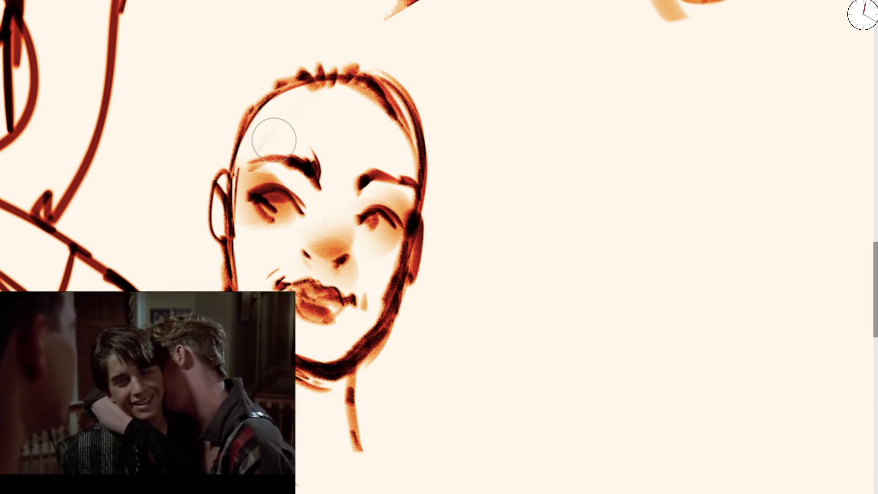
{"action": "mouse_move", "coordinate": [254, 164]}
{"action": "left_mouse_down"}
{"action": "mouse_move", "coordinate": [340, 99]}
{"action": "mouse_move", "coordinate": [399, 201]}
{"action": "left_mouse_up"}
{"action": "mouse_move", "coordinate": [314, 255]}
{"action": "left_mouse_down"}
{"action": "mouse_move", "coordinate": [319, 235]}
{"action": "mouse_move", "coordinate": [318, 261]}
{"action": "mouse_move", "coordinate": [343, 260]}
{"action": "left_mouse_up"}
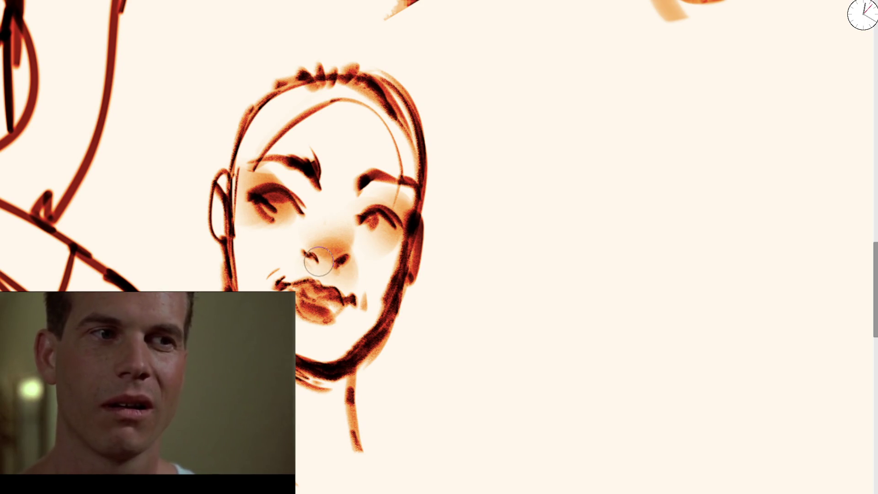
{"action": "left_click_drag", "start_coordinate": [361, 215], "coordinate": [398, 222]}
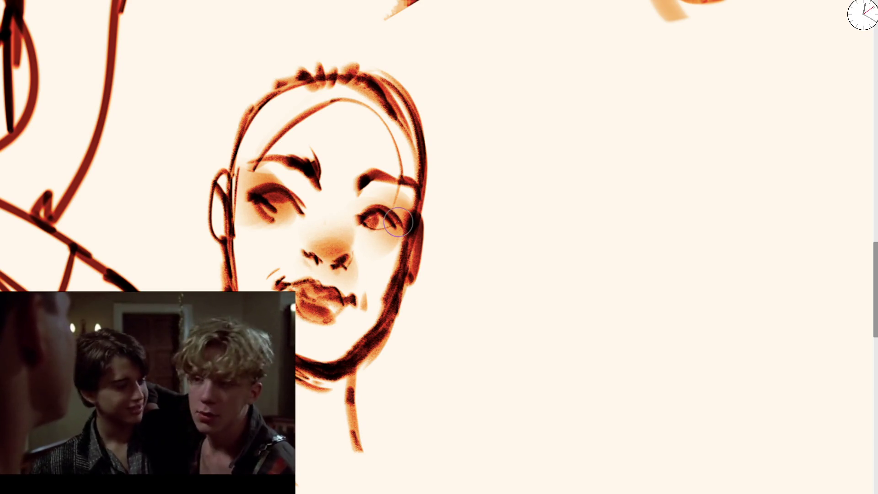
{"action": "left_click_drag", "start_coordinate": [309, 204], "coordinate": [276, 216]}
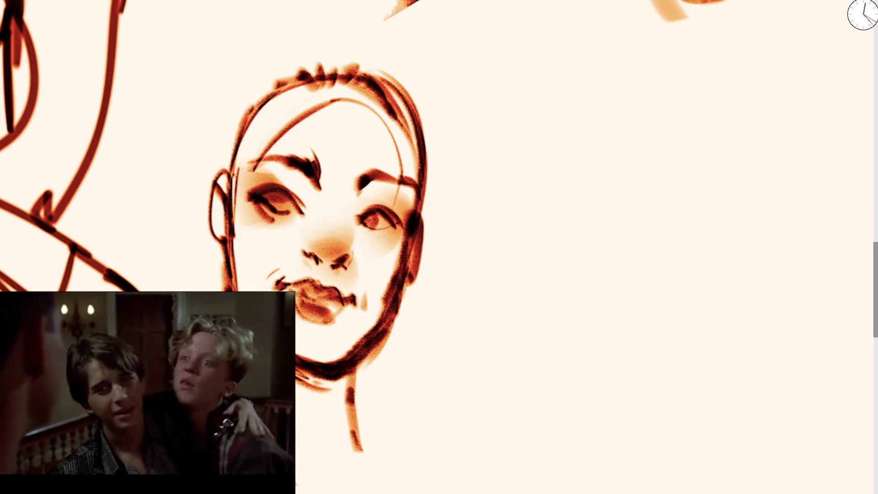
{"action": "mouse_move", "coordinate": [254, 194]}
{"action": "left_mouse_down"}
{"action": "mouse_move", "coordinate": [288, 203]}
{"action": "mouse_move", "coordinate": [284, 216]}
{"action": "mouse_move", "coordinate": [242, 183]}
{"action": "left_mouse_up"}
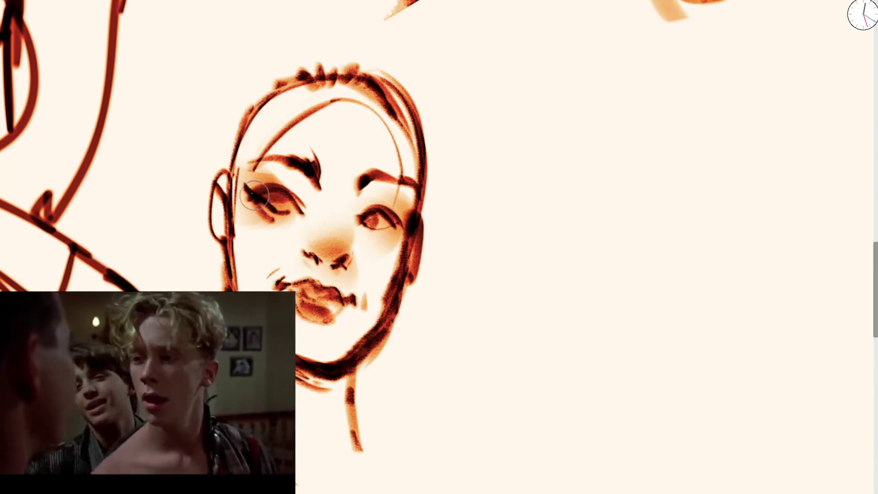
{"action": "mouse_move", "coordinate": [417, 201]}
{"action": "left_mouse_down"}
{"action": "mouse_move", "coordinate": [371, 210]}
{"action": "mouse_move", "coordinate": [414, 183]}
{"action": "left_mouse_up"}
{"action": "mouse_move", "coordinate": [274, 174]}
{"action": "left_mouse_down"}
{"action": "mouse_move", "coordinate": [242, 192]}
{"action": "mouse_move", "coordinate": [253, 194]}
{"action": "mouse_move", "coordinate": [238, 205]}
{"action": "left_mouse_up"}
{"action": "left_click_drag", "start_coordinate": [249, 157], "coordinate": [242, 183]}
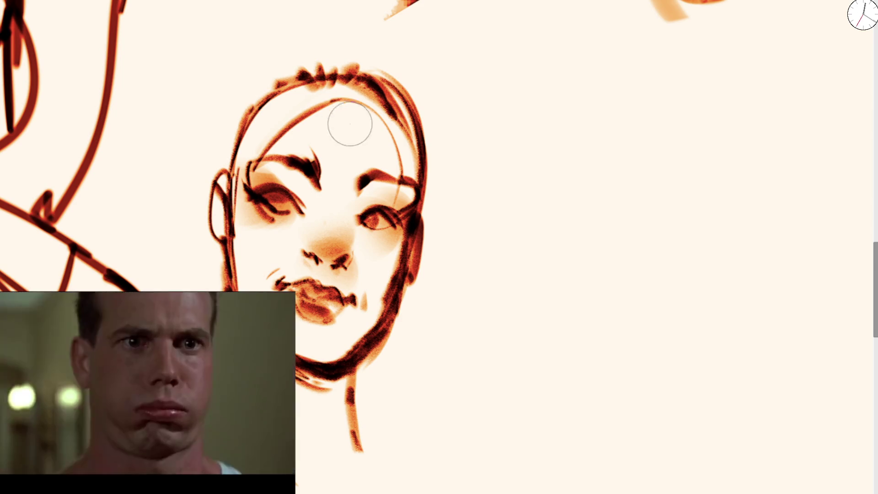
Step: Add dark hair strokes along the upper-left hairline and a broad arc over the head
{"action": "left_click_drag", "start_coordinate": [240, 196], "coordinate": [297, 94]}
{"action": "left_click_drag", "start_coordinate": [292, 80], "coordinate": [402, 151]}
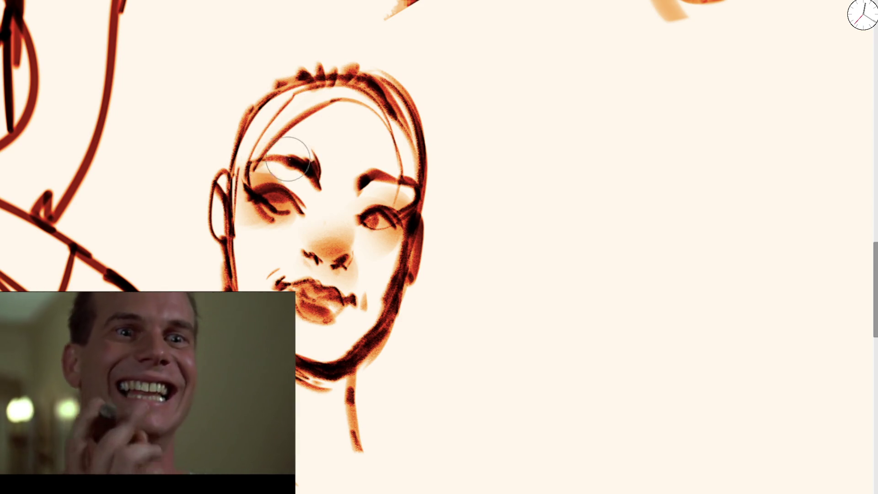
{"action": "mouse_move", "coordinate": [275, 132]}
{"action": "left_mouse_down"}
{"action": "mouse_move", "coordinate": [233, 206]}
{"action": "mouse_move", "coordinate": [229, 178]}
{"action": "mouse_move", "coordinate": [282, 86]}
{"action": "left_mouse_up"}
{"action": "key", "text": "bracketright"}
{"action": "key", "text": "bracketright"}
{"action": "key", "text": "bracketright"}
{"action": "mouse_move", "coordinate": [219, 177]}
{"action": "left_mouse_down"}
{"action": "mouse_move", "coordinate": [333, 24]}
{"action": "mouse_move", "coordinate": [357, 35]}
{"action": "left_mouse_up"}
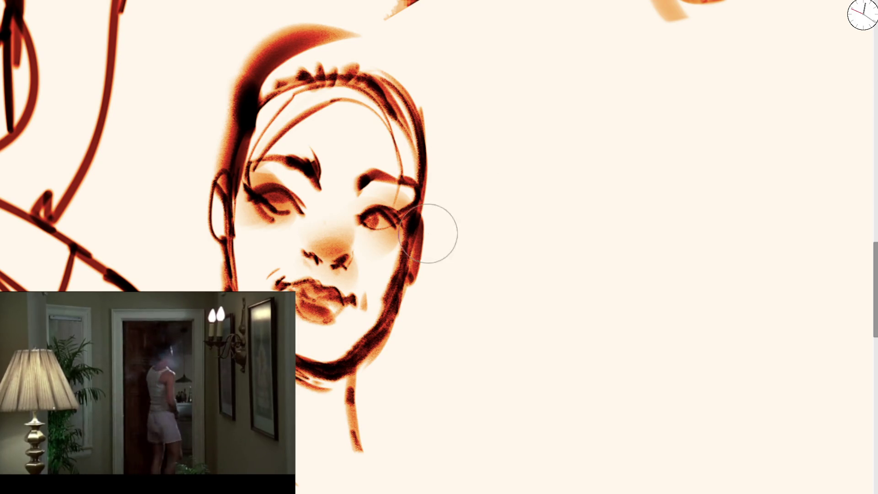
Step: Draw a thin top-right hair arc, darken the right face edge and eye corner, and repaint the left eye
{"action": "left_click_drag", "start_coordinate": [365, 23], "coordinate": [442, 80]}
{"action": "left_click_drag", "start_coordinate": [419, 165], "coordinate": [423, 198]}
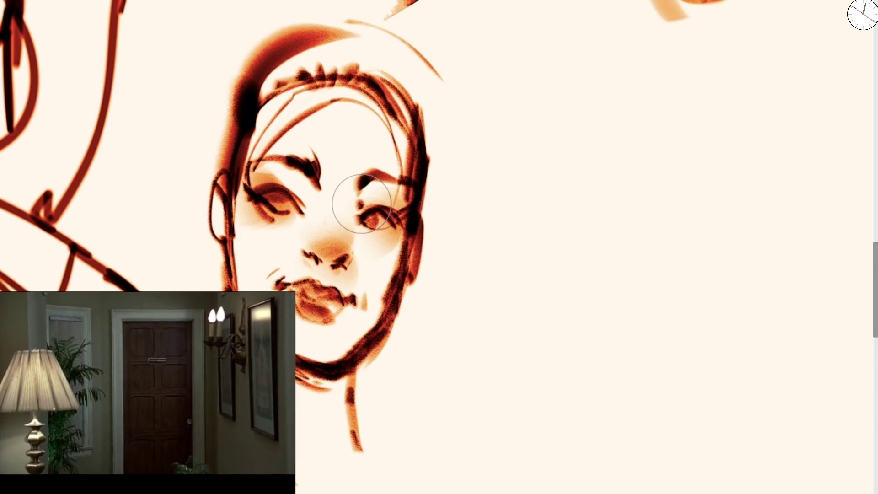
{"action": "mouse_move", "coordinate": [369, 197]}
{"action": "left_mouse_down"}
{"action": "mouse_move", "coordinate": [352, 208]}
{"action": "mouse_move", "coordinate": [279, 203]}
{"action": "mouse_move", "coordinate": [315, 203]}
{"action": "left_mouse_up"}
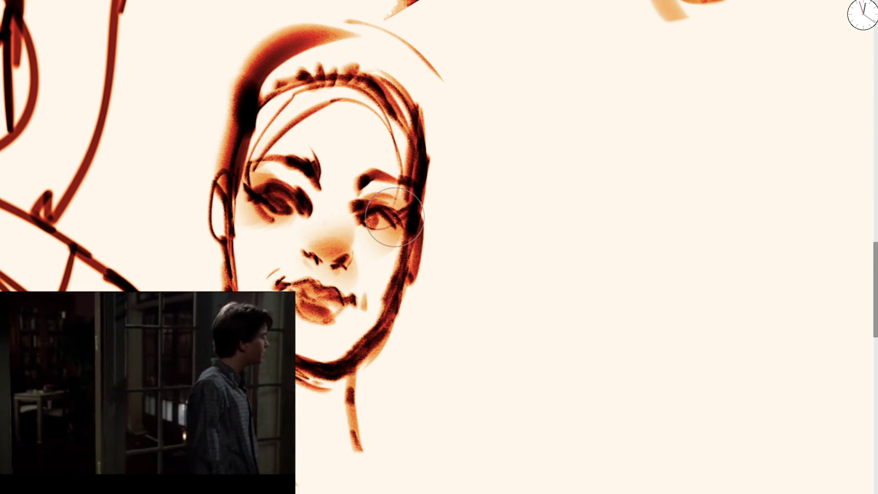
{"action": "scroll", "coordinate": [361, 215], "scroll_direction": "down", "scroll_amount": 3}
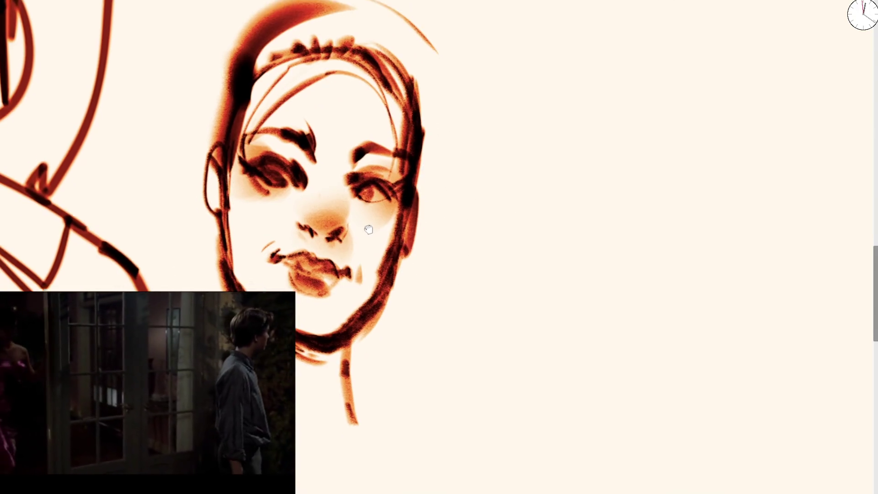
{"action": "mouse_move", "coordinate": [289, 152]}
{"action": "left_mouse_down"}
{"action": "mouse_move", "coordinate": [284, 137]}
{"action": "mouse_move", "coordinate": [292, 151]}
{"action": "left_mouse_up"}
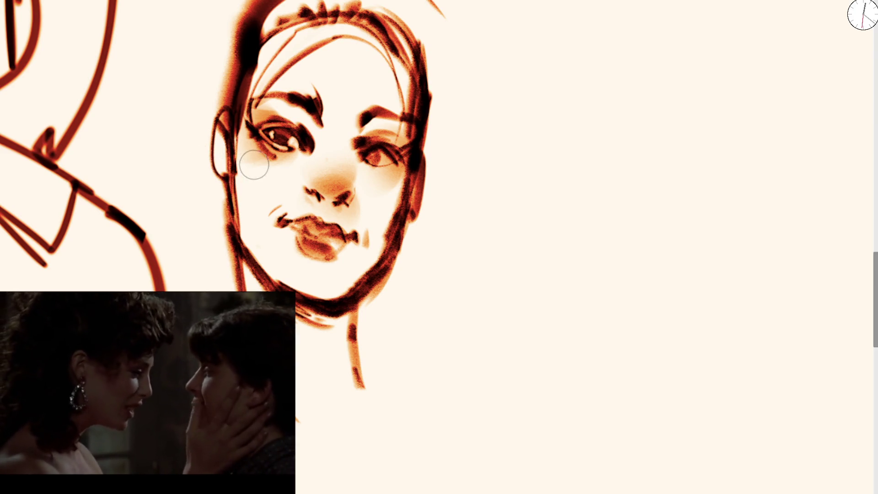
Step: Rework the lids and irises of both eyes, then paint a pale highlight over the nose
{"action": "left_click_drag", "start_coordinate": [252, 121], "coordinate": [269, 151]}
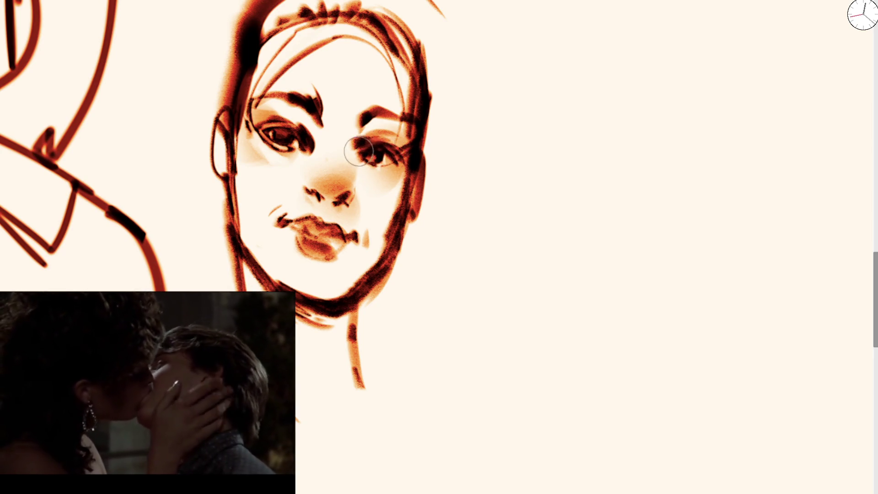
{"action": "left_click_drag", "start_coordinate": [359, 150], "coordinate": [402, 151]}
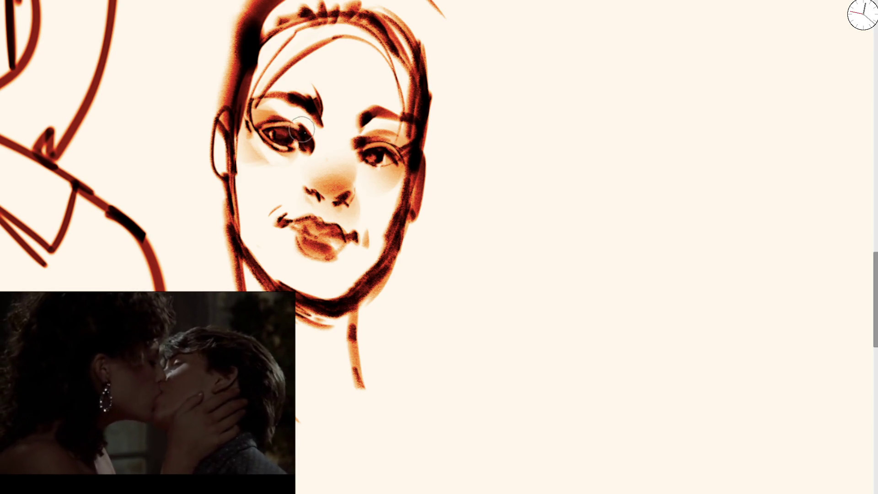
{"action": "left_click_drag", "start_coordinate": [280, 129], "coordinate": [310, 144]}
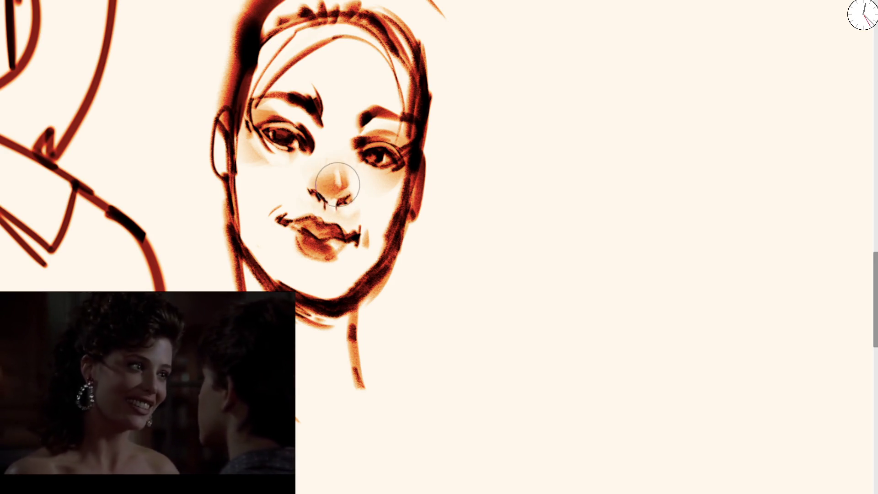
{"action": "key", "text": "bracketright"}
{"action": "key", "text": "bracketright"}
{"action": "key", "text": "bracketright"}
{"action": "left_click_drag", "start_coordinate": [372, 190], "coordinate": [352, 133]}
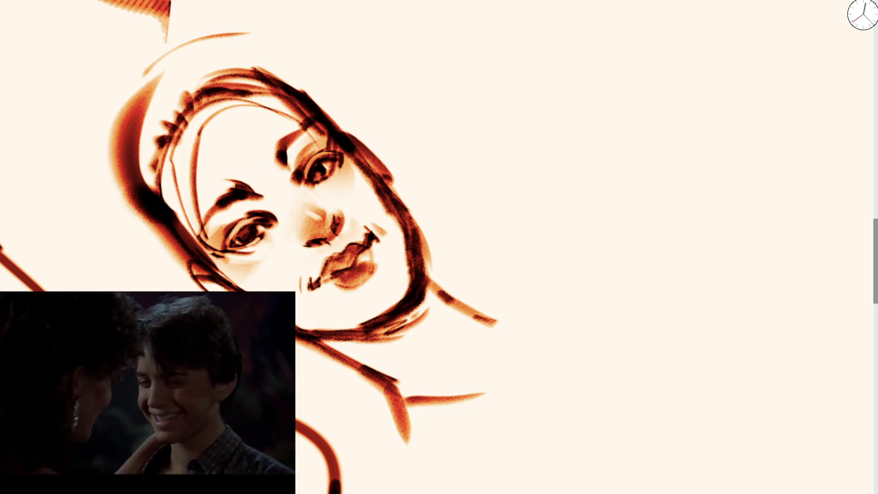
Step: Add strokes around the eyes, nose and brows, and shade both cheeks and the jaw
{"action": "mouse_move", "coordinate": [319, 172]}
{"action": "left_mouse_down"}
{"action": "mouse_move", "coordinate": [352, 137]}
{"action": "mouse_move", "coordinate": [371, 160]}
{"action": "left_mouse_up"}
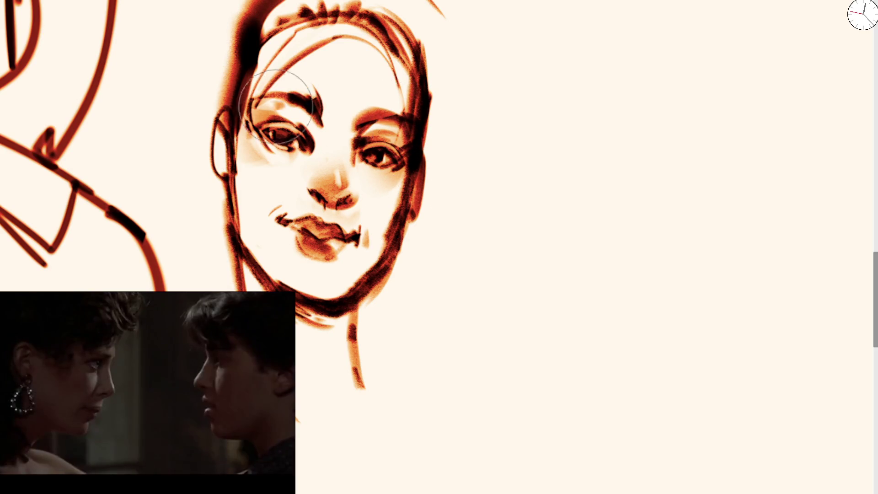
{"action": "mouse_move", "coordinate": [264, 157]}
{"action": "left_mouse_down"}
{"action": "mouse_move", "coordinate": [251, 157]}
{"action": "mouse_move", "coordinate": [251, 176]}
{"action": "left_mouse_up"}
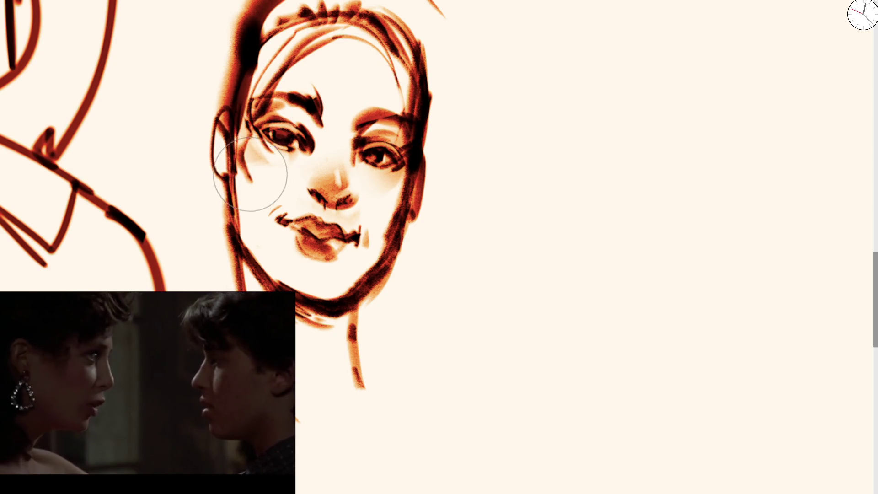
{"action": "left_click_drag", "start_coordinate": [398, 198], "coordinate": [388, 217]}
{"action": "scroll", "coordinate": [398, 197], "scroll_direction": "down", "scroll_amount": 5}
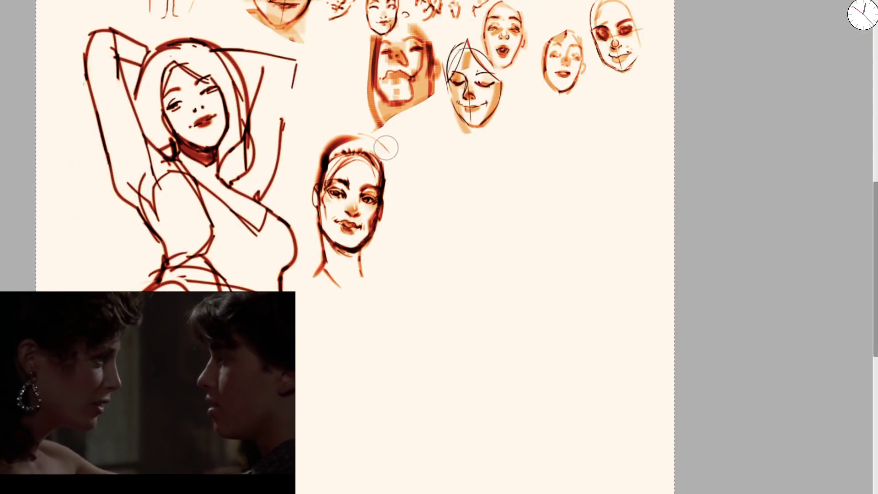
{"action": "scroll", "coordinate": [356, 138], "scroll_direction": "up", "scroll_amount": 6}
Step: Paint cream over the spiky hairline, forehead and upper lip, and darken the jawline
{"action": "left_click_drag", "start_coordinate": [319, 121], "coordinate": [386, 98]}
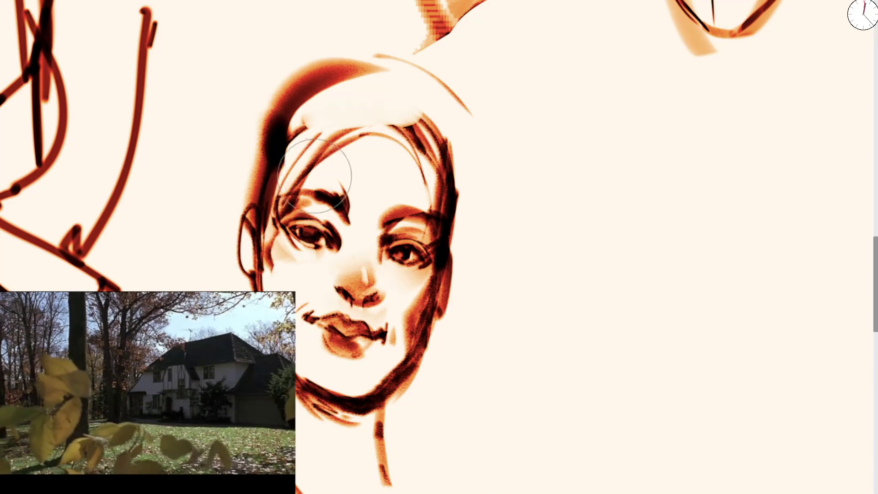
{"action": "mouse_move", "coordinate": [329, 169]}
{"action": "left_mouse_down"}
{"action": "mouse_move", "coordinate": [317, 150]}
{"action": "mouse_move", "coordinate": [323, 108]}
{"action": "mouse_move", "coordinate": [446, 141]}
{"action": "mouse_move", "coordinate": [414, 306]}
{"action": "mouse_move", "coordinate": [395, 345]}
{"action": "left_mouse_up"}
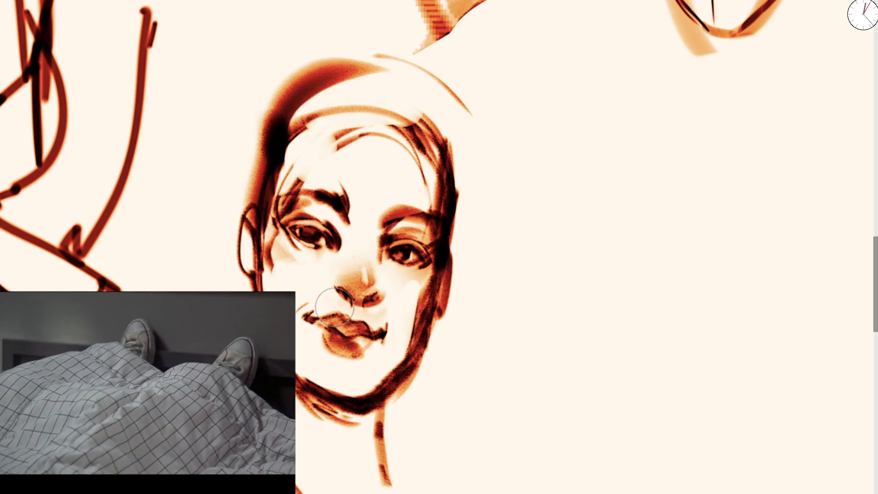
{"action": "left_click_drag", "start_coordinate": [321, 315], "coordinate": [359, 317]}
{"action": "mouse_move", "coordinate": [418, 260]}
{"action": "left_mouse_down"}
{"action": "mouse_move", "coordinate": [362, 289]}
{"action": "mouse_move", "coordinate": [334, 330]}
{"action": "mouse_move", "coordinate": [337, 313]}
{"action": "mouse_move", "coordinate": [366, 377]}
{"action": "mouse_move", "coordinate": [347, 379]}
{"action": "mouse_move", "coordinate": [395, 485]}
{"action": "left_mouse_up"}
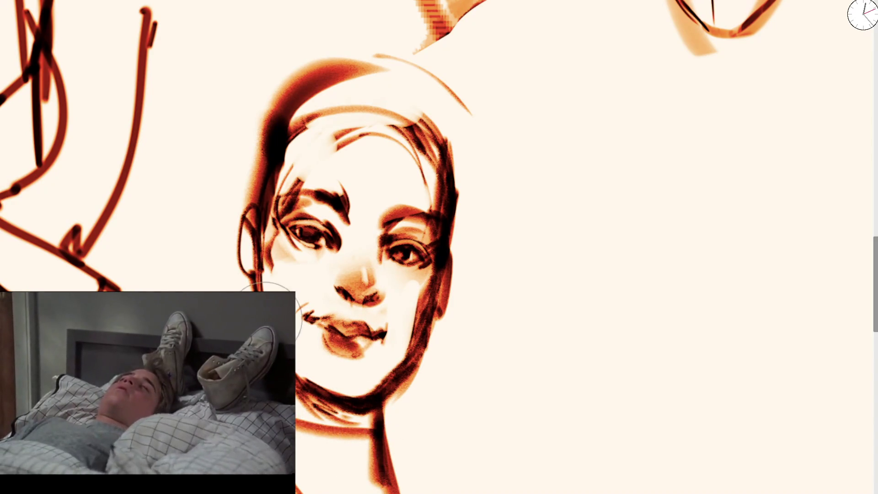
Step: Darken and soften the hair outline along the top and left side of the head
{"action": "mouse_move", "coordinate": [229, 254]}
{"action": "left_mouse_down"}
{"action": "mouse_move", "coordinate": [251, 219]}
{"action": "mouse_move", "coordinate": [269, 133]}
{"action": "mouse_move", "coordinate": [295, 72]}
{"action": "mouse_move", "coordinate": [449, 133]}
{"action": "mouse_move", "coordinate": [462, 196]}
{"action": "mouse_move", "coordinate": [320, 110]}
{"action": "mouse_move", "coordinate": [265, 147]}
{"action": "mouse_move", "coordinate": [317, 100]}
{"action": "mouse_move", "coordinate": [363, 121]}
{"action": "mouse_move", "coordinate": [368, 88]}
{"action": "mouse_move", "coordinate": [462, 165]}
{"action": "mouse_move", "coordinate": [462, 176]}
{"action": "left_mouse_up"}
{"action": "key", "text": "minus"}
{"action": "mouse_move", "coordinate": [297, 181]}
{"action": "left_mouse_down"}
{"action": "mouse_move", "coordinate": [295, 225]}
{"action": "mouse_move", "coordinate": [339, 147]}
{"action": "left_mouse_up"}
{"action": "scroll", "coordinate": [323, 187], "scroll_direction": "up", "scroll_amount": 2}
{"action": "mouse_move", "coordinate": [294, 215]}
{"action": "left_mouse_down"}
{"action": "mouse_move", "coordinate": [311, 240]}
{"action": "mouse_move", "coordinate": [312, 288]}
{"action": "left_mouse_up"}
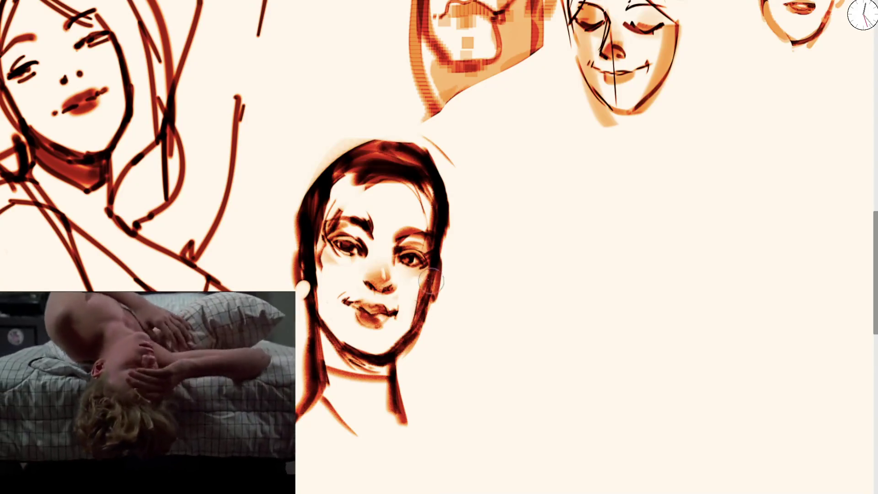
{"action": "key", "text": "bracketright"}
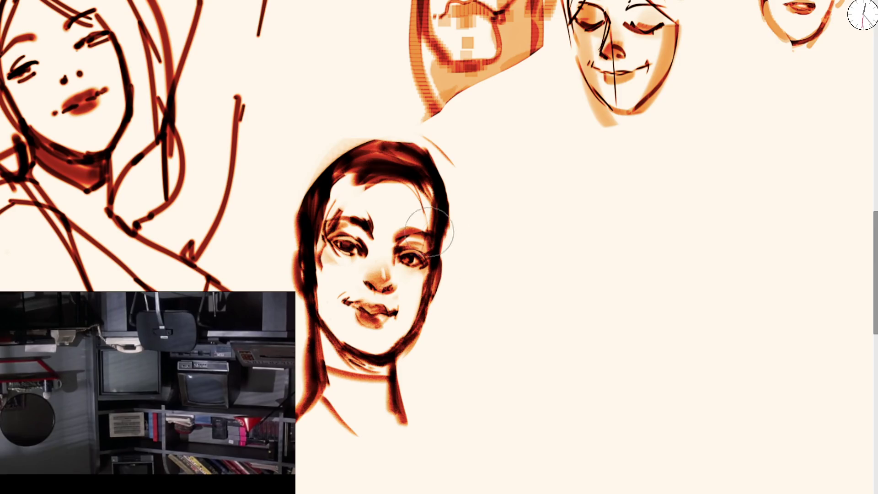
{"action": "key", "text": "m"}
{"action": "key", "text": "ctrl+bracketright"}
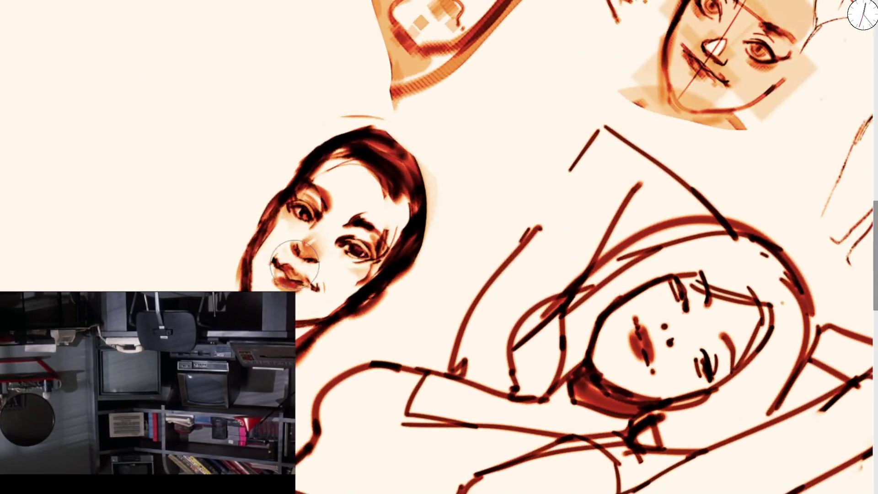
{"action": "mouse_move", "coordinate": [244, 250]}
{"action": "left_mouse_down"}
{"action": "mouse_move", "coordinate": [243, 241]}
{"action": "mouse_move", "coordinate": [249, 263]}
{"action": "mouse_move", "coordinate": [269, 236]}
{"action": "mouse_move", "coordinate": [255, 258]}
{"action": "mouse_move", "coordinate": [281, 235]}
{"action": "mouse_move", "coordinate": [249, 270]}
{"action": "mouse_move", "coordinate": [320, 176]}
{"action": "mouse_move", "coordinate": [356, 151]}
{"action": "mouse_move", "coordinate": [293, 205]}
{"action": "mouse_move", "coordinate": [298, 179]}
{"action": "left_mouse_up"}
Step: Check the face's values in grayscale, then restore normal view rotation and orientation
{"action": "key", "text": "bracketright"}
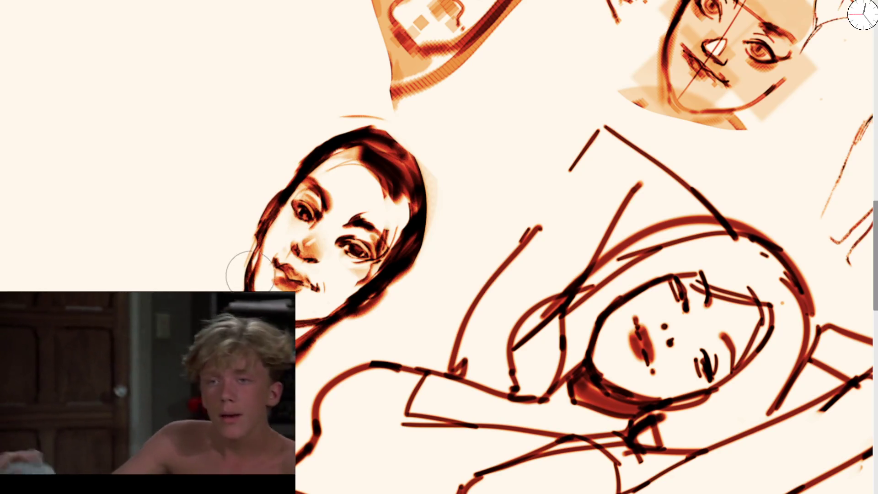
{"action": "key", "text": "ctrl+0"}
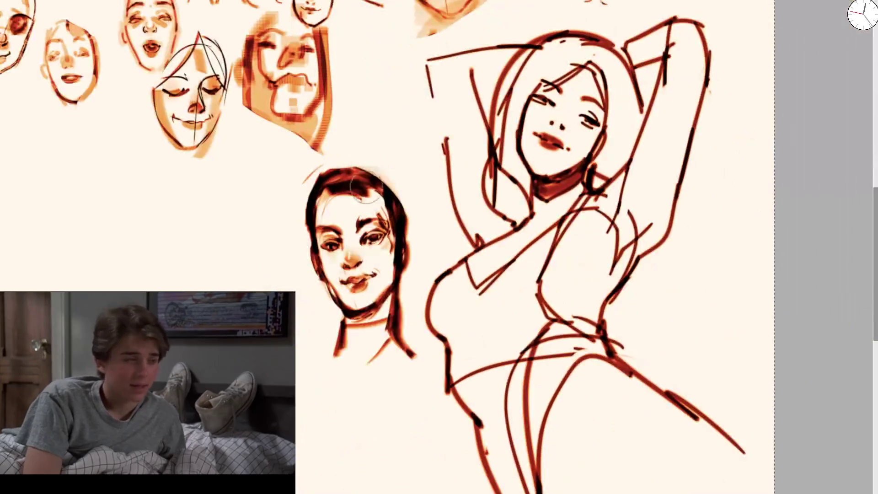
{"action": "scroll", "coordinate": [423, 223], "scroll_direction": "up", "scroll_amount": 5}
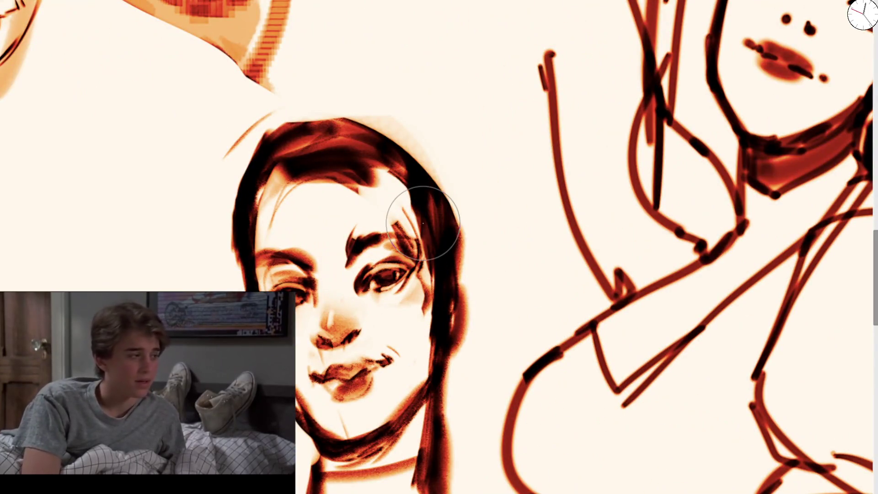
{"action": "key", "text": "ctrl+y"}
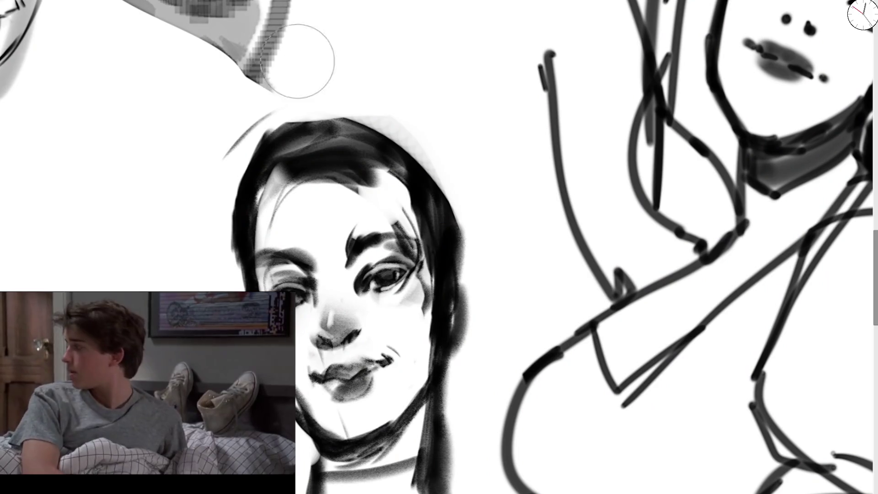
{"action": "key", "text": "ctrl+y"}
{"action": "scroll", "coordinate": [362, 163], "scroll_direction": "down", "scroll_amount": 4}
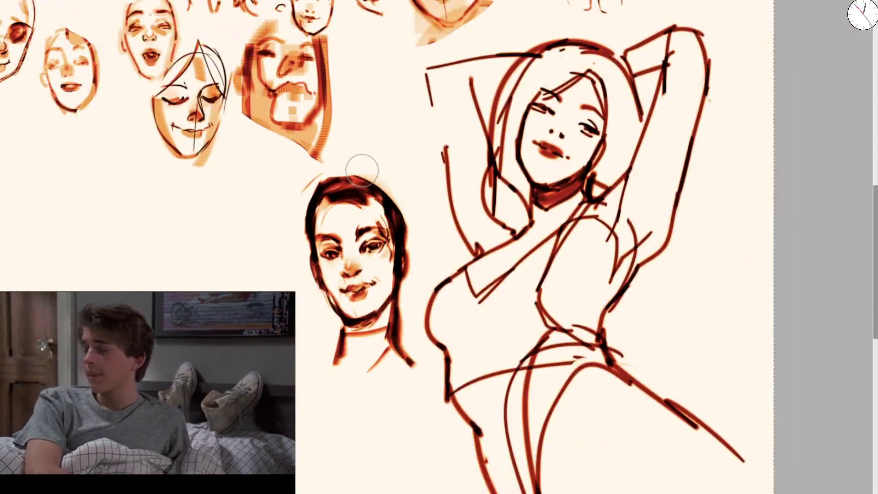
{"action": "key", "text": "h"}
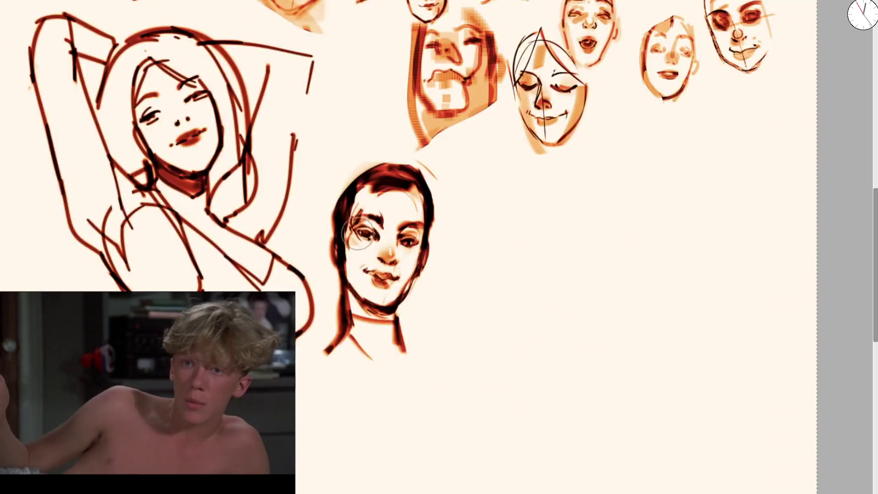
{"action": "scroll", "coordinate": [382, 265], "scroll_direction": "up", "scroll_amount": 5}
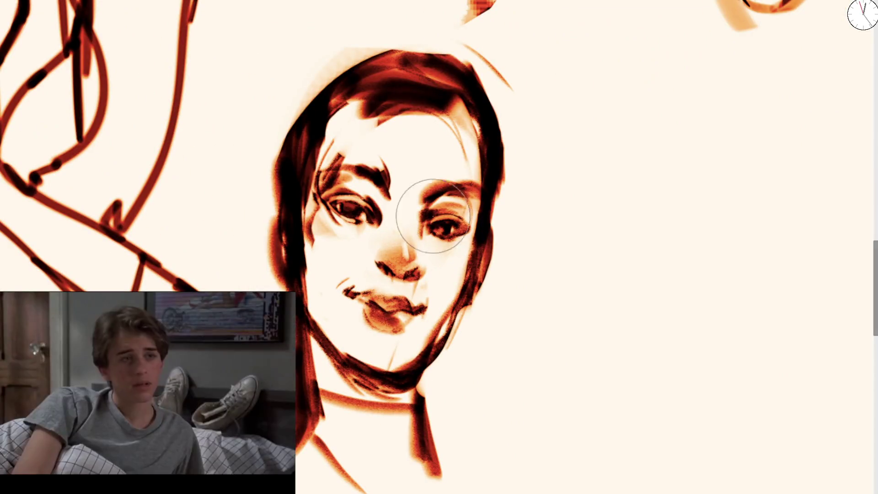
Step: Repaint the nose and cheek and darken the left eyebrow, undoing the stray ear and hair strokes
{"action": "mouse_move", "coordinate": [428, 221]}
{"action": "left_mouse_down"}
{"action": "mouse_move", "coordinate": [411, 264]}
{"action": "mouse_move", "coordinate": [382, 255]}
{"action": "mouse_move", "coordinate": [376, 231]}
{"action": "left_mouse_up"}
{"action": "scroll", "coordinate": [467, 188], "scroll_direction": "down", "scroll_amount": 3}
{"action": "scroll", "coordinate": [467, 188], "scroll_direction": "down", "scroll_amount": 3}
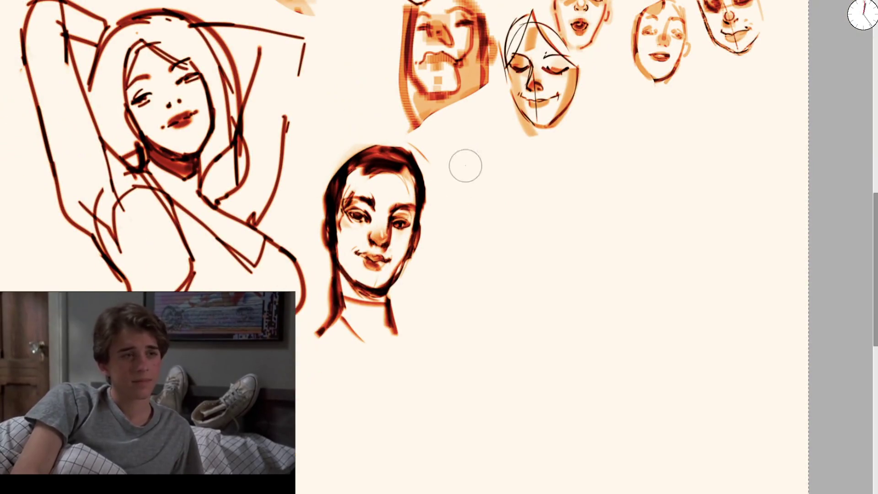
{"action": "scroll", "coordinate": [365, 229], "scroll_direction": "up", "scroll_amount": 5}
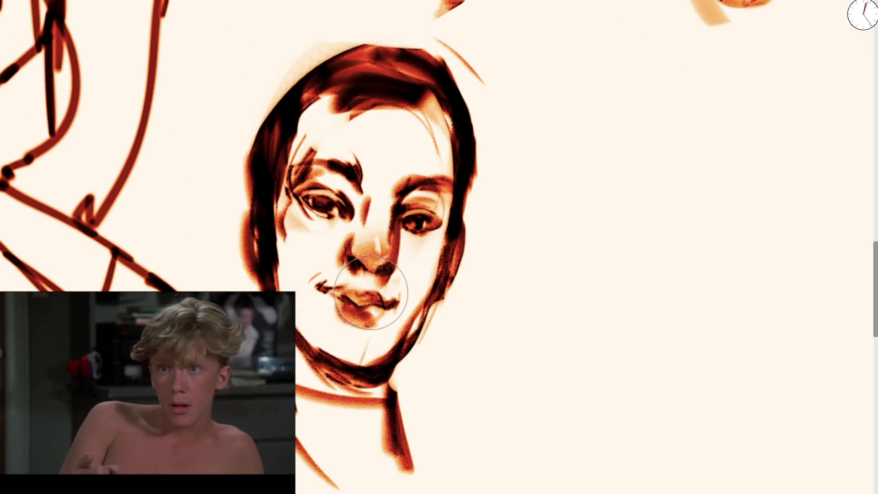
{"action": "left_click_drag", "start_coordinate": [284, 186], "coordinate": [362, 167]}
{"action": "mouse_move", "coordinate": [256, 247]}
{"action": "left_mouse_down"}
{"action": "mouse_move", "coordinate": [239, 190]}
{"action": "mouse_move", "coordinate": [258, 258]}
{"action": "left_mouse_up"}
{"action": "key", "text": "ctrl+z"}
{"action": "mouse_move", "coordinate": [275, 121]}
{"action": "left_mouse_down"}
{"action": "mouse_move", "coordinate": [329, 41]}
{"action": "mouse_move", "coordinate": [464, 119]}
{"action": "left_mouse_up"}
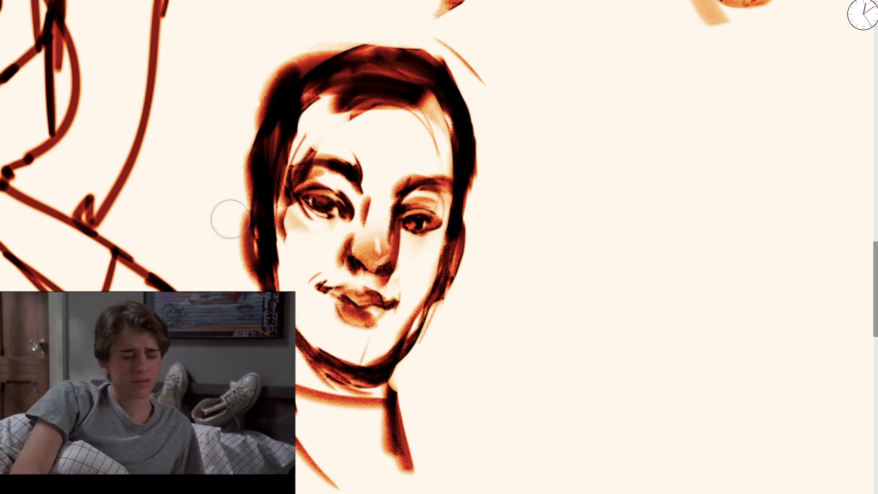
{"action": "key", "text": "ctrl+z"}
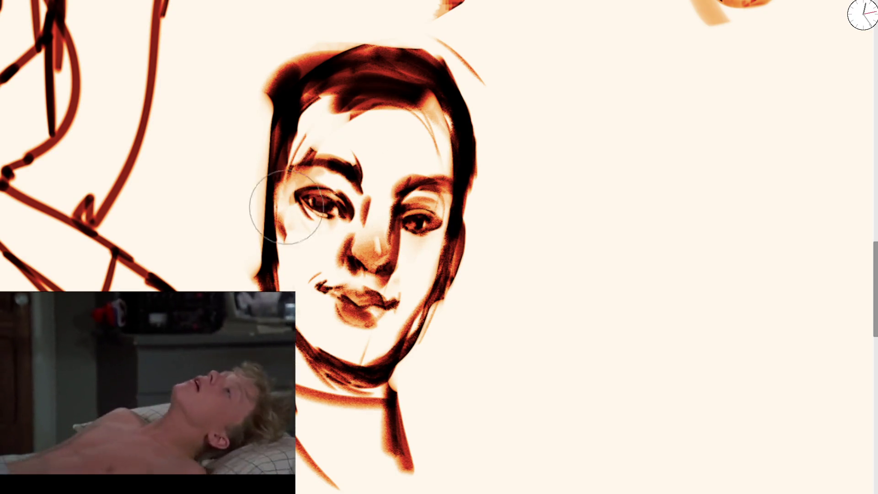
{"action": "key", "text": "minus"}
{"action": "key", "text": "minus"}
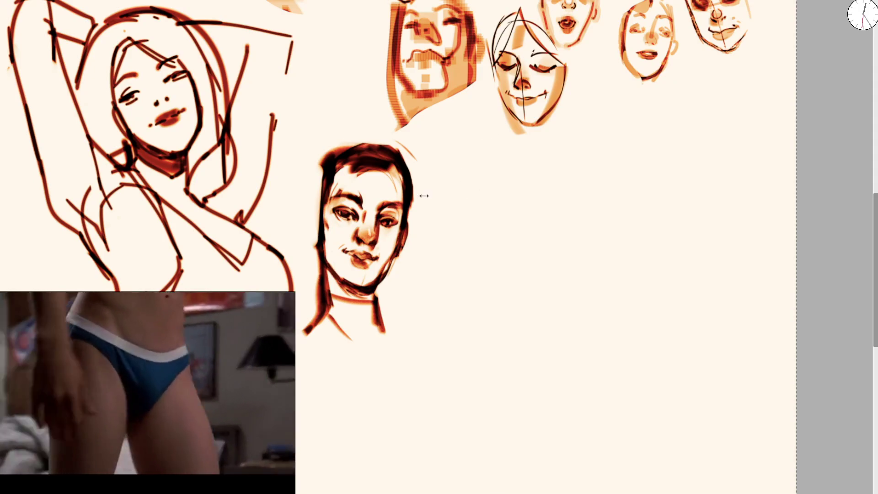
Step: Fade the dark face to pale orange with a large soft brush, undoing a zig-zag test stroke
{"action": "scroll", "coordinate": [412, 196], "scroll_direction": "up", "scroll_amount": 3}
{"action": "scroll", "coordinate": [402, 196], "scroll_direction": "down", "scroll_amount": 3}
{"action": "key", "text": "bracketright"}
{"action": "key", "text": "bracketright"}
{"action": "key", "text": "bracketright"}
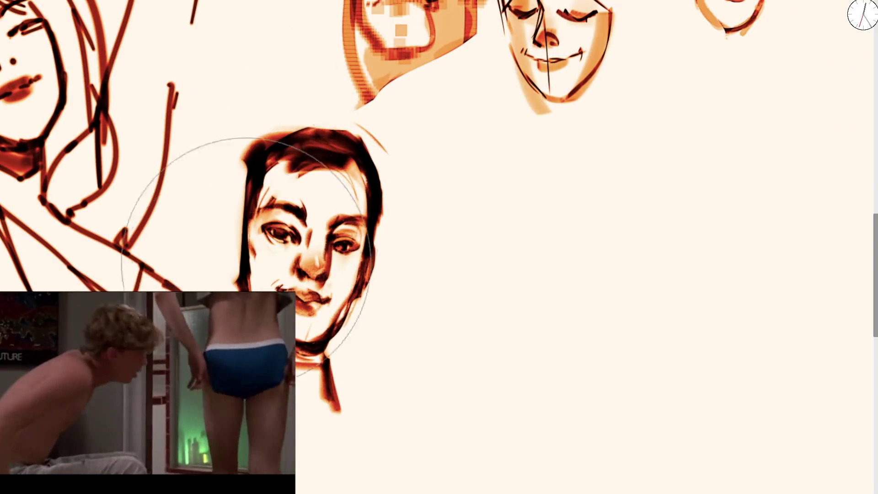
{"action": "key", "text": "bracketright"}
{"action": "mouse_move", "coordinate": [402, 190]}
{"action": "left_mouse_down"}
{"action": "mouse_move", "coordinate": [359, 364]}
{"action": "mouse_move", "coordinate": [432, 398]}
{"action": "left_mouse_up"}
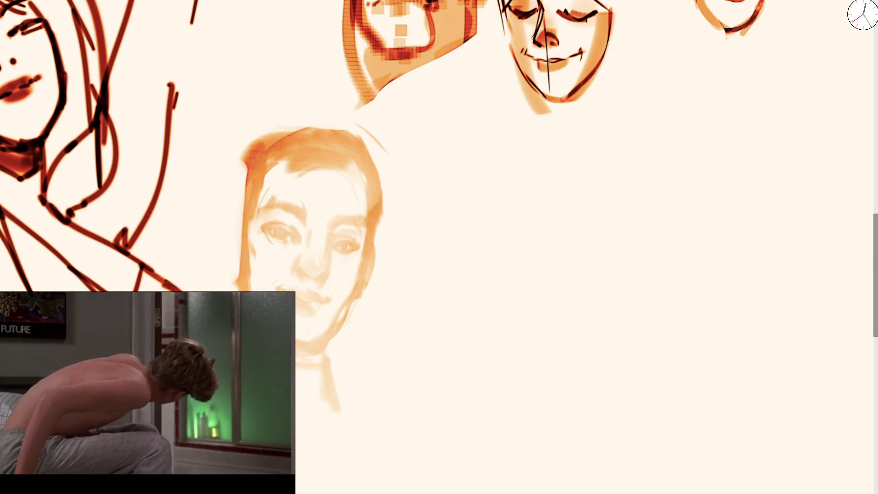
{"action": "mouse_move", "coordinate": [365, 361]}
{"action": "left_mouse_down"}
{"action": "mouse_move", "coordinate": [506, 358]}
{"action": "mouse_move", "coordinate": [759, 158]}
{"action": "left_mouse_up"}
{"action": "key", "text": "ctrl+z"}
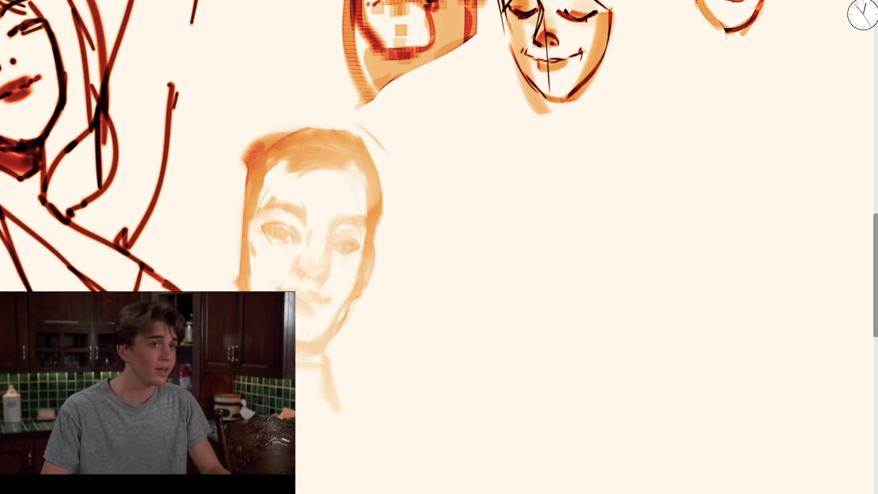
{"action": "scroll", "coordinate": [347, 131], "scroll_direction": "down", "scroll_amount": 3}
{"action": "scroll", "coordinate": [347, 131], "scroll_direction": "right", "scroll_amount": 4}
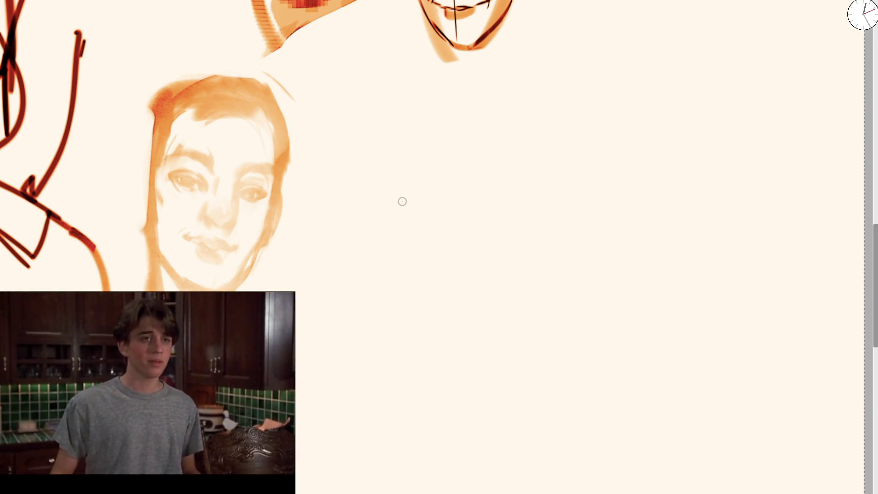
{"action": "left_click_drag", "start_coordinate": [401, 202], "coordinate": [348, 163]}
Step: Erase the faded face sketch and try several brush strokes, undoing each one
{"action": "left_click_drag", "start_coordinate": [165, 82], "coordinate": [162, 142]}
{"action": "key", "text": "e"}
{"action": "left_click_drag", "start_coordinate": [183, 185], "coordinate": [323, 156]}
{"action": "left_click_drag", "start_coordinate": [178, 189], "coordinate": [308, 122]}
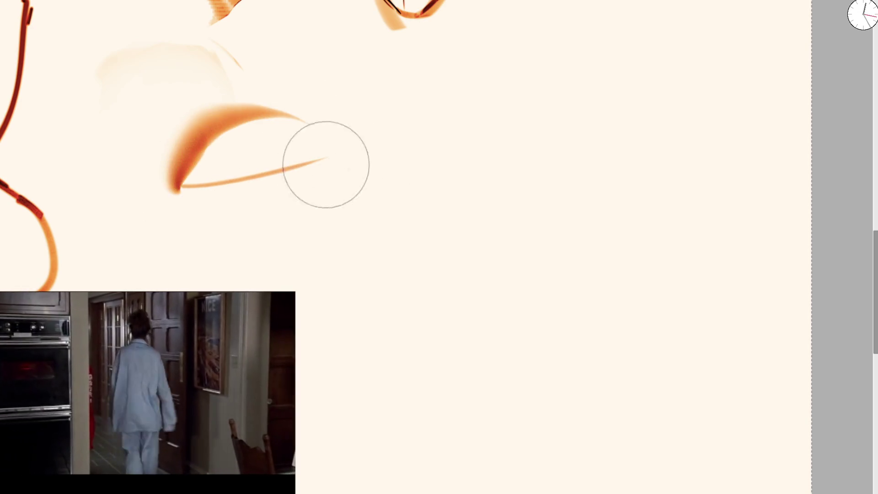
{"action": "scroll", "coordinate": [231, 145], "scroll_direction": "up", "scroll_amount": 4}
{"action": "key", "text": "ctrl+z"}
{"action": "mouse_move", "coordinate": [138, 230]}
{"action": "left_mouse_down"}
{"action": "mouse_move", "coordinate": [235, 98]}
{"action": "mouse_move", "coordinate": [431, 196]}
{"action": "left_mouse_up"}
{"action": "key", "text": "ctrl+z"}
{"action": "key", "text": "ctrl+z"}
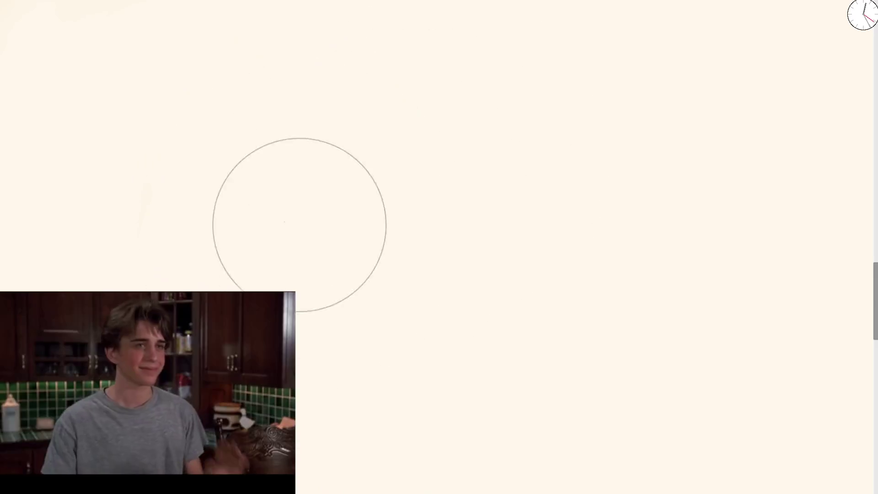
{"action": "left_click", "coordinate": [503, 205]}
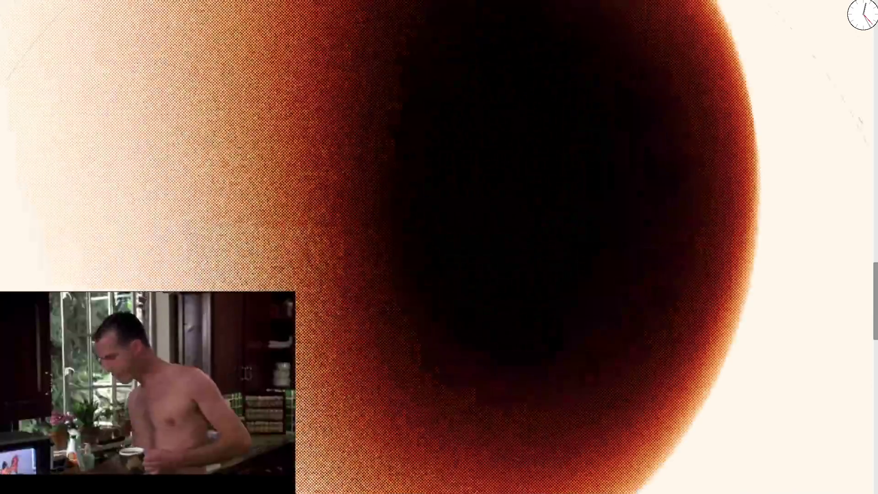
{"action": "key", "text": "ctrl+z"}
{"action": "left_click_drag", "start_coordinate": [215, 220], "coordinate": [359, 92]}
{"action": "key", "text": "ctrl+z"}
Step: Draw the upper lids of both eyes, with brow arcs above them
{"action": "mouse_move", "coordinate": [188, 198]}
{"action": "left_mouse_down"}
{"action": "mouse_move", "coordinate": [262, 175]}
{"action": "mouse_move", "coordinate": [271, 190]}
{"action": "left_mouse_up"}
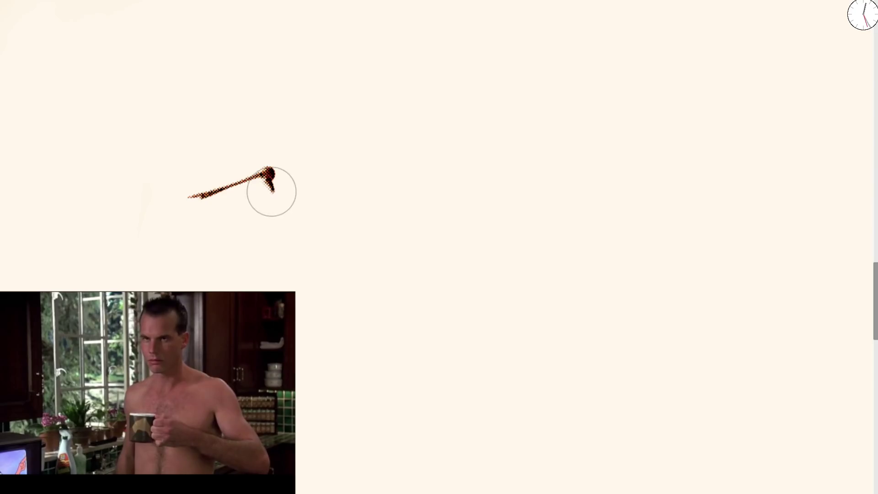
{"action": "mouse_move", "coordinate": [214, 204]}
{"action": "left_mouse_down"}
{"action": "mouse_move", "coordinate": [249, 205]}
{"action": "mouse_move", "coordinate": [212, 192]}
{"action": "mouse_move", "coordinate": [244, 197]}
{"action": "left_mouse_up"}
{"action": "mouse_move", "coordinate": [203, 164]}
{"action": "left_mouse_down"}
{"action": "mouse_move", "coordinate": [247, 139]}
{"action": "mouse_move", "coordinate": [265, 147]}
{"action": "left_mouse_up"}
{"action": "left_click_drag", "start_coordinate": [336, 171], "coordinate": [376, 136]}
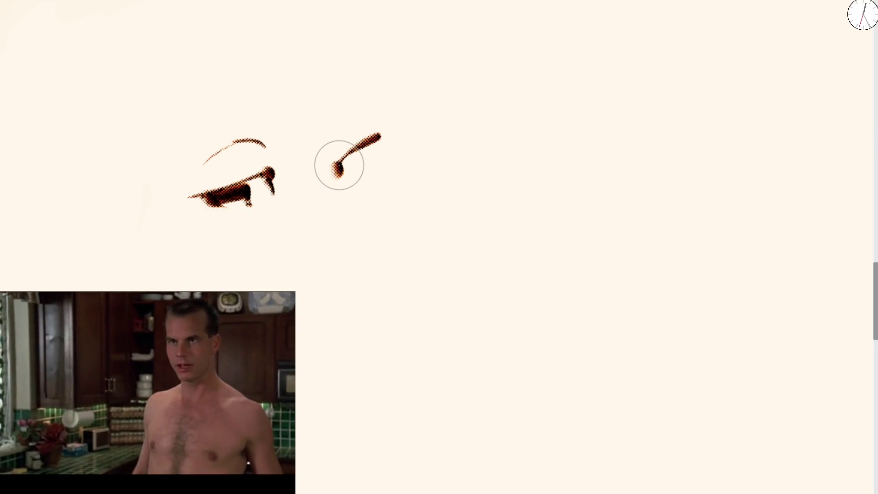
{"action": "mouse_move", "coordinate": [346, 163]}
{"action": "left_mouse_down"}
{"action": "mouse_move", "coordinate": [355, 149]}
{"action": "mouse_move", "coordinate": [357, 163]}
{"action": "mouse_move", "coordinate": [401, 139]}
{"action": "left_mouse_up"}
{"action": "left_click_drag", "start_coordinate": [325, 128], "coordinate": [378, 113]}
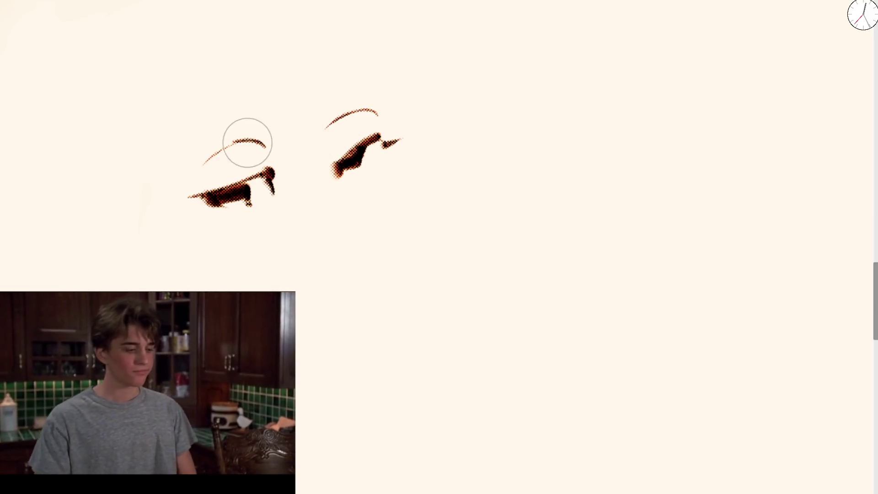
Step: Paint both eyebrows as thick, tapered strokes
{"action": "mouse_move", "coordinate": [170, 148]}
{"action": "left_mouse_down"}
{"action": "mouse_move", "coordinate": [233, 114]}
{"action": "mouse_move", "coordinate": [271, 112]}
{"action": "left_mouse_up"}
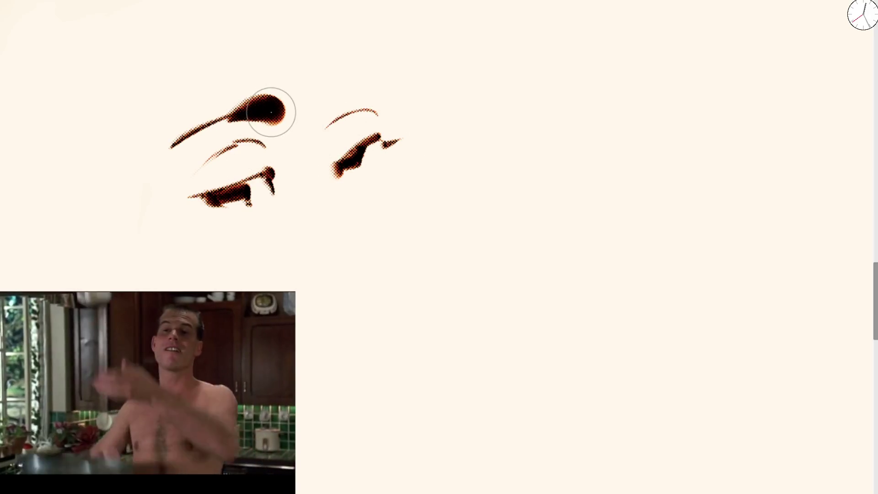
{"action": "mouse_move", "coordinate": [322, 103]}
{"action": "left_mouse_down"}
{"action": "mouse_move", "coordinate": [328, 87]}
{"action": "mouse_move", "coordinate": [345, 78]}
{"action": "mouse_move", "coordinate": [314, 102]}
{"action": "mouse_move", "coordinate": [368, 71]}
{"action": "left_mouse_up"}
{"action": "left_click_drag", "start_coordinate": [267, 101], "coordinate": [292, 116]}
{"action": "left_click_drag", "start_coordinate": [320, 88], "coordinate": [379, 62]}
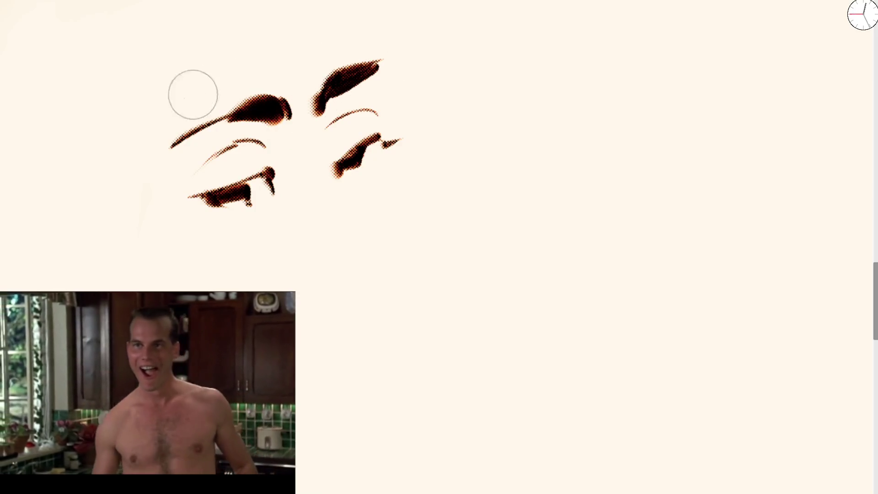
Step: Outline the top of the head, trim the eye and stray spike, and add the left cheek line
{"action": "left_click_drag", "start_coordinate": [154, 131], "coordinate": [215, 28]}
{"action": "left_click_drag", "start_coordinate": [386, 36], "coordinate": [388, 61]}
{"action": "left_click_drag", "start_coordinate": [347, 174], "coordinate": [362, 151]}
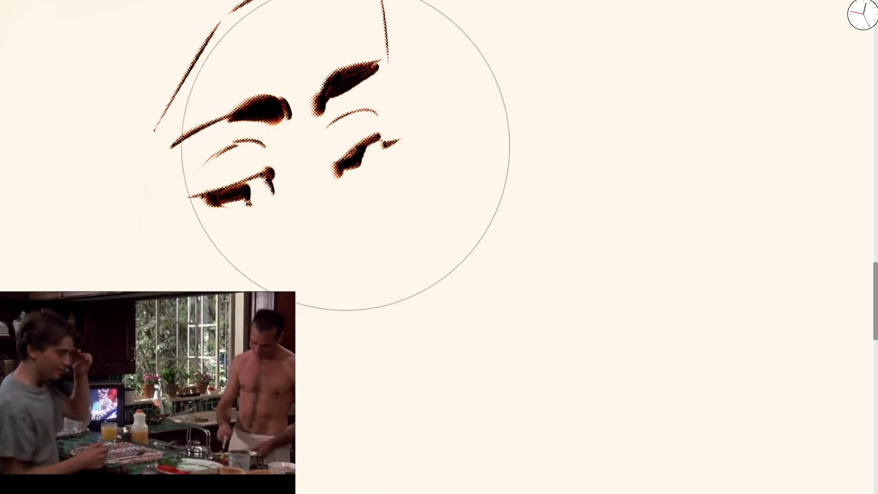
{"action": "left_click_drag", "start_coordinate": [293, 179], "coordinate": [234, 207]}
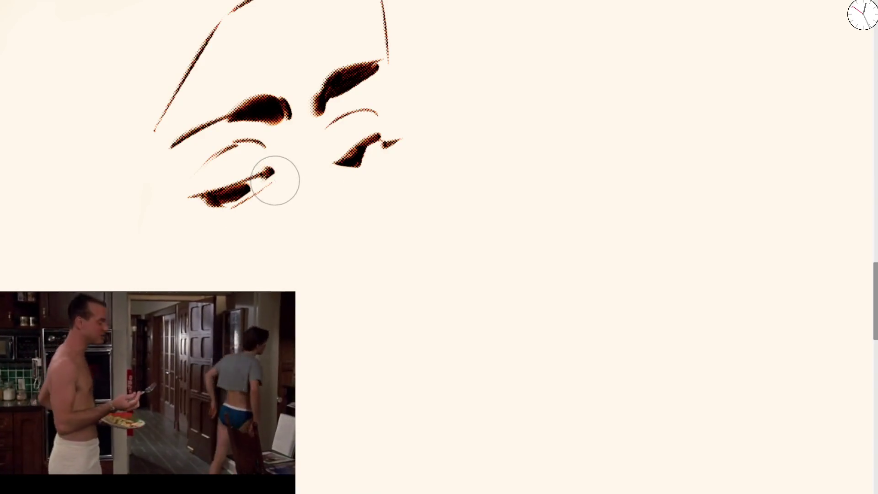
{"action": "left_click_drag", "start_coordinate": [273, 183], "coordinate": [250, 225]}
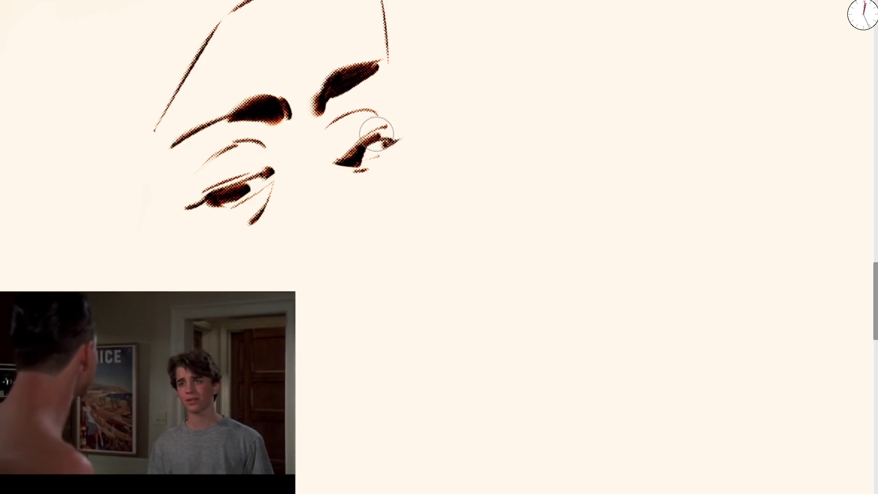
Step: Paint the nose bridge and shaded side, undoing failed tip attempts, and add a nostril
{"action": "mouse_move", "coordinate": [318, 120]}
{"action": "left_mouse_down"}
{"action": "mouse_move", "coordinate": [336, 195]}
{"action": "mouse_move", "coordinate": [361, 244]}
{"action": "left_mouse_up"}
{"action": "key", "text": "bracketright"}
{"action": "key", "text": "ctrl+z"}
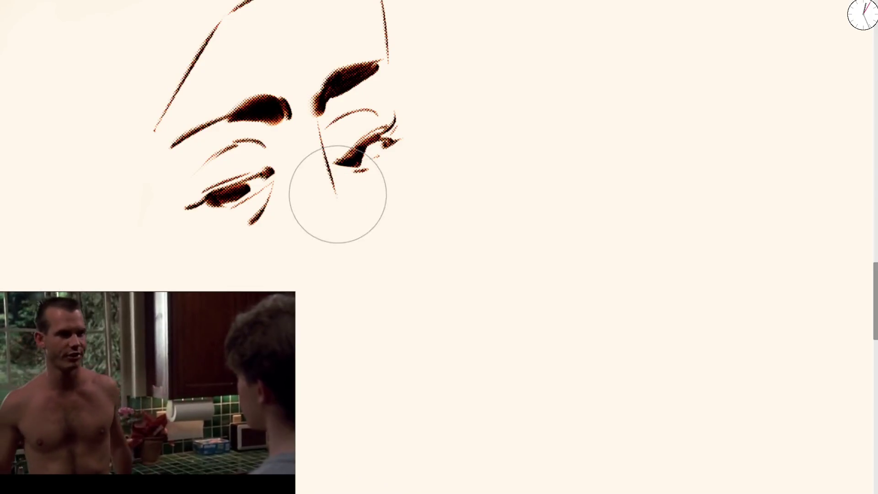
{"action": "left_click_drag", "start_coordinate": [338, 195], "coordinate": [349, 241]}
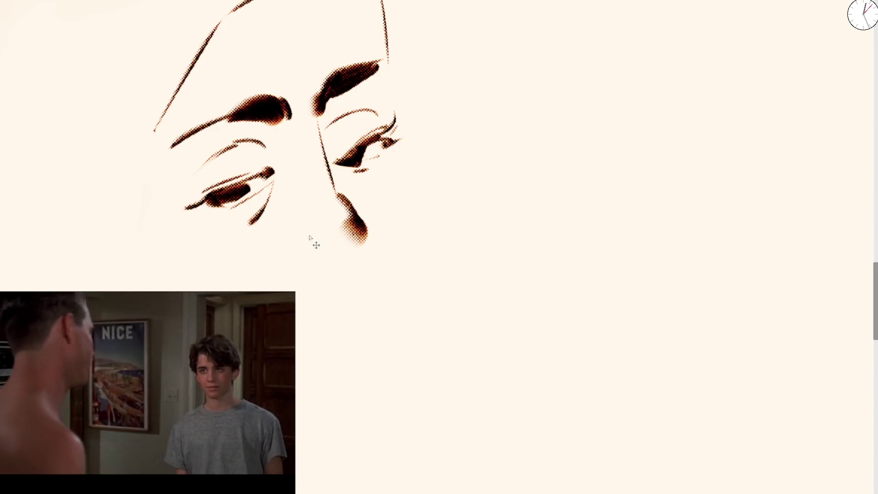
{"action": "key", "text": "ctrl+z"}
{"action": "mouse_move", "coordinate": [284, 232]}
{"action": "left_mouse_down"}
{"action": "mouse_move", "coordinate": [328, 245]}
{"action": "mouse_move", "coordinate": [351, 215]}
{"action": "mouse_move", "coordinate": [333, 188]}
{"action": "left_mouse_up"}
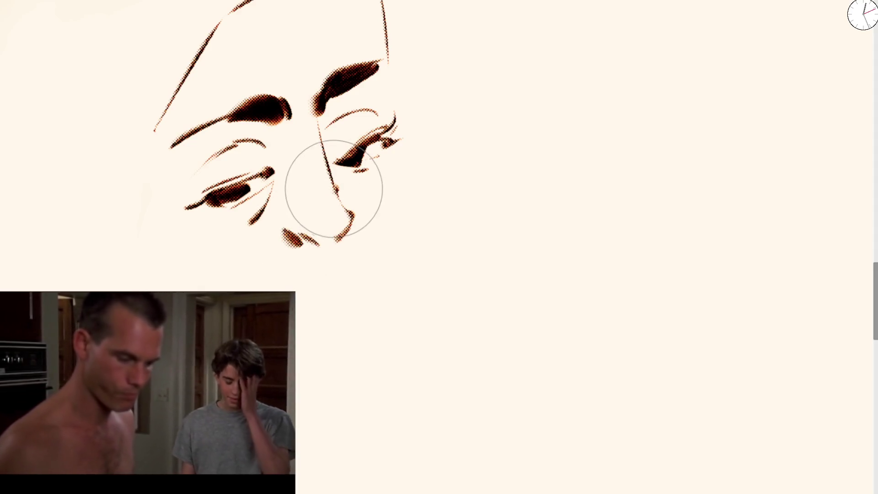
{"action": "key", "text": "ctrl+z"}
{"action": "left_click_drag", "start_coordinate": [320, 152], "coordinate": [360, 238]}
{"action": "left_click_drag", "start_coordinate": [289, 239], "coordinate": [295, 254]}
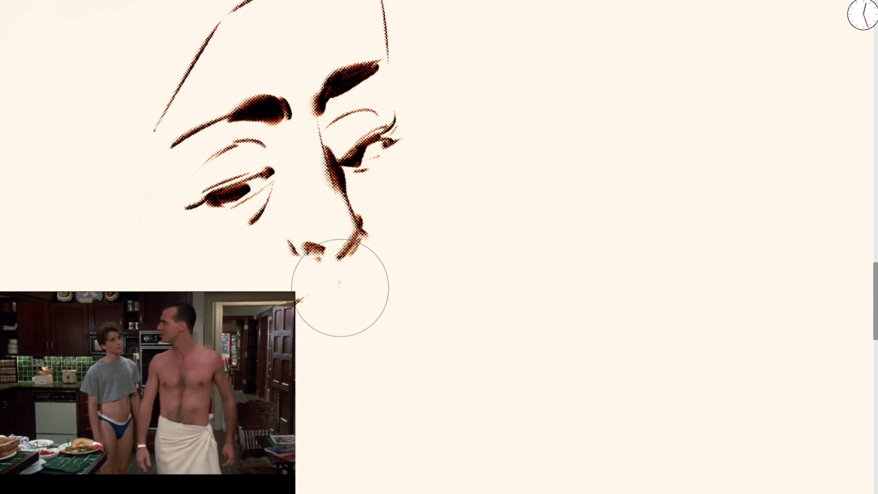
Step: Sketch the mouth and chin, erase them, and repaint the lips with chin shading
{"action": "left_click_drag", "start_coordinate": [376, 259], "coordinate": [339, 320]}
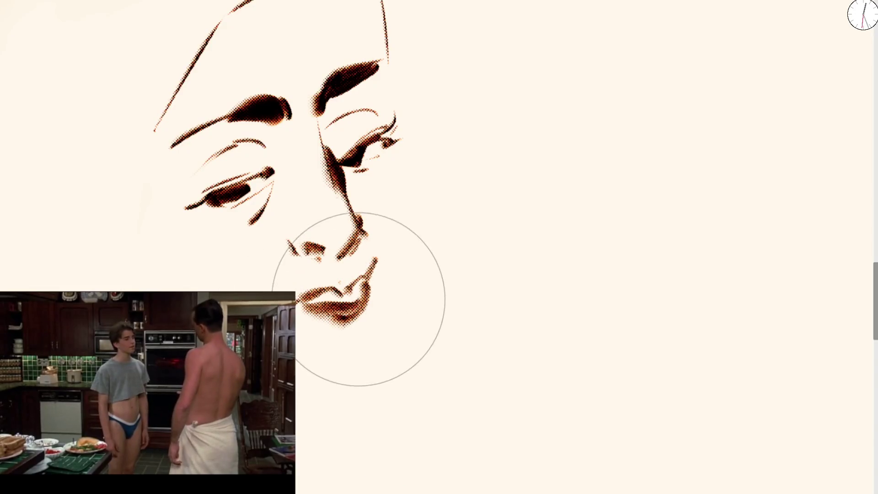
{"action": "mouse_move", "coordinate": [343, 306]}
{"action": "left_mouse_down"}
{"action": "mouse_move", "coordinate": [339, 288]}
{"action": "mouse_move", "coordinate": [353, 308]}
{"action": "mouse_move", "coordinate": [352, 276]}
{"action": "mouse_move", "coordinate": [369, 264]}
{"action": "mouse_move", "coordinate": [344, 313]}
{"action": "left_mouse_up"}
{"action": "mouse_move", "coordinate": [368, 274]}
{"action": "left_mouse_down"}
{"action": "mouse_move", "coordinate": [333, 313]}
{"action": "mouse_move", "coordinate": [358, 288]}
{"action": "left_mouse_up"}
{"action": "scroll", "coordinate": [343, 137], "scroll_direction": "down", "scroll_amount": 5}
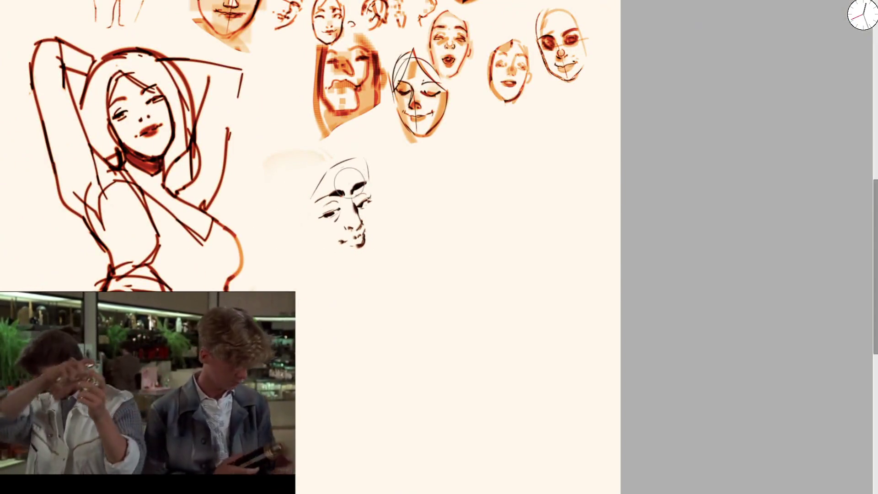
Step: Try several brown strokes around the mouth and chin, undoing each one
{"action": "scroll", "coordinate": [351, 213], "scroll_direction": "up", "scroll_amount": 5}
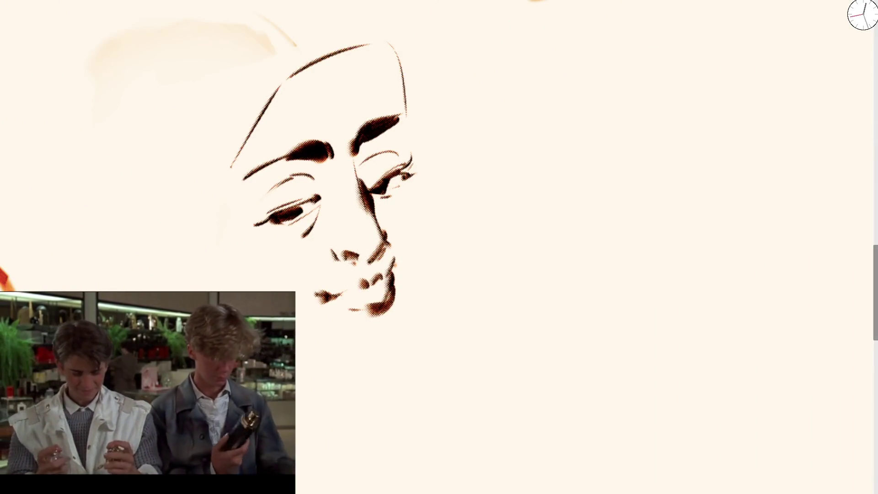
{"action": "left_click_drag", "start_coordinate": [414, 222], "coordinate": [372, 350]}
{"action": "key", "text": "ctrl+z"}
{"action": "left_click_drag", "start_coordinate": [411, 227], "coordinate": [517, 285]}
{"action": "key", "text": "ctrl+z"}
{"action": "mouse_move", "coordinate": [608, 196]}
{"action": "left_mouse_down"}
{"action": "mouse_move", "coordinate": [412, 337]}
{"action": "mouse_move", "coordinate": [691, 176]}
{"action": "left_mouse_up"}
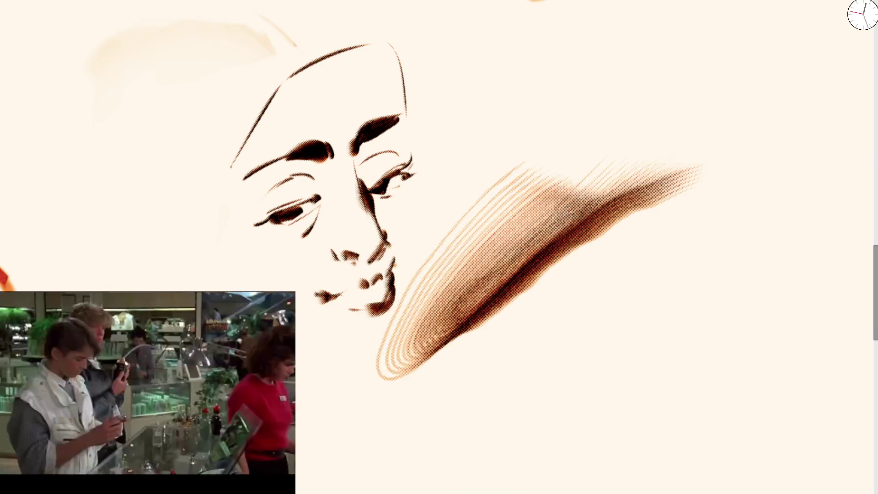
{"action": "key", "text": "ctrl+z"}
{"action": "left_click_drag", "start_coordinate": [372, 303], "coordinate": [384, 256]}
{"action": "key", "text": "ctrl+z"}
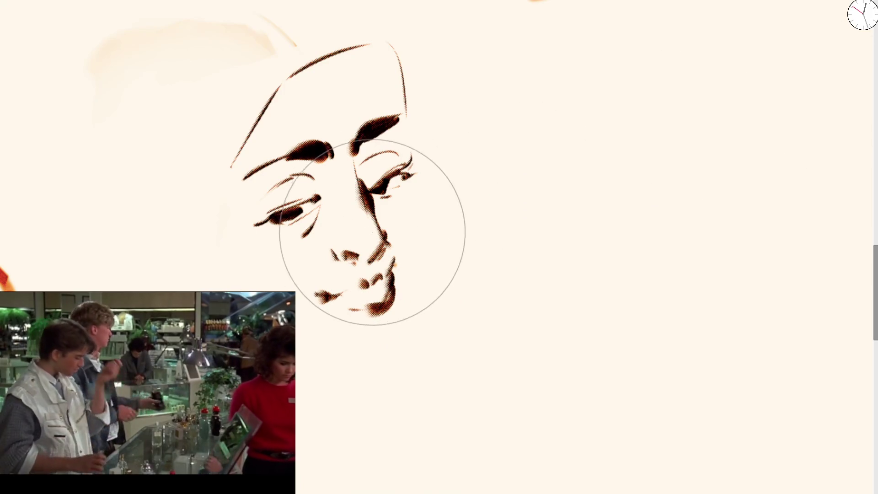
{"action": "left_click_drag", "start_coordinate": [531, 206], "coordinate": [470, 368]}
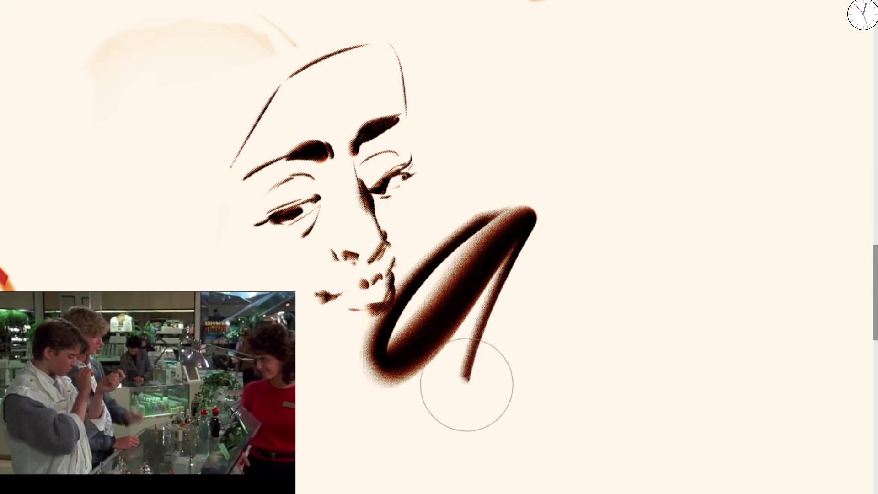
{"action": "key", "text": "ctrl+z"}
{"action": "scroll", "coordinate": [343, 255], "scroll_direction": "up", "scroll_amount": 2}
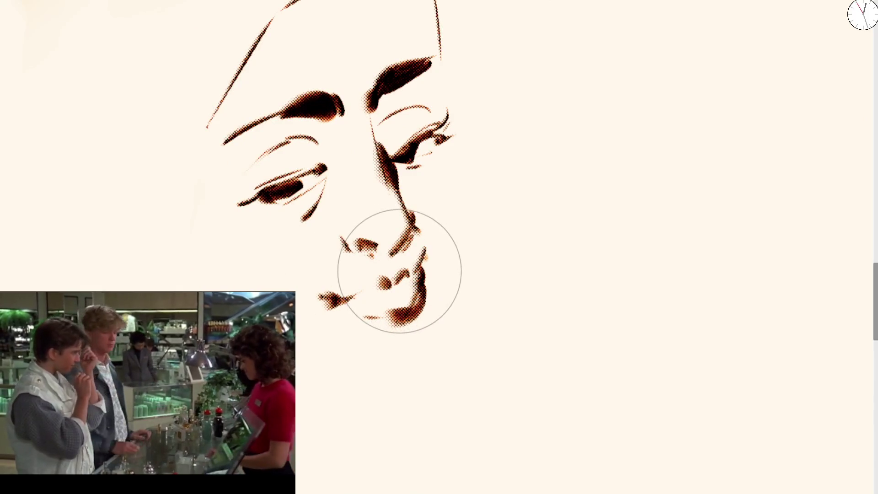
Step: Enlarge the brush and shade the lips in orange
{"action": "mouse_move", "coordinate": [416, 265]}
{"action": "left_mouse_down"}
{"action": "mouse_move", "coordinate": [358, 303]}
{"action": "mouse_move", "coordinate": [408, 302]}
{"action": "left_mouse_up"}
{"action": "key", "text": "ctrl+z"}
{"action": "key", "text": "bracketright"}
{"action": "key", "text": "bracketright"}
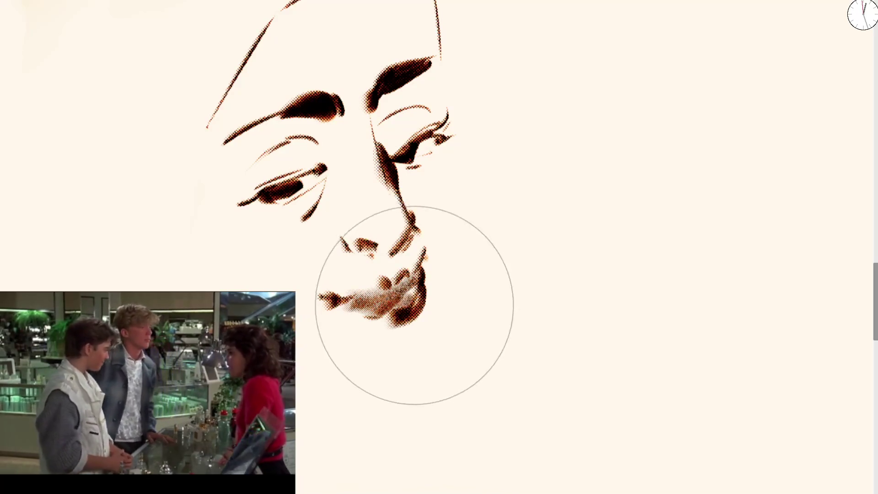
{"action": "key", "text": "ctrl+z"}
{"action": "key", "text": "bracketright"}
{"action": "key", "text": "bracketright"}
{"action": "key", "text": "bracketright"}
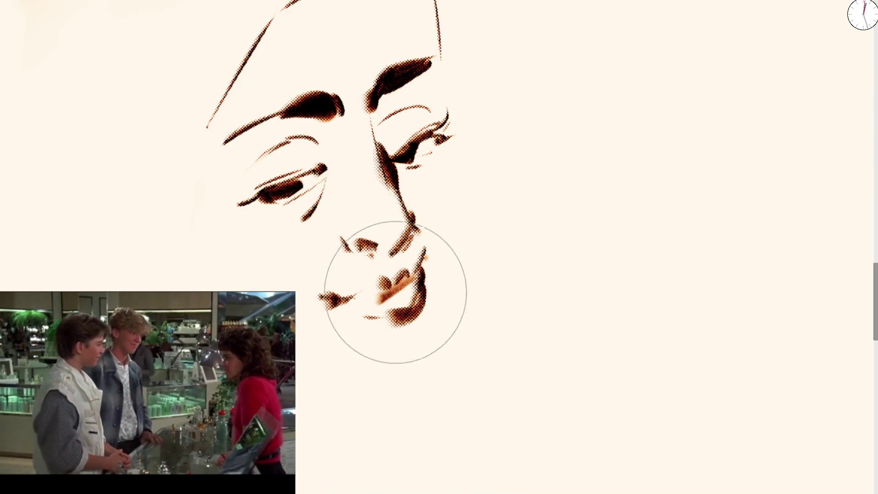
{"action": "key", "text": "bracketright"}
{"action": "mouse_move", "coordinate": [366, 292]}
{"action": "left_mouse_down"}
{"action": "mouse_move", "coordinate": [411, 294]}
{"action": "mouse_move", "coordinate": [366, 323]}
{"action": "left_mouse_up"}
Step: Rework the lip shading more broadly and restore the chin shading below the lips
{"action": "key", "text": "ctrl+z"}
{"action": "key", "text": "bracketright"}
{"action": "key", "text": "bracketright"}
{"action": "key", "text": "ctrl+z"}
{"action": "key", "text": "bracketright"}
{"action": "key", "text": "bracketright"}
{"action": "key", "text": "ctrl+z"}
{"action": "mouse_move", "coordinate": [409, 292]}
{"action": "left_mouse_down"}
{"action": "mouse_move", "coordinate": [402, 303]}
{"action": "mouse_move", "coordinate": [347, 317]}
{"action": "mouse_move", "coordinate": [355, 372]}
{"action": "mouse_move", "coordinate": [435, 373]}
{"action": "left_mouse_up"}
{"action": "key", "text": "ctrl+z"}
{"action": "key", "text": "ctrl+shift+z"}
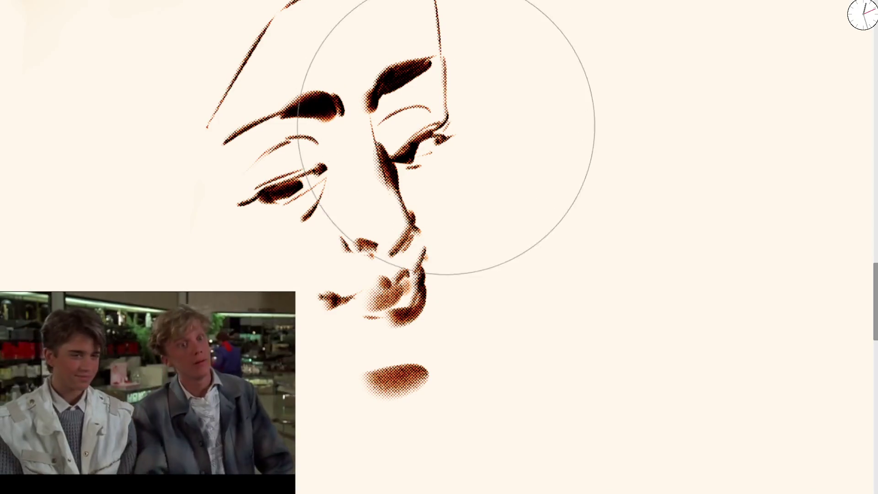
Step: With a smaller brush, shade the right side of the nose and draw the right cheek and jawline
{"action": "key", "text": "bracketleft"}
{"action": "mouse_move", "coordinate": [439, 50]}
{"action": "left_mouse_down"}
{"action": "mouse_move", "coordinate": [439, 94]}
{"action": "mouse_move", "coordinate": [465, 197]}
{"action": "left_mouse_up"}
{"action": "mouse_move", "coordinate": [443, 117]}
{"action": "left_mouse_down"}
{"action": "mouse_move", "coordinate": [451, 281]}
{"action": "mouse_move", "coordinate": [439, 339]}
{"action": "left_mouse_up"}
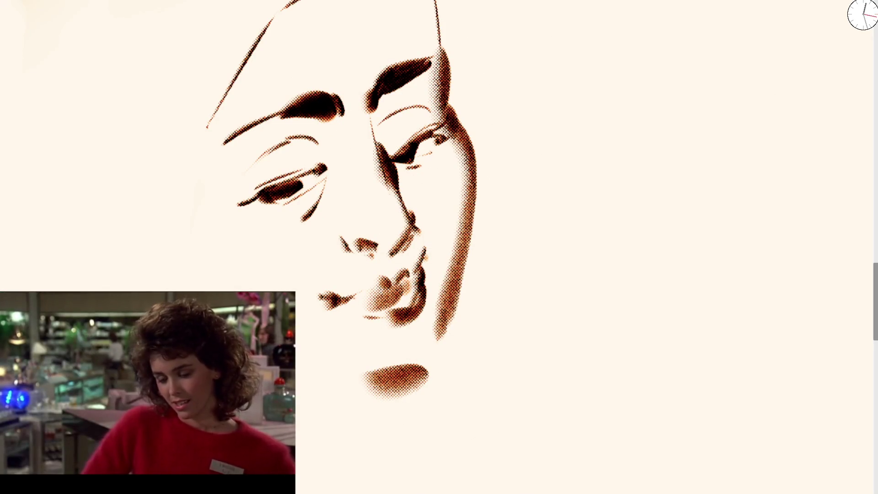
{"action": "mouse_move", "coordinate": [450, 188]}
{"action": "left_mouse_down"}
{"action": "mouse_move", "coordinate": [465, 249]}
{"action": "mouse_move", "coordinate": [430, 348]}
{"action": "mouse_move", "coordinate": [384, 380]}
{"action": "left_mouse_up"}
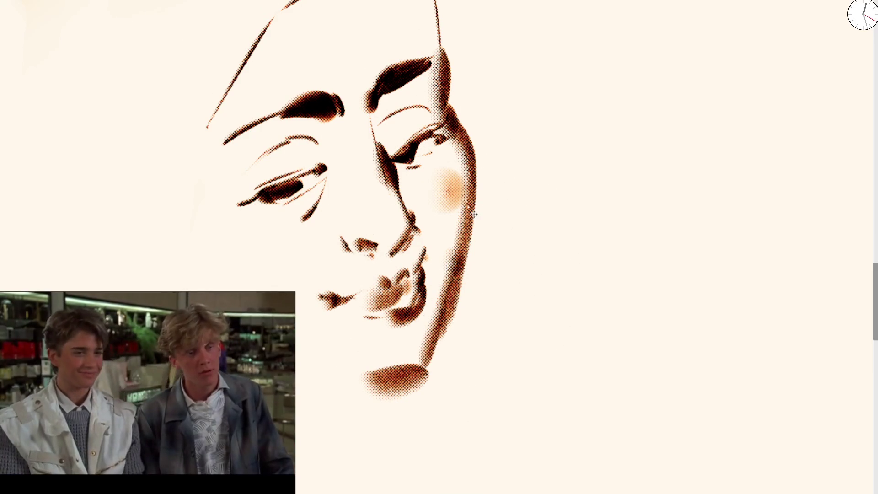
{"action": "key", "text": "ctrl+z"}
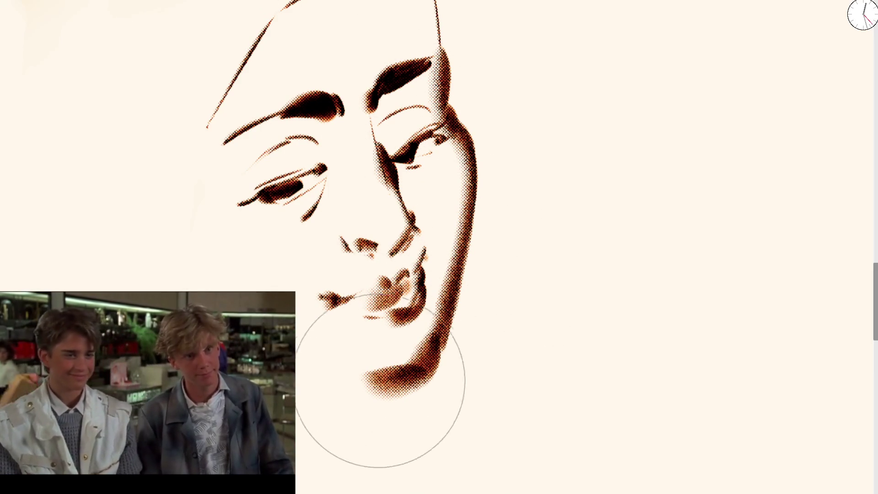
Step: Draw the left jaw down to the neck, then add the left ear, temple hair and nose shading
{"action": "left_click_drag", "start_coordinate": [221, 251], "coordinate": [316, 368]}
{"action": "mouse_move", "coordinate": [214, 243]}
{"action": "left_mouse_down"}
{"action": "mouse_move", "coordinate": [175, 146]}
{"action": "mouse_move", "coordinate": [151, 190]}
{"action": "mouse_move", "coordinate": [157, 167]}
{"action": "mouse_move", "coordinate": [146, 215]}
{"action": "mouse_move", "coordinate": [218, 271]}
{"action": "left_mouse_up"}
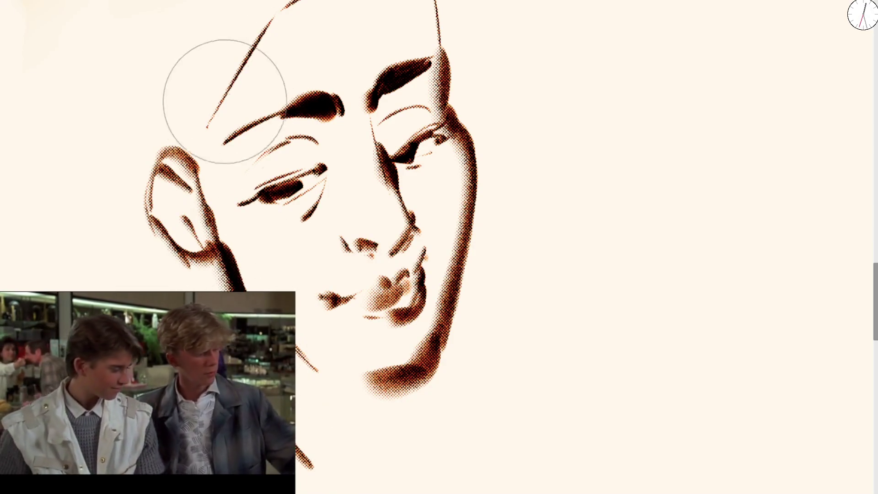
{"action": "mouse_move", "coordinate": [200, 160]}
{"action": "left_mouse_down"}
{"action": "mouse_move", "coordinate": [202, 124]}
{"action": "mouse_move", "coordinate": [253, 39]}
{"action": "mouse_move", "coordinate": [317, 10]}
{"action": "mouse_move", "coordinate": [427, 19]}
{"action": "mouse_move", "coordinate": [358, 4]}
{"action": "mouse_move", "coordinate": [257, 46]}
{"action": "left_mouse_up"}
{"action": "mouse_move", "coordinate": [344, 232]}
{"action": "left_mouse_down"}
{"action": "mouse_move", "coordinate": [333, 215]}
{"action": "mouse_move", "coordinate": [339, 225]}
{"action": "left_mouse_up"}
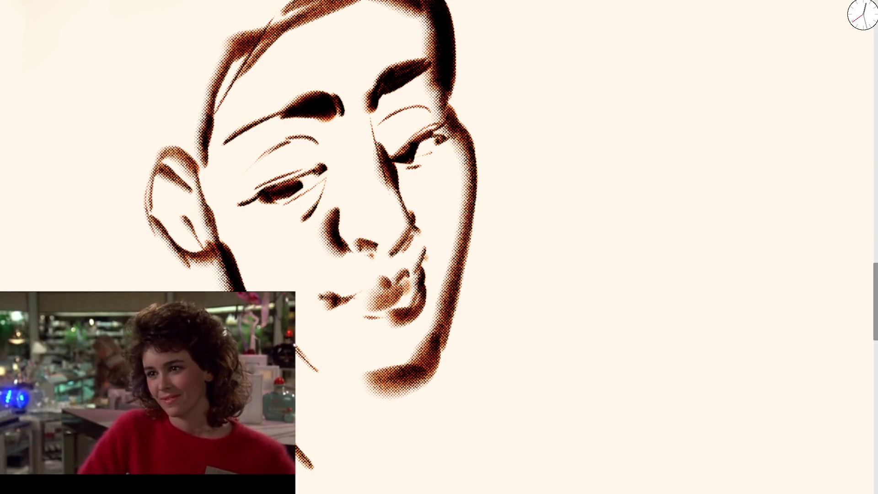
{"action": "scroll", "coordinate": [366, 232], "scroll_direction": "down", "scroll_amount": 5}
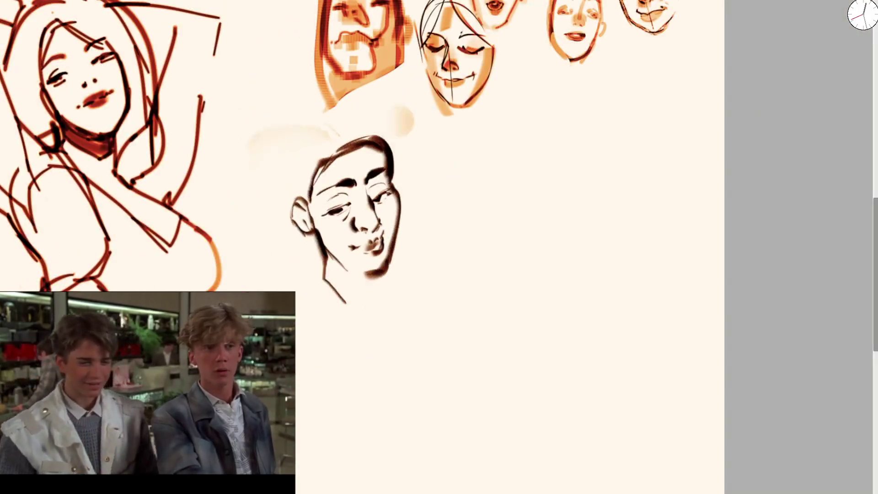
{"action": "scroll", "coordinate": [419, 208], "scroll_direction": "up", "scroll_amount": 5}
Step: Start the second face with its hooked nose and a nostril dab
{"action": "left_click_drag", "start_coordinate": [131, 226], "coordinate": [320, 157]}
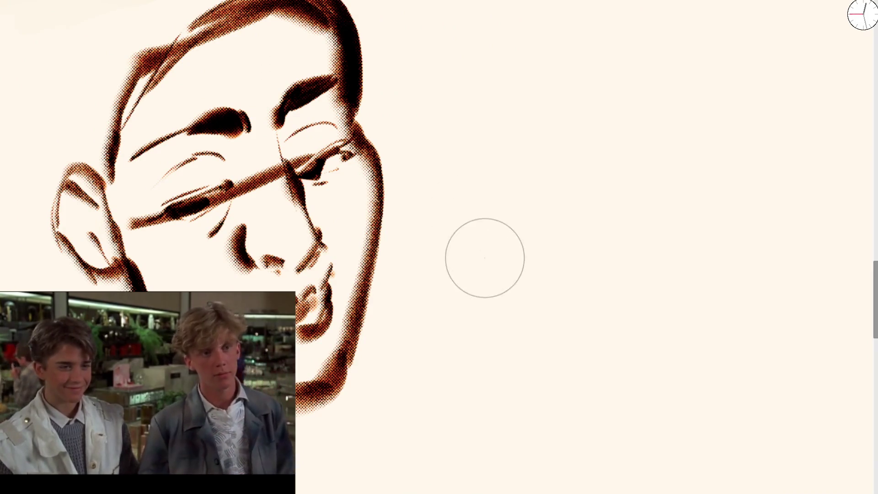
{"action": "left_click_drag", "start_coordinate": [484, 252], "coordinate": [466, 210]}
{"action": "left_click_drag", "start_coordinate": [511, 238], "coordinate": [532, 243]}
{"action": "mouse_move", "coordinate": [480, 235]}
{"action": "left_mouse_down"}
{"action": "mouse_move", "coordinate": [490, 245]}
{"action": "mouse_move", "coordinate": [476, 230]}
{"action": "left_mouse_up"}
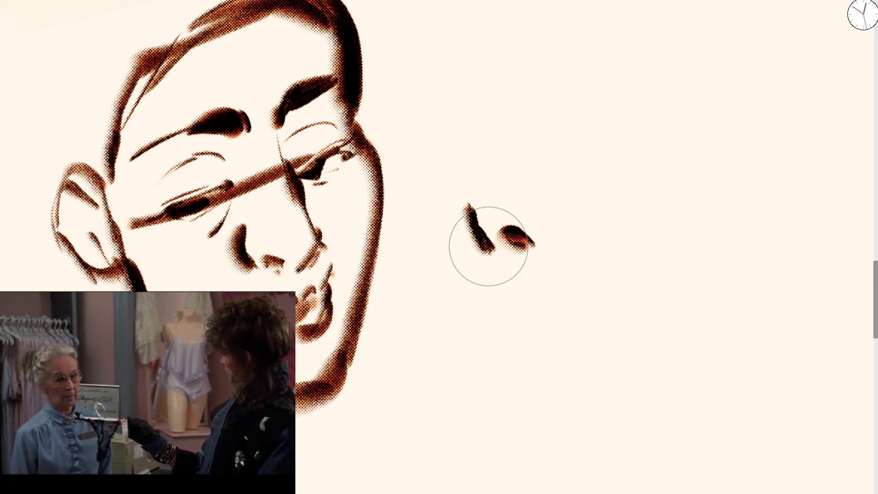
{"action": "scroll", "coordinate": [432, 178], "scroll_direction": "down", "scroll_amount": 2}
Step: Draw the second face's brow ridge, eyebrow, head outline and eyelids
{"action": "mouse_move", "coordinate": [420, 167]}
{"action": "left_mouse_down"}
{"action": "mouse_move", "coordinate": [433, 153]}
{"action": "mouse_move", "coordinate": [440, 108]}
{"action": "mouse_move", "coordinate": [408, 106]}
{"action": "mouse_move", "coordinate": [392, 137]}
{"action": "mouse_move", "coordinate": [406, 133]}
{"action": "mouse_move", "coordinate": [402, 163]}
{"action": "mouse_move", "coordinate": [441, 137]}
{"action": "left_mouse_up"}
{"action": "mouse_move", "coordinate": [501, 78]}
{"action": "left_mouse_down"}
{"action": "mouse_move", "coordinate": [515, 64]}
{"action": "mouse_move", "coordinate": [593, 55]}
{"action": "left_mouse_up"}
{"action": "mouse_move", "coordinate": [394, 135]}
{"action": "left_mouse_down"}
{"action": "mouse_move", "coordinate": [425, 65]}
{"action": "mouse_move", "coordinate": [553, 1]}
{"action": "left_mouse_up"}
{"action": "left_click_drag", "start_coordinate": [521, 114], "coordinate": [589, 98]}
{"action": "left_click_drag", "start_coordinate": [544, 116], "coordinate": [595, 97]}
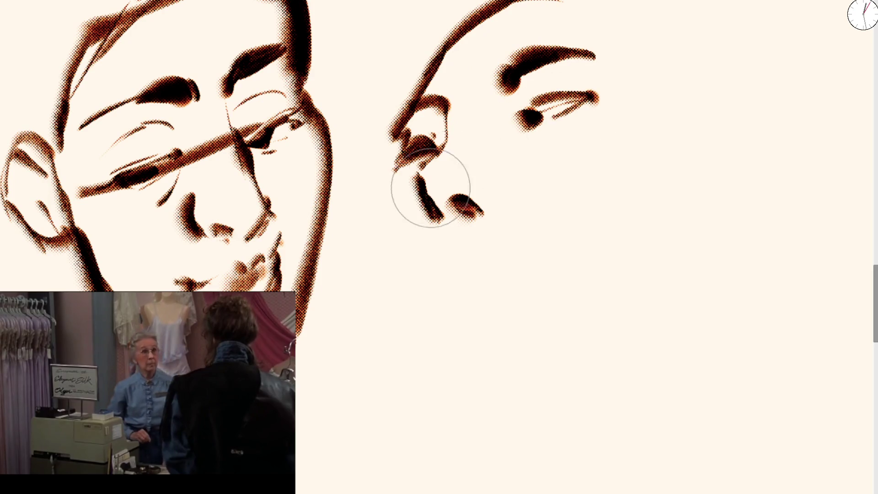
Step: Draw the cheek line down to the jaw, discarding a neck stroke
{"action": "left_click_drag", "start_coordinate": [392, 181], "coordinate": [396, 247]}
{"action": "mouse_move", "coordinate": [388, 182]}
{"action": "left_mouse_down"}
{"action": "mouse_move", "coordinate": [410, 332]}
{"action": "mouse_move", "coordinate": [480, 367]}
{"action": "mouse_move", "coordinate": [469, 397]}
{"action": "mouse_move", "coordinate": [491, 464]}
{"action": "left_mouse_up"}
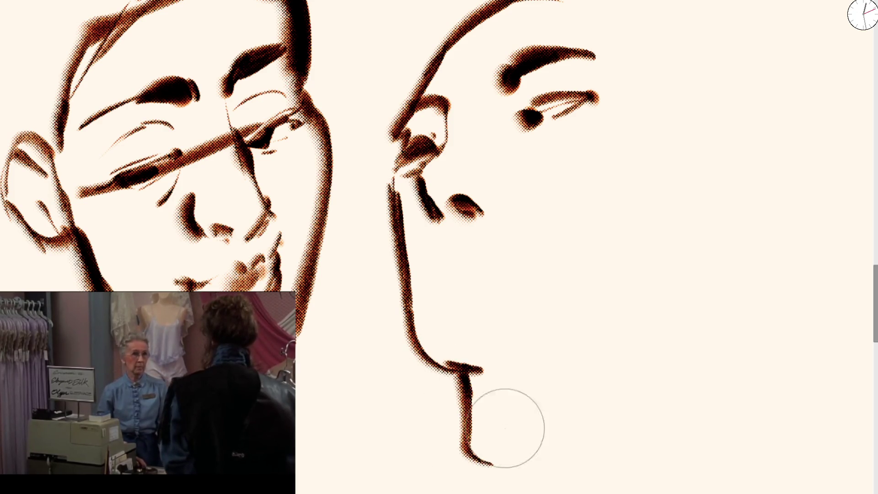
{"action": "left_click_drag", "start_coordinate": [494, 355], "coordinate": [608, 287]}
{"action": "key", "text": "ctrl+z"}
Step: Paint a bolder eyebrow, a dark eye with a lower lid, and a larger nostril
{"action": "mouse_move", "coordinate": [438, 131]}
{"action": "left_mouse_down"}
{"action": "mouse_move", "coordinate": [505, 122]}
{"action": "mouse_move", "coordinate": [523, 92]}
{"action": "left_mouse_up"}
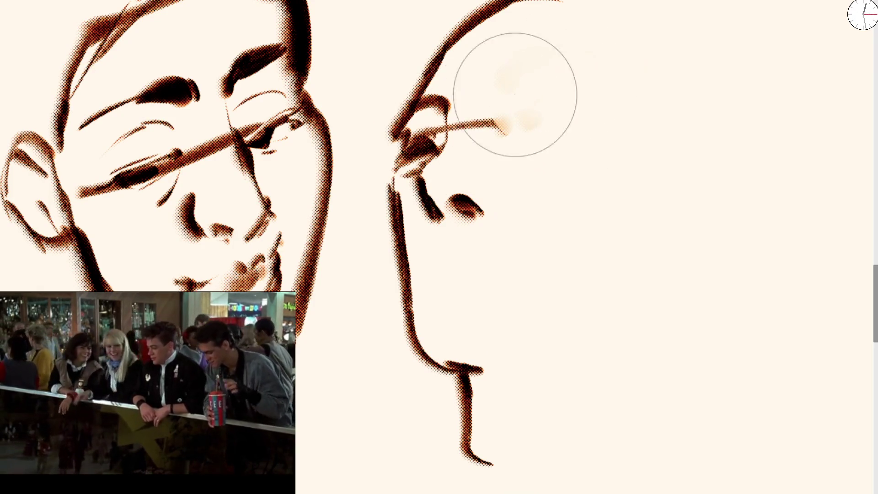
{"action": "left_click_drag", "start_coordinate": [425, 103], "coordinate": [542, 62]}
{"action": "left_click", "coordinate": [512, 126]}
{"action": "mouse_move", "coordinate": [507, 128]}
{"action": "left_mouse_down"}
{"action": "mouse_move", "coordinate": [505, 137]}
{"action": "mouse_move", "coordinate": [545, 129]}
{"action": "left_mouse_up"}
{"action": "left_click_drag", "start_coordinate": [457, 201], "coordinate": [484, 194]}
{"action": "left_click_drag", "start_coordinate": [480, 160], "coordinate": [425, 165]}
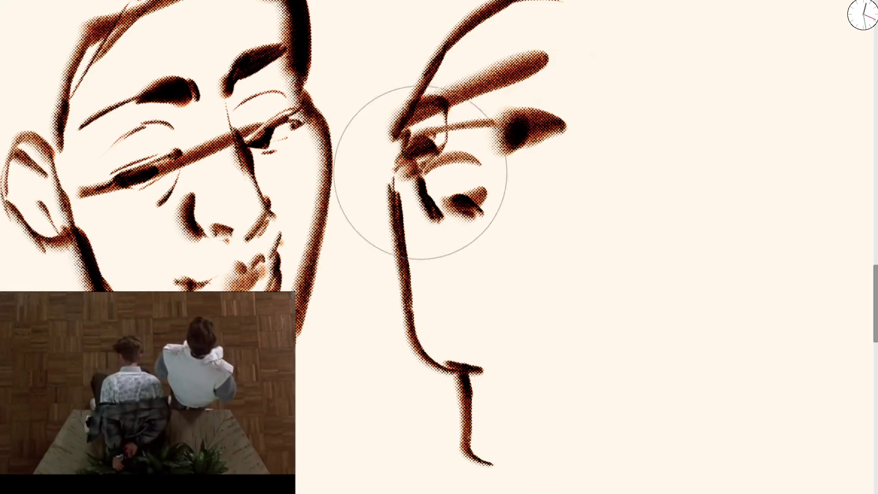
Step: Shape the lips and mouth corner, complete the head outline, and add the right ear
{"action": "mouse_move", "coordinate": [440, 248]}
{"action": "left_mouse_down"}
{"action": "mouse_move", "coordinate": [458, 272]}
{"action": "mouse_move", "coordinate": [490, 284]}
{"action": "mouse_move", "coordinate": [512, 272]}
{"action": "mouse_move", "coordinate": [446, 289]}
{"action": "left_mouse_up"}
{"action": "left_click_drag", "start_coordinate": [512, 265], "coordinate": [529, 261]}
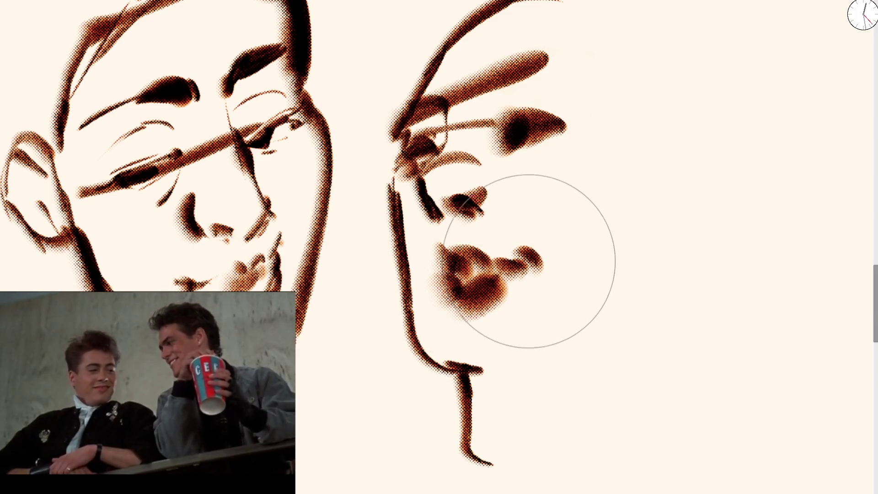
{"action": "mouse_move", "coordinate": [496, 359]}
{"action": "left_mouse_down"}
{"action": "mouse_move", "coordinate": [547, 347]}
{"action": "mouse_move", "coordinate": [609, 285]}
{"action": "left_mouse_up"}
{"action": "mouse_move", "coordinate": [568, 39]}
{"action": "left_mouse_down"}
{"action": "mouse_move", "coordinate": [646, 97]}
{"action": "mouse_move", "coordinate": [640, 219]}
{"action": "mouse_move", "coordinate": [679, 234]}
{"action": "left_mouse_up"}
{"action": "scroll", "coordinate": [679, 234], "scroll_direction": "down", "scroll_amount": 5}
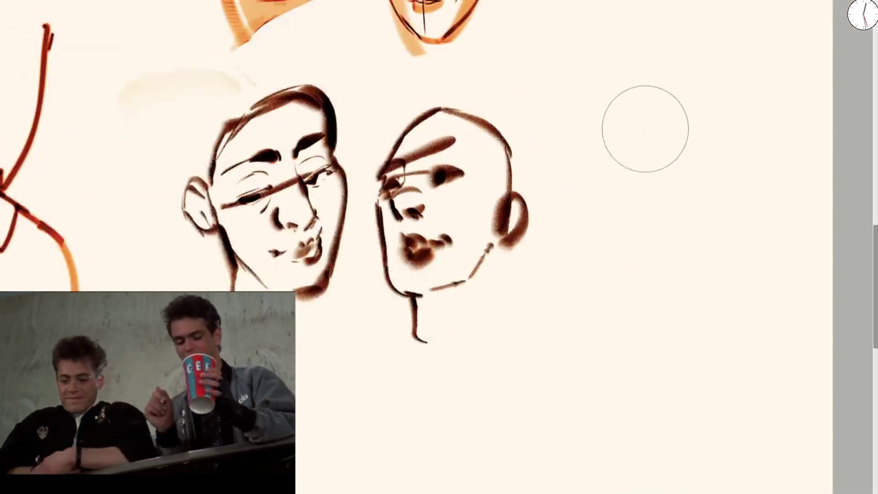
Step: Erase both sketched heads and test orange strokes on empty canvas, undoing the last
{"action": "mouse_move", "coordinate": [342, 323]}
{"action": "left_mouse_down"}
{"action": "mouse_move", "coordinate": [391, 286]}
{"action": "mouse_move", "coordinate": [361, 215]}
{"action": "left_mouse_up"}
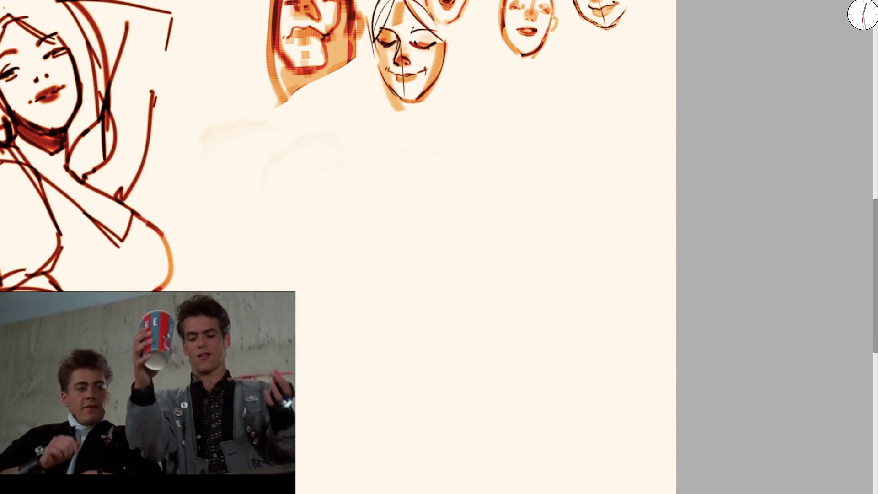
{"action": "left_click_drag", "start_coordinate": [435, 186], "coordinate": [298, 292]}
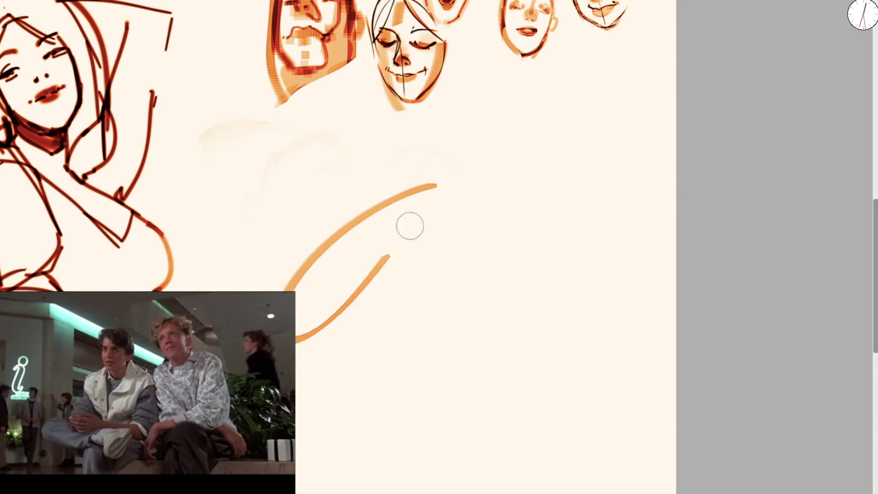
{"action": "scroll", "coordinate": [278, 198], "scroll_direction": "up", "scroll_amount": 5}
{"action": "mouse_move", "coordinate": [226, 146]}
{"action": "left_mouse_down"}
{"action": "mouse_move", "coordinate": [235, 245]}
{"action": "mouse_move", "coordinate": [260, 288]}
{"action": "left_mouse_up"}
{"action": "key", "text": "ctrl+z"}
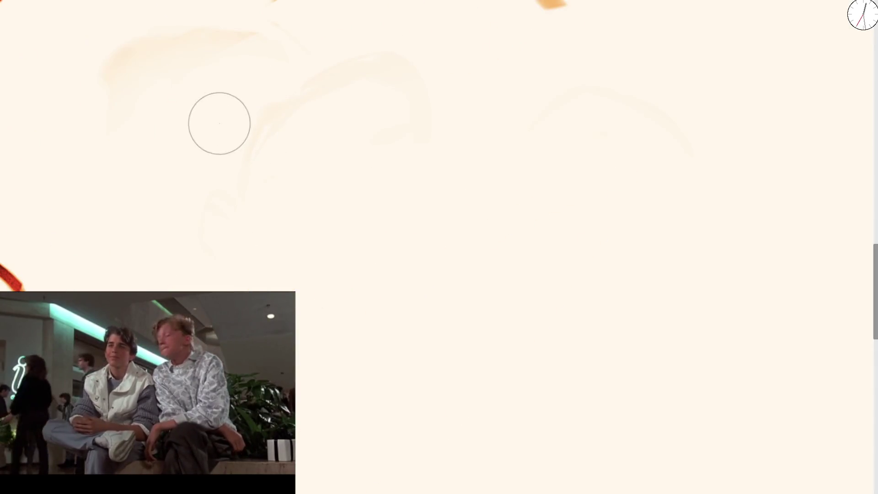
Step: Block in the face's side with a red patch, plus orange eye and brow strokes
{"action": "mouse_move", "coordinate": [261, 70]}
{"action": "left_mouse_down"}
{"action": "mouse_move", "coordinate": [247, 110]}
{"action": "mouse_move", "coordinate": [247, 163]}
{"action": "mouse_move", "coordinate": [256, 130]}
{"action": "mouse_move", "coordinate": [256, 178]}
{"action": "mouse_move", "coordinate": [289, 201]}
{"action": "left_mouse_up"}
{"action": "left_click_drag", "start_coordinate": [303, 134], "coordinate": [346, 135]}
{"action": "mouse_move", "coordinate": [337, 100]}
{"action": "left_mouse_down"}
{"action": "mouse_move", "coordinate": [318, 114]}
{"action": "mouse_move", "coordinate": [364, 78]}
{"action": "mouse_move", "coordinate": [253, 73]}
{"action": "mouse_move", "coordinate": [246, 130]}
{"action": "mouse_move", "coordinate": [290, 202]}
{"action": "mouse_move", "coordinate": [286, 219]}
{"action": "mouse_move", "coordinate": [267, 221]}
{"action": "left_mouse_up"}
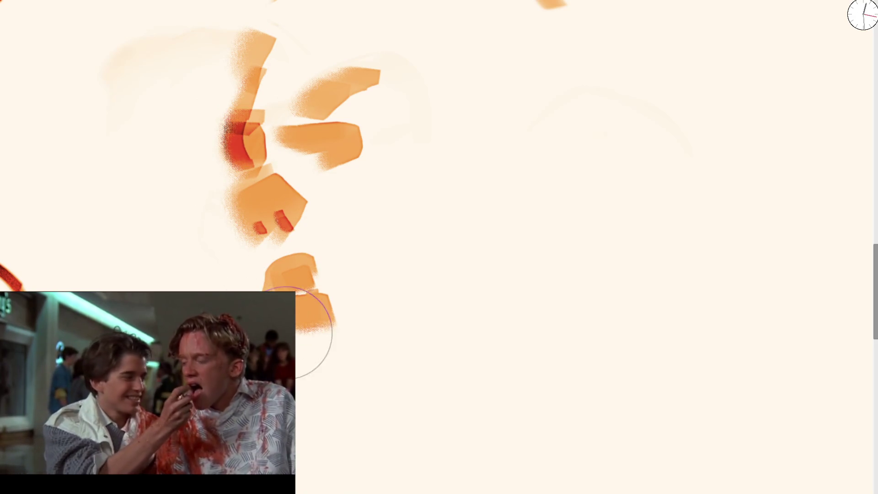
Step: Paint the cheek stroke and curved jawline, and deepen the red accents on the eye and nose
{"action": "mouse_move", "coordinate": [225, 231]}
{"action": "left_mouse_down"}
{"action": "mouse_move", "coordinate": [228, 247]}
{"action": "mouse_move", "coordinate": [231, 237]}
{"action": "left_mouse_up"}
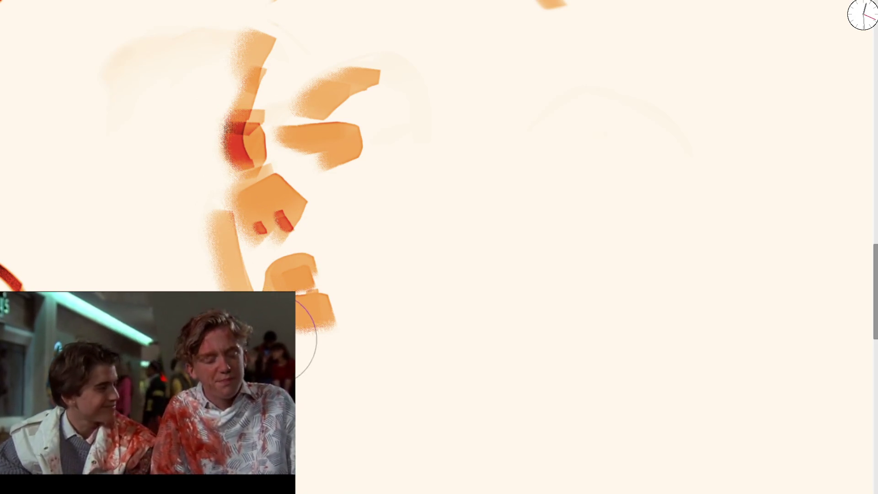
{"action": "left_click_drag", "start_coordinate": [322, 384], "coordinate": [400, 352]}
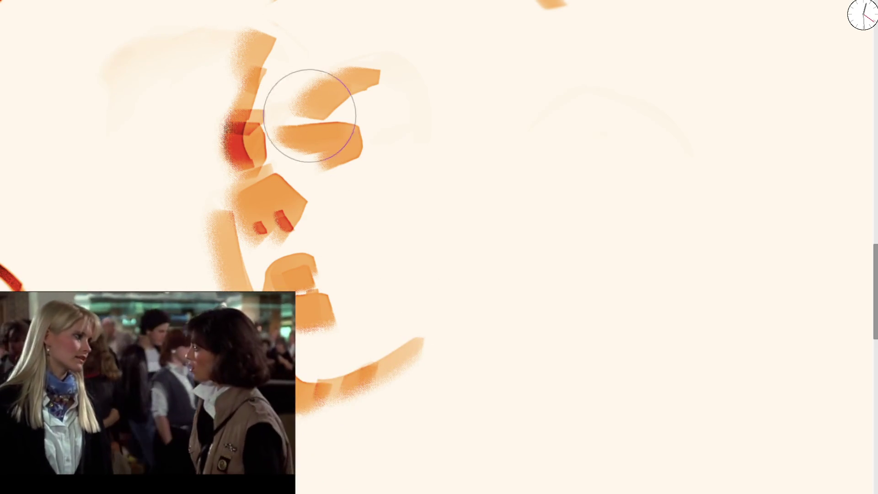
{"action": "mouse_move", "coordinate": [359, 132]}
{"action": "left_mouse_down"}
{"action": "mouse_move", "coordinate": [372, 137]}
{"action": "mouse_move", "coordinate": [353, 143]}
{"action": "left_mouse_up"}
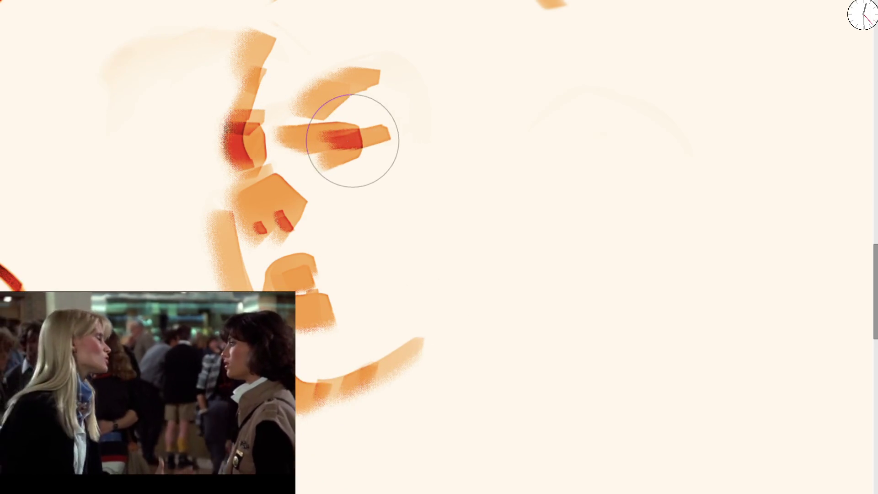
{"action": "left_click_drag", "start_coordinate": [253, 170], "coordinate": [254, 166]}
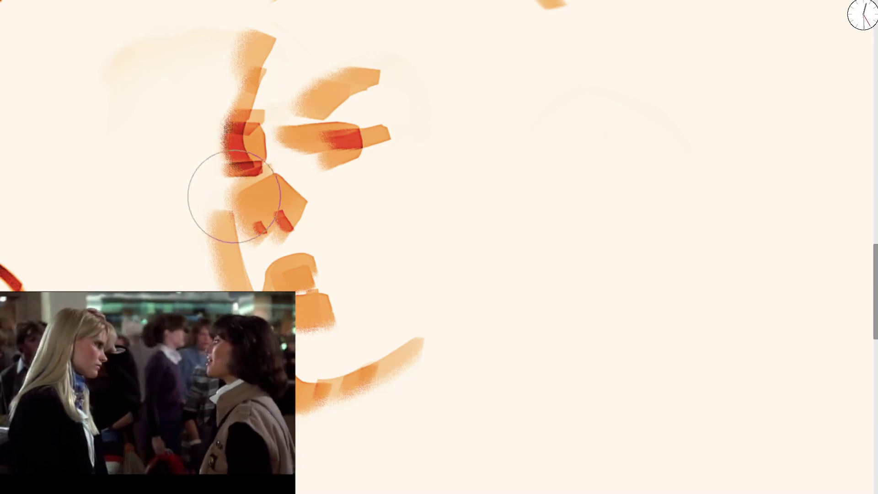
{"action": "left_click_drag", "start_coordinate": [256, 198], "coordinate": [265, 146]}
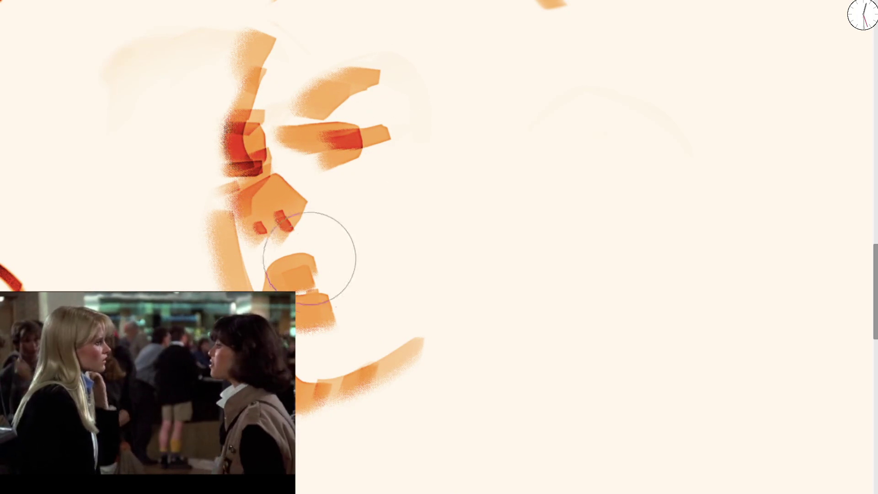
Step: With a smaller brush, arc the head outline, darken the eyebrow and extend the head's right side
{"action": "key", "text": "bracketleft"}
{"action": "key", "text": "bracketleft"}
{"action": "key", "text": "bracketleft"}
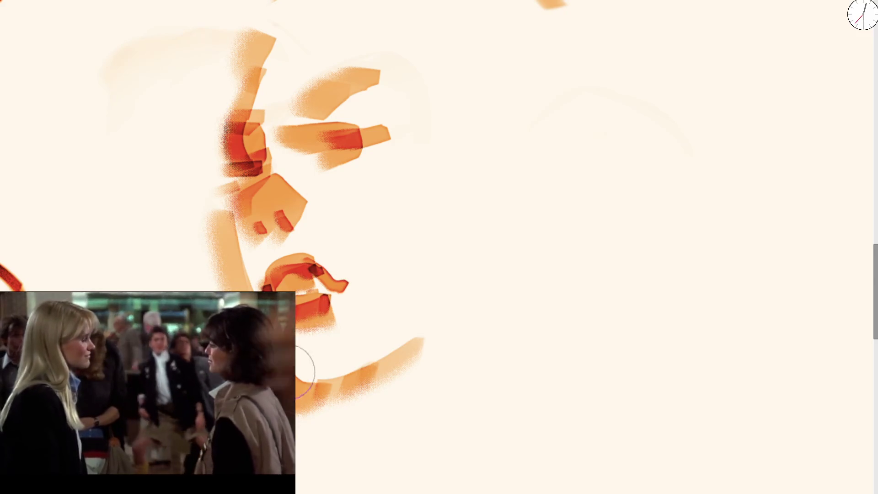
{"action": "mouse_move", "coordinate": [252, 55]}
{"action": "left_mouse_down"}
{"action": "mouse_move", "coordinate": [274, 20]}
{"action": "mouse_move", "coordinate": [463, 78]}
{"action": "left_mouse_up"}
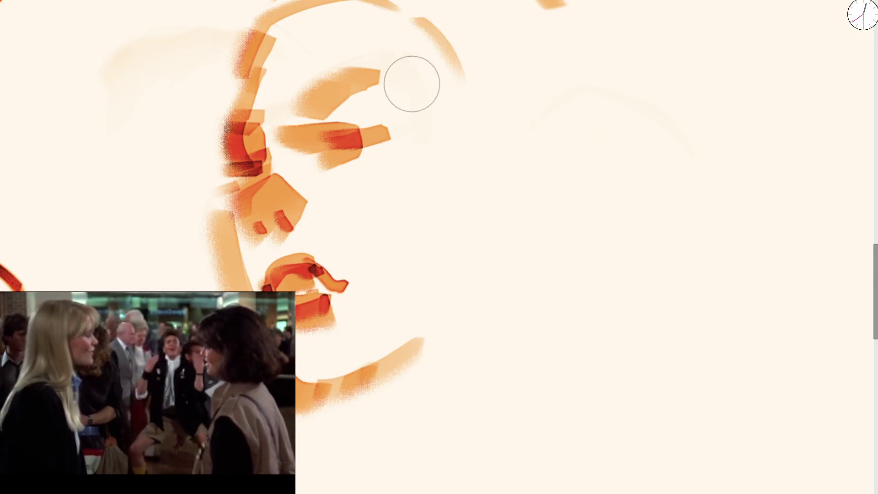
{"action": "mouse_move", "coordinate": [279, 101]}
{"action": "left_mouse_down"}
{"action": "mouse_move", "coordinate": [378, 82]}
{"action": "mouse_move", "coordinate": [395, 92]}
{"action": "left_mouse_up"}
{"action": "left_click_drag", "start_coordinate": [440, 48], "coordinate": [471, 162]}
{"action": "mouse_move", "coordinate": [250, 57]}
{"action": "left_mouse_down"}
{"action": "mouse_move", "coordinate": [256, 29]}
{"action": "mouse_move", "coordinate": [276, 22]}
{"action": "left_mouse_up"}
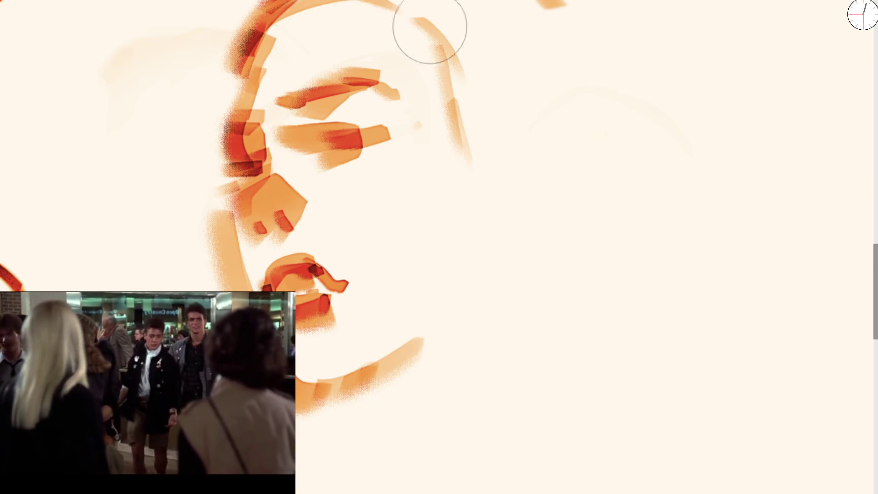
Step: Paint the ear as a hooked stroke, redoing it lower beside the cheek
{"action": "mouse_move", "coordinate": [448, 138]}
{"action": "left_mouse_down"}
{"action": "mouse_move", "coordinate": [465, 131]}
{"action": "mouse_move", "coordinate": [488, 182]}
{"action": "mouse_move", "coordinate": [478, 201]}
{"action": "left_mouse_up"}
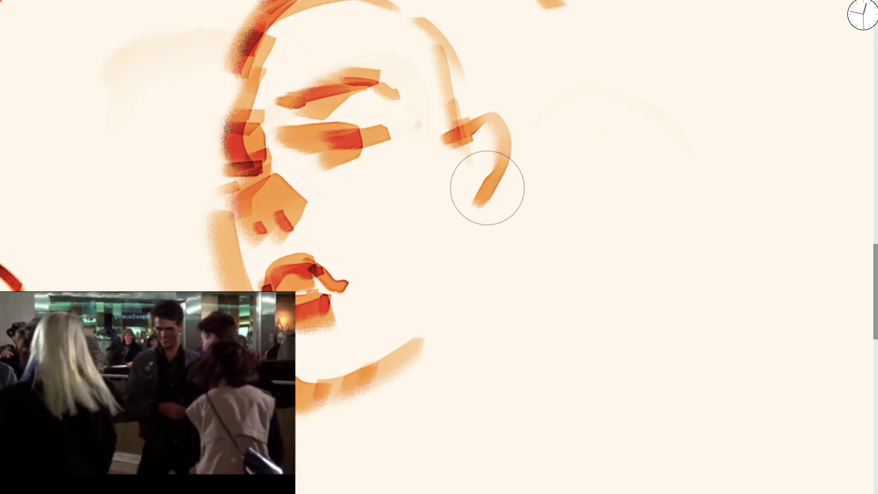
{"action": "key", "text": "ctrl+z"}
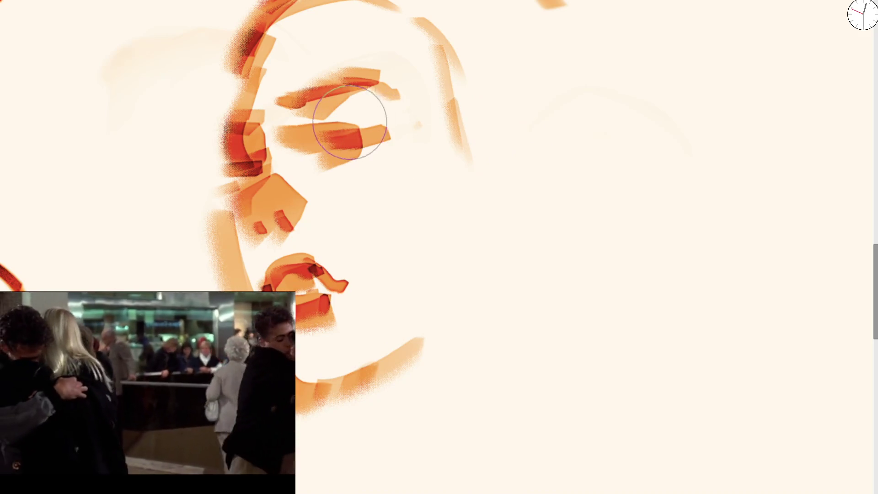
{"action": "mouse_move", "coordinate": [467, 190]}
{"action": "left_mouse_down"}
{"action": "mouse_move", "coordinate": [510, 160]}
{"action": "mouse_move", "coordinate": [484, 265]}
{"action": "left_mouse_up"}
Step: Darken the strokes inside the ear and paint the jawline down from it, undoing misfired strokes
{"action": "mouse_move", "coordinate": [479, 151]}
{"action": "left_mouse_down"}
{"action": "mouse_move", "coordinate": [514, 200]}
{"action": "mouse_move", "coordinate": [490, 215]}
{"action": "mouse_move", "coordinate": [490, 191]}
{"action": "mouse_move", "coordinate": [459, 177]}
{"action": "mouse_move", "coordinate": [445, 145]}
{"action": "mouse_move", "coordinate": [450, 215]}
{"action": "left_mouse_up"}
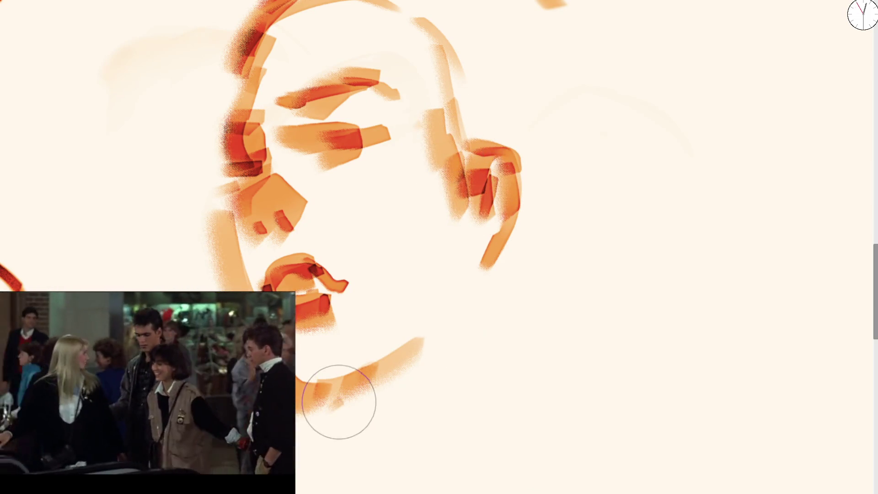
{"action": "left_click_drag", "start_coordinate": [339, 398], "coordinate": [349, 413]}
{"action": "key", "text": "ctrl+z"}
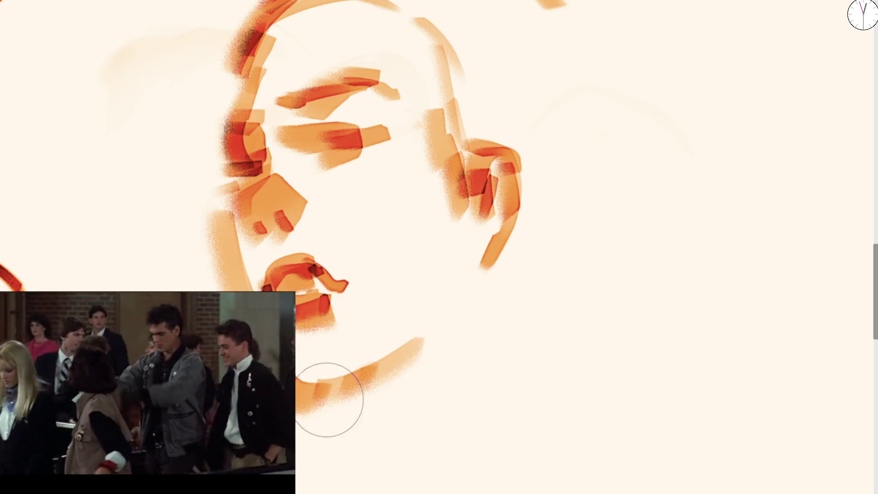
{"action": "left_click_drag", "start_coordinate": [480, 275], "coordinate": [470, 442]}
{"action": "key", "text": "ctrl+z"}
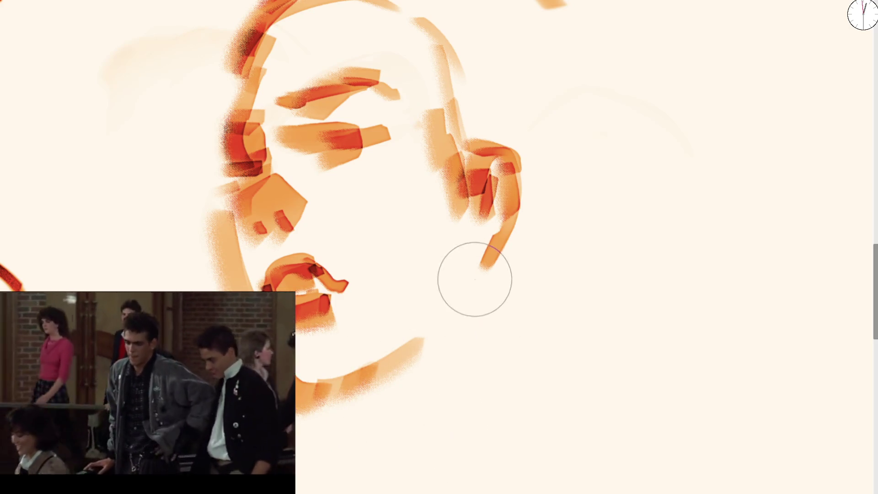
{"action": "left_click_drag", "start_coordinate": [476, 274], "coordinate": [451, 447]}
{"action": "key", "text": "ctrl+z"}
{"action": "left_click_drag", "start_coordinate": [458, 222], "coordinate": [461, 252]}
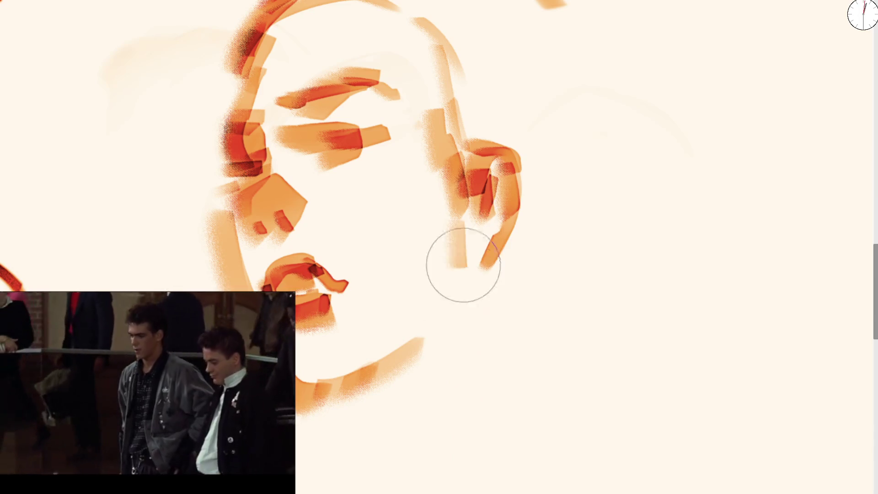
{"action": "mouse_move", "coordinate": [452, 158]}
{"action": "left_mouse_down"}
{"action": "mouse_move", "coordinate": [452, 255]}
{"action": "mouse_move", "coordinate": [435, 321]}
{"action": "left_mouse_up"}
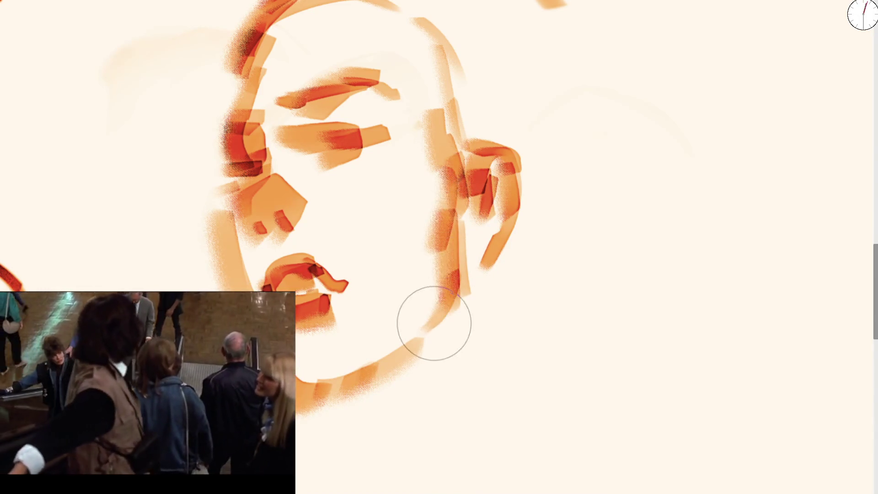
{"action": "left_click_drag", "start_coordinate": [454, 273], "coordinate": [398, 416]}
{"action": "key", "text": "ctrl+z"}
Step: Add upper-right hair strokes and extend marker strokes from the ear down the neck
{"action": "left_click_drag", "start_coordinate": [485, 2], "coordinate": [505, 102]}
{"action": "mouse_move", "coordinate": [508, 178]}
{"action": "left_mouse_down"}
{"action": "mouse_move", "coordinate": [490, 261]}
{"action": "mouse_move", "coordinate": [462, 290]}
{"action": "mouse_move", "coordinate": [450, 217]}
{"action": "mouse_move", "coordinate": [454, 304]}
{"action": "mouse_move", "coordinate": [381, 380]}
{"action": "left_mouse_up"}
{"action": "mouse_move", "coordinate": [455, 291]}
{"action": "left_mouse_down"}
{"action": "mouse_move", "coordinate": [418, 441]}
{"action": "mouse_move", "coordinate": [434, 382]}
{"action": "mouse_move", "coordinate": [430, 434]}
{"action": "mouse_move", "coordinate": [461, 492]}
{"action": "left_mouse_up"}
{"action": "left_click_drag", "start_coordinate": [432, 308], "coordinate": [302, 484]}
{"action": "mouse_move", "coordinate": [254, 355]}
{"action": "left_mouse_down"}
{"action": "mouse_move", "coordinate": [343, 402]}
{"action": "mouse_move", "coordinate": [299, 418]}
{"action": "left_mouse_up"}
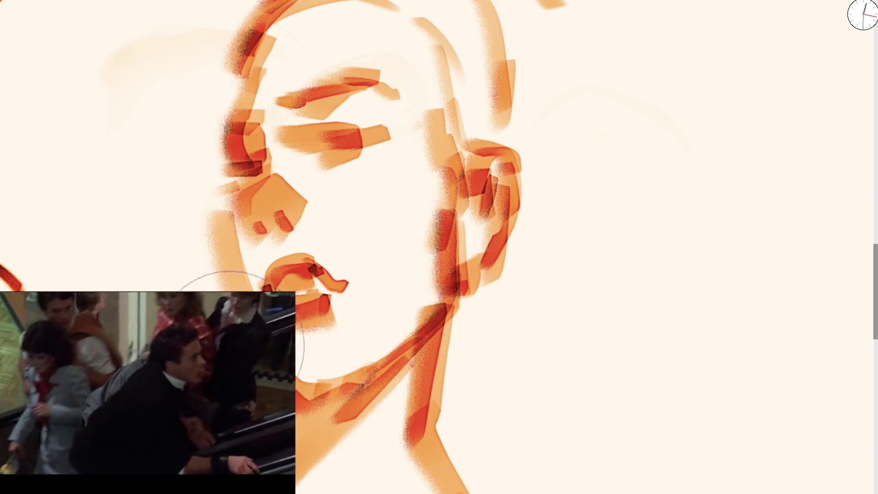
Step: Darken and thicken the left edge of the hair with a marker stroke
{"action": "scroll", "coordinate": [265, 92], "scroll_direction": "up", "scroll_amount": 2}
{"action": "mouse_move", "coordinate": [240, 102]}
{"action": "left_mouse_down"}
{"action": "mouse_move", "coordinate": [231, 107]}
{"action": "mouse_move", "coordinate": [290, 36]}
{"action": "mouse_move", "coordinate": [329, 49]}
{"action": "mouse_move", "coordinate": [451, 133]}
{"action": "left_mouse_up"}
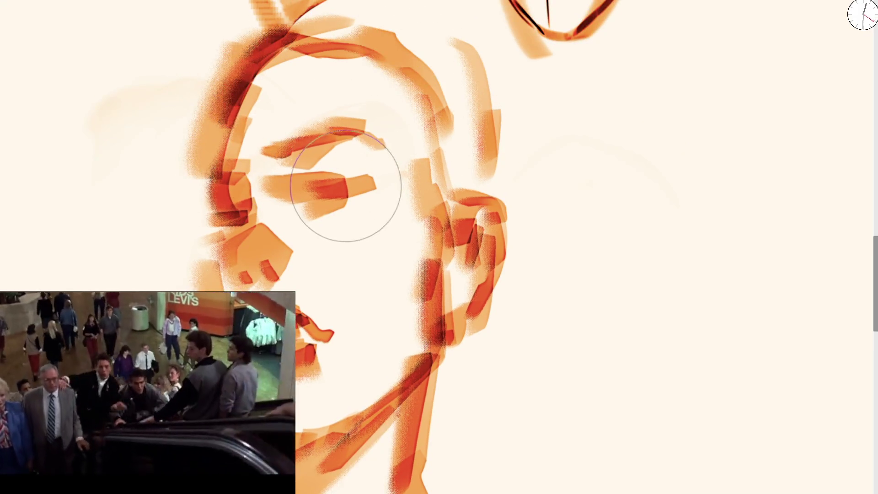
{"action": "scroll", "coordinate": [336, 192], "scroll_direction": "down", "scroll_amount": 5}
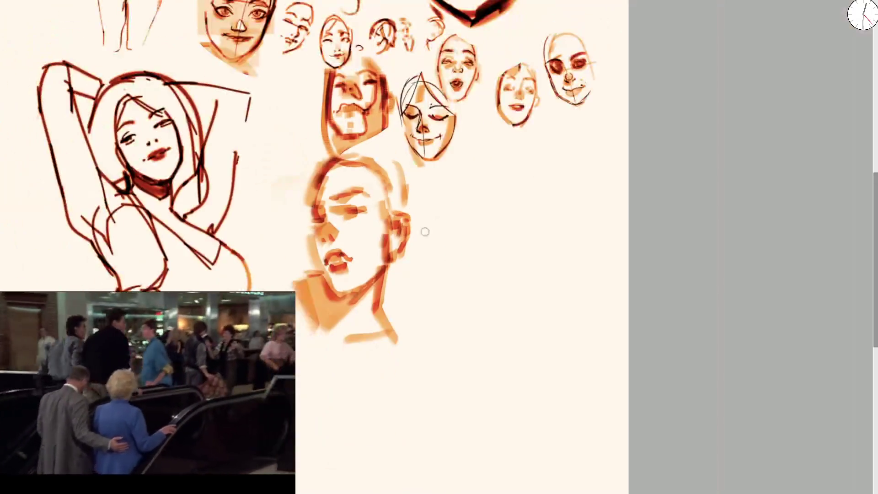
Step: Pan and zoom in on the empty cream area just right of the blocky face
{"action": "scroll", "coordinate": [427, 231], "scroll_direction": "up", "scroll_amount": 3}
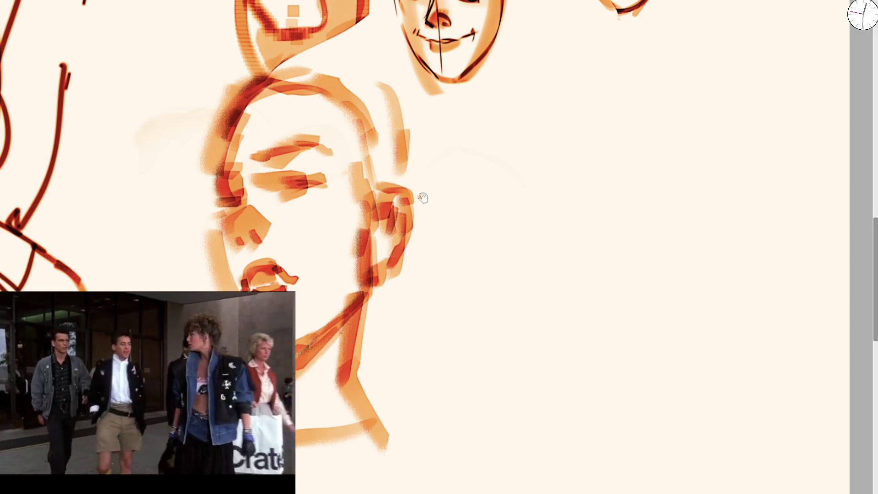
{"action": "left_click_drag", "start_coordinate": [422, 198], "coordinate": [317, 110]}
{"action": "scroll", "coordinate": [343, 147], "scroll_direction": "up", "scroll_amount": 2}
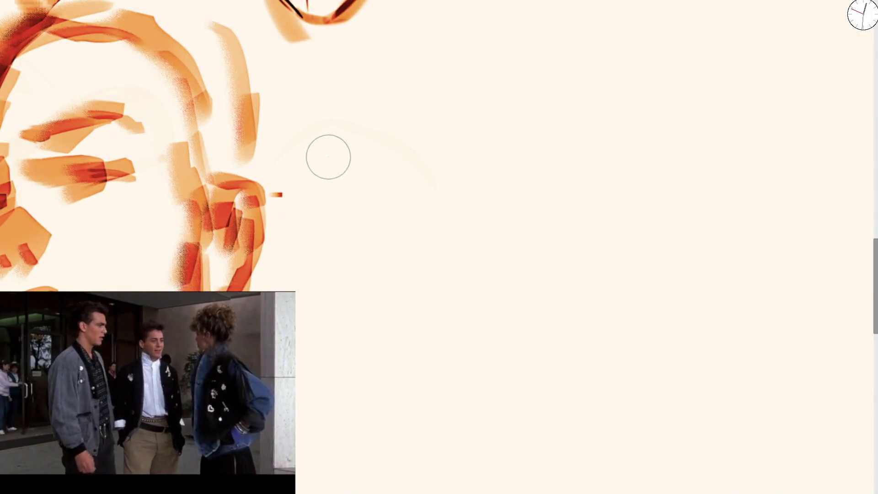
Step: Paint two curved orange eye strokes, diagonal brows above them and a stroke toward the head top
{"action": "left_click_drag", "start_coordinate": [322, 155], "coordinate": [379, 150]}
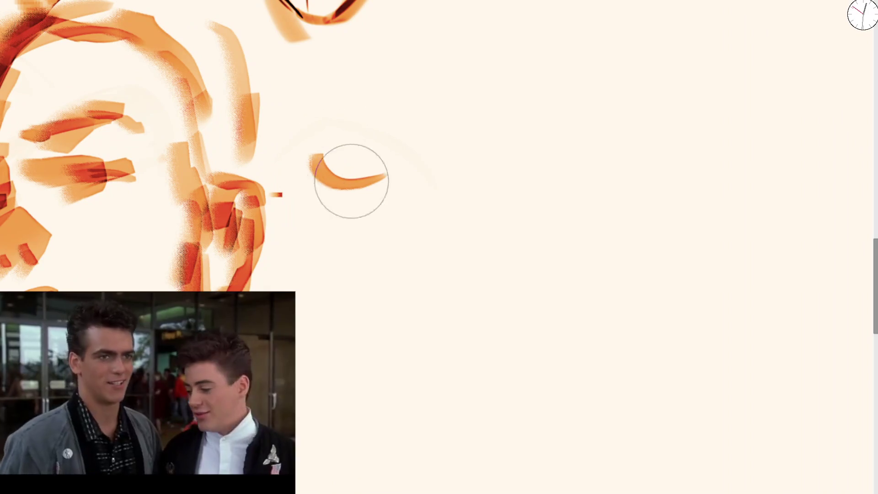
{"action": "left_click_drag", "start_coordinate": [355, 183], "coordinate": [372, 165]}
{"action": "left_click_drag", "start_coordinate": [458, 186], "coordinate": [462, 176]}
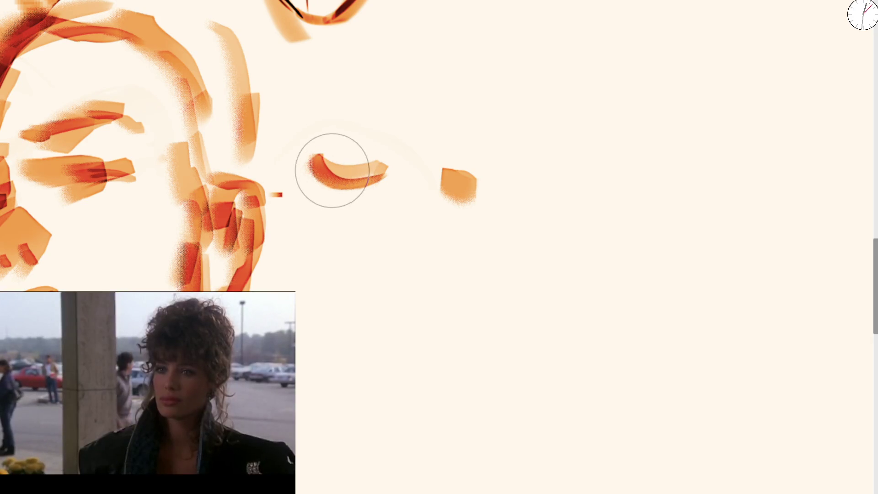
{"action": "left_click_drag", "start_coordinate": [454, 180], "coordinate": [526, 176]}
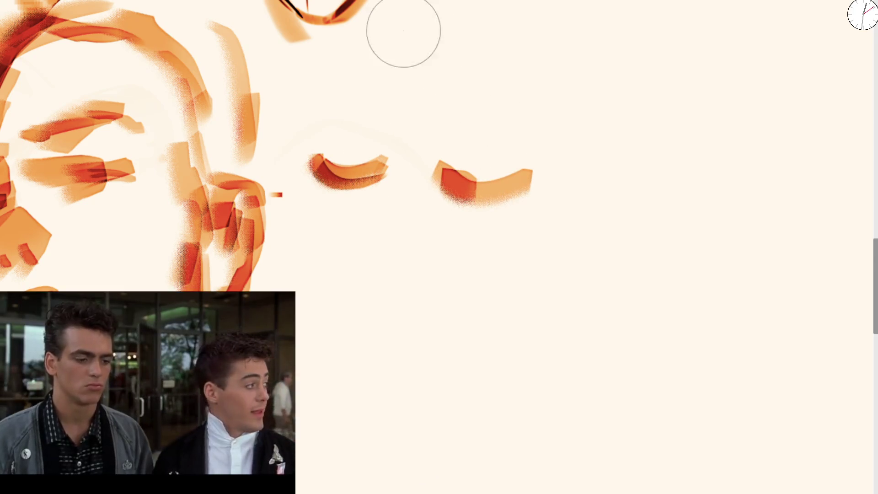
{"action": "mouse_move", "coordinate": [325, 103]}
{"action": "left_mouse_down"}
{"action": "mouse_move", "coordinate": [331, 114]}
{"action": "mouse_move", "coordinate": [359, 93]}
{"action": "mouse_move", "coordinate": [382, 92]}
{"action": "mouse_move", "coordinate": [364, 90]}
{"action": "left_mouse_up"}
{"action": "mouse_move", "coordinate": [434, 104]}
{"action": "left_mouse_down"}
{"action": "mouse_move", "coordinate": [515, 113]}
{"action": "mouse_move", "coordinate": [480, 100]}
{"action": "mouse_move", "coordinate": [460, 119]}
{"action": "mouse_move", "coordinate": [454, 111]}
{"action": "mouse_move", "coordinate": [550, 120]}
{"action": "left_mouse_up"}
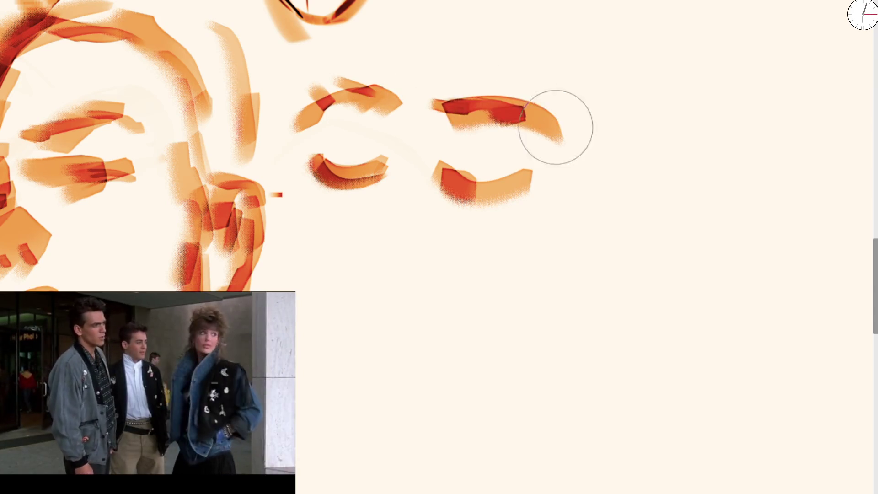
{"action": "left_click_drag", "start_coordinate": [315, 94], "coordinate": [330, 0]}
Step: Try light strokes across the left eye, undoing both attempts
{"action": "mouse_move", "coordinate": [375, 158]}
{"action": "left_mouse_down"}
{"action": "mouse_move", "coordinate": [378, 165]}
{"action": "mouse_move", "coordinate": [345, 153]}
{"action": "left_mouse_up"}
{"action": "key", "text": "ctrl+z"}
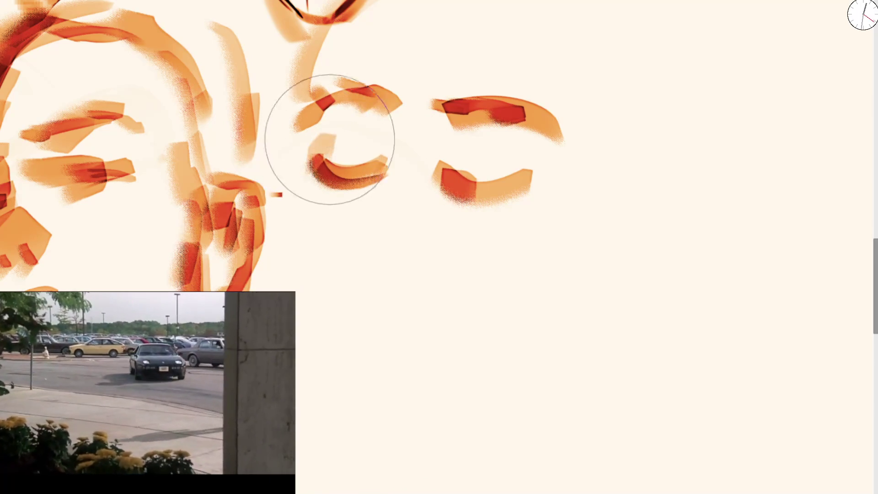
{"action": "left_click_drag", "start_coordinate": [327, 141], "coordinate": [372, 141]}
{"action": "key", "text": "ctrl+z"}
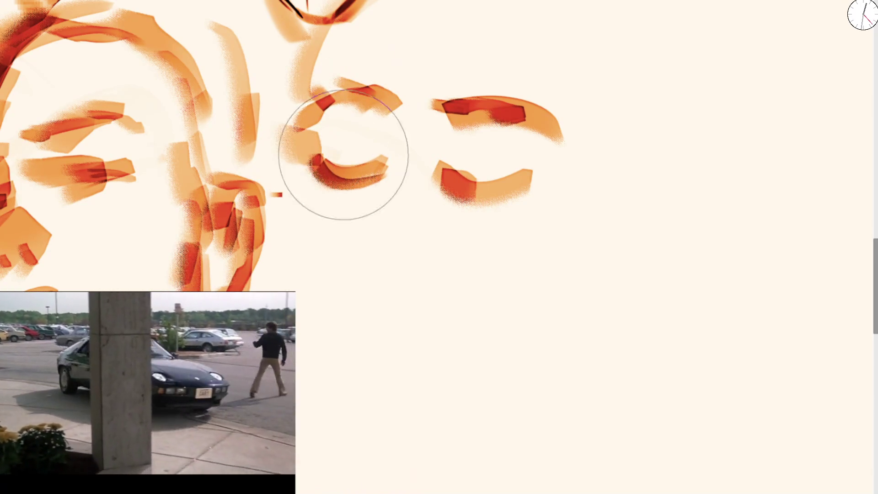
{"action": "scroll", "coordinate": [329, 192], "scroll_direction": "up", "scroll_amount": 10}
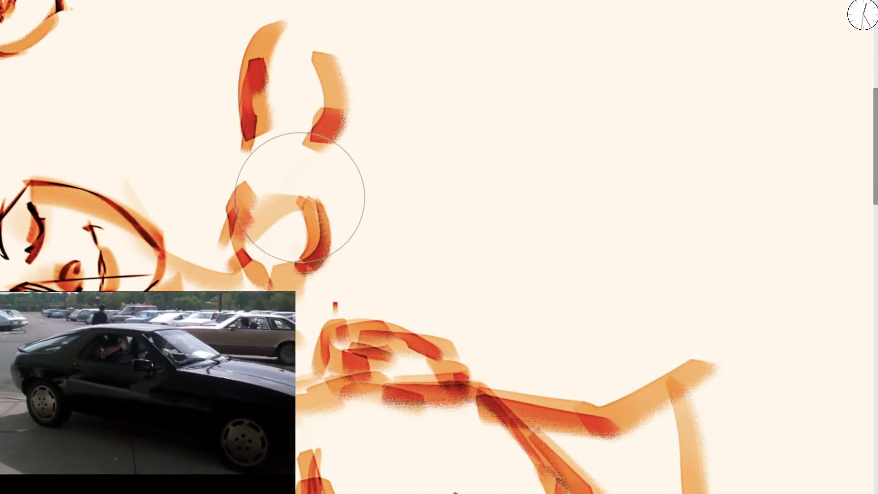
{"action": "scroll", "coordinate": [297, 196], "scroll_direction": "down", "scroll_amount": 10}
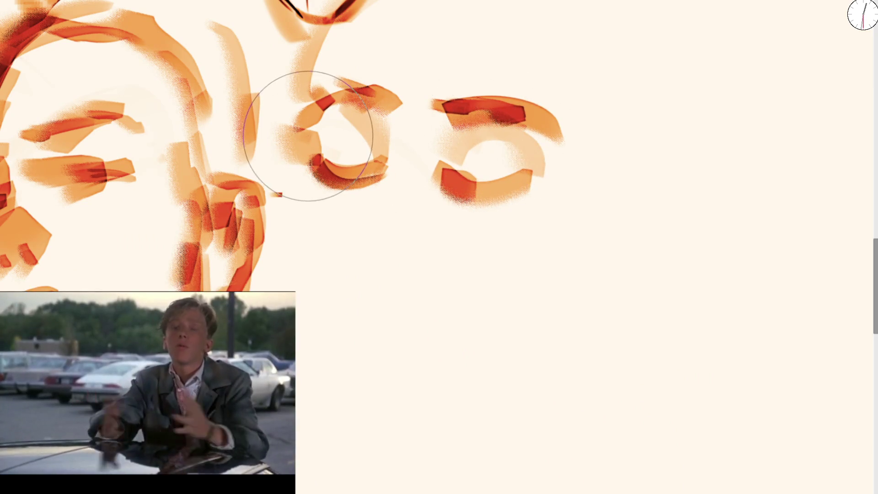
Step: Resize the brush and paint a short peach nose block below the eyes, undoing misfires
{"action": "key", "text": "bracketleft"}
{"action": "key", "text": "bracketleft"}
{"action": "key", "text": "bracketleft"}
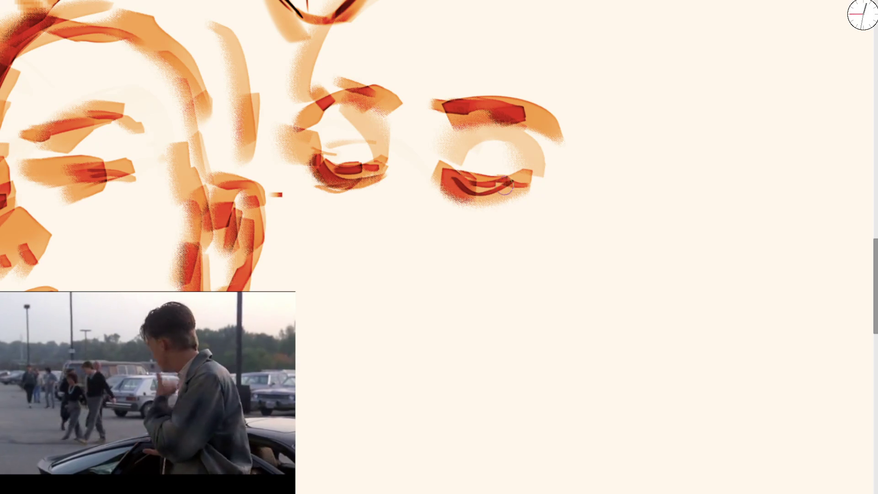
{"action": "key", "text": "bracketright"}
{"action": "key", "text": "bracketright"}
{"action": "key", "text": "bracketright"}
{"action": "left_click_drag", "start_coordinate": [373, 264], "coordinate": [417, 243]}
{"action": "key", "text": "ctrl+z"}
{"action": "left_click_drag", "start_coordinate": [413, 192], "coordinate": [420, 251]}
{"action": "key", "text": "ctrl+z"}
{"action": "mouse_move", "coordinate": [397, 297]}
{"action": "left_mouse_down"}
{"action": "mouse_move", "coordinate": [408, 250]}
{"action": "mouse_move", "coordinate": [399, 253]}
{"action": "mouse_move", "coordinate": [404, 268]}
{"action": "mouse_move", "coordinate": [413, 264]}
{"action": "mouse_move", "coordinate": [406, 251]}
{"action": "left_mouse_up"}
{"action": "key", "text": "ctrl+z"}
{"action": "key", "text": "ctrl+z"}
{"action": "key", "text": "ctrl+z"}
{"action": "key", "text": "bracketleft"}
{"action": "key", "text": "bracketleft"}
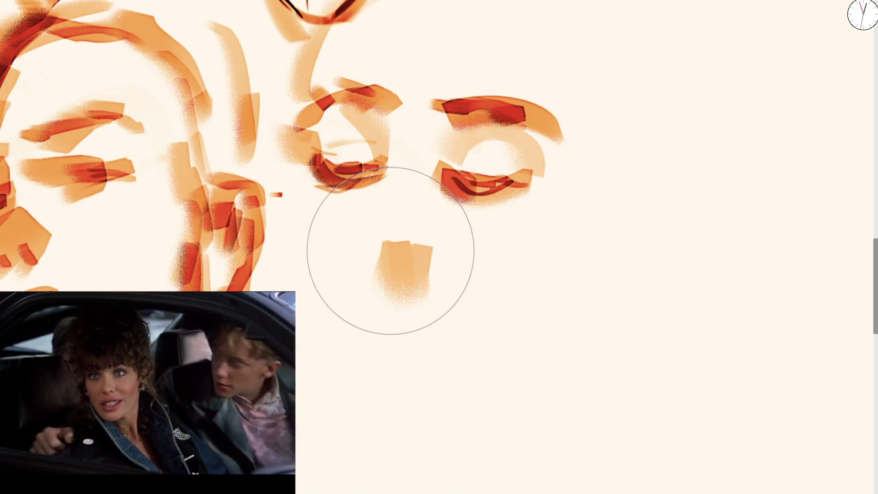
Step: With a larger brush, shade peach under the right eye and across the forehead, undoing stray bands
{"action": "key", "text": "bracketright"}
{"action": "key", "text": "bracketright"}
{"action": "key", "text": "bracketright"}
{"action": "mouse_move", "coordinate": [321, 149]}
{"action": "left_mouse_down"}
{"action": "mouse_move", "coordinate": [348, 144]}
{"action": "mouse_move", "coordinate": [464, 162]}
{"action": "mouse_move", "coordinate": [444, 93]}
{"action": "left_mouse_up"}
{"action": "key", "text": "ctrl+z"}
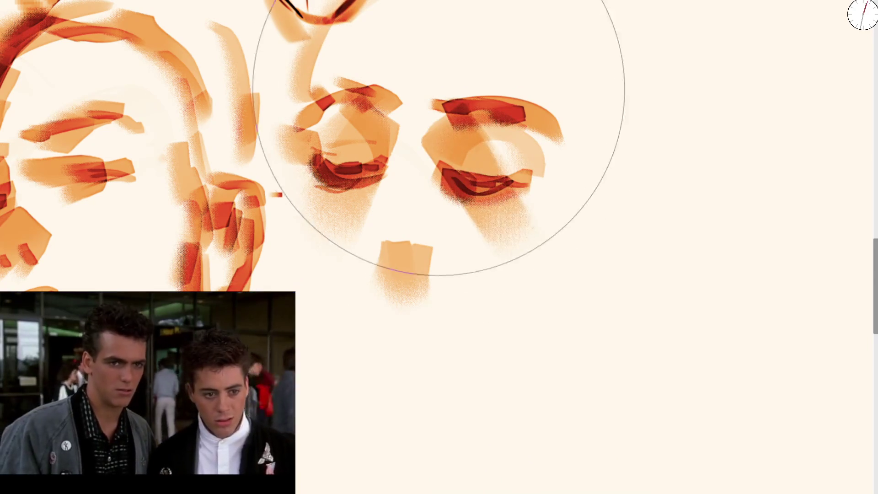
{"action": "key", "text": "ctrl+z"}
{"action": "left_click_drag", "start_coordinate": [446, 143], "coordinate": [459, 173]}
{"action": "key", "text": "ctrl+z"}
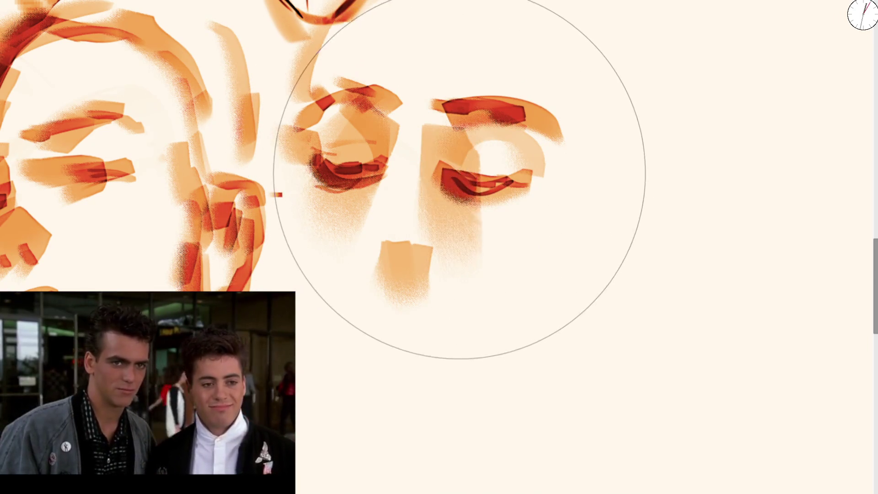
{"action": "key", "text": "ctrl+z"}
{"action": "mouse_move", "coordinate": [457, 135]}
{"action": "left_mouse_down"}
{"action": "mouse_move", "coordinate": [484, 146]}
{"action": "mouse_move", "coordinate": [425, 153]}
{"action": "left_mouse_up"}
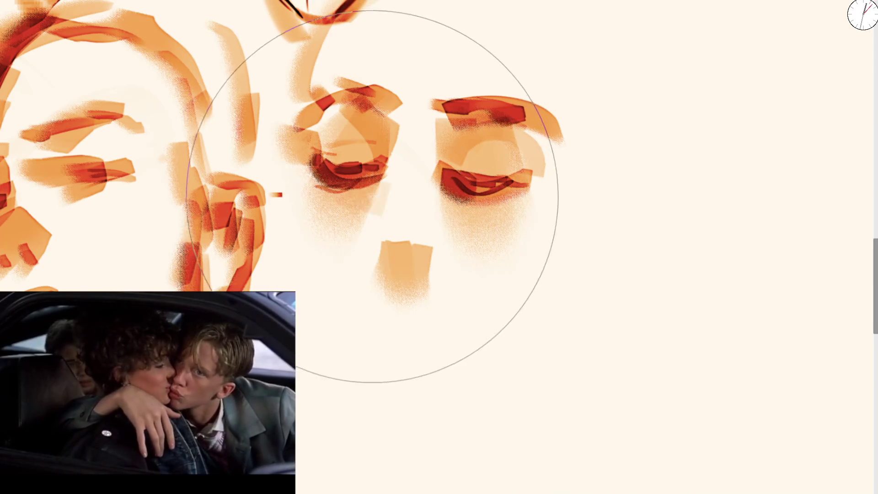
{"action": "left_click_drag", "start_coordinate": [416, 84], "coordinate": [473, 0]}
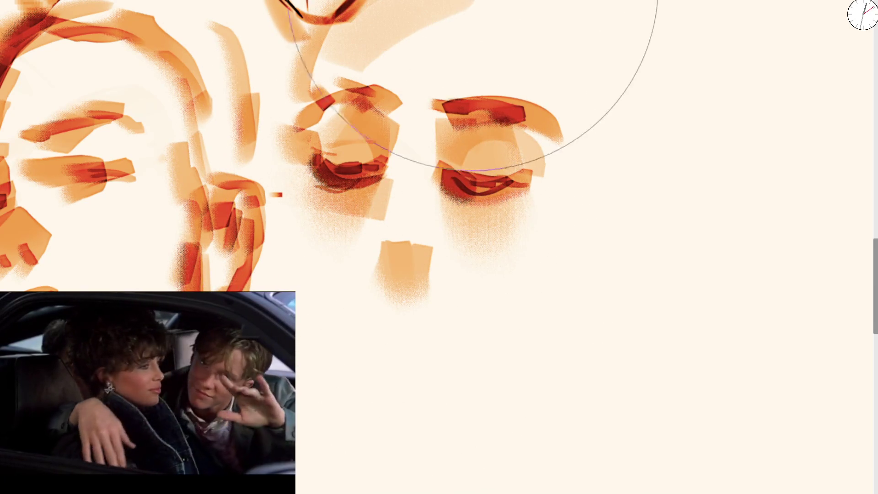
Step: Shrink the brush and add dark red strokes to both eyes
{"action": "key", "text": "bracketleft"}
{"action": "key", "text": "bracketleft"}
{"action": "key", "text": "bracketleft"}
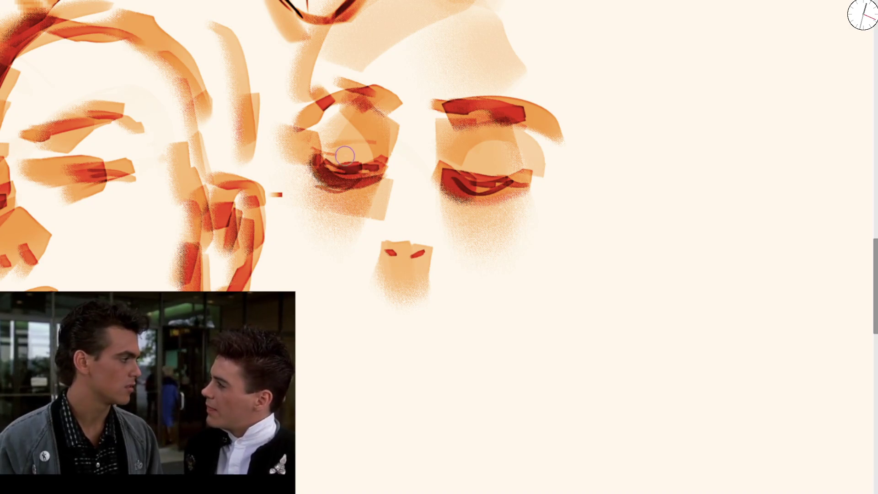
{"action": "key", "text": "bracketright"}
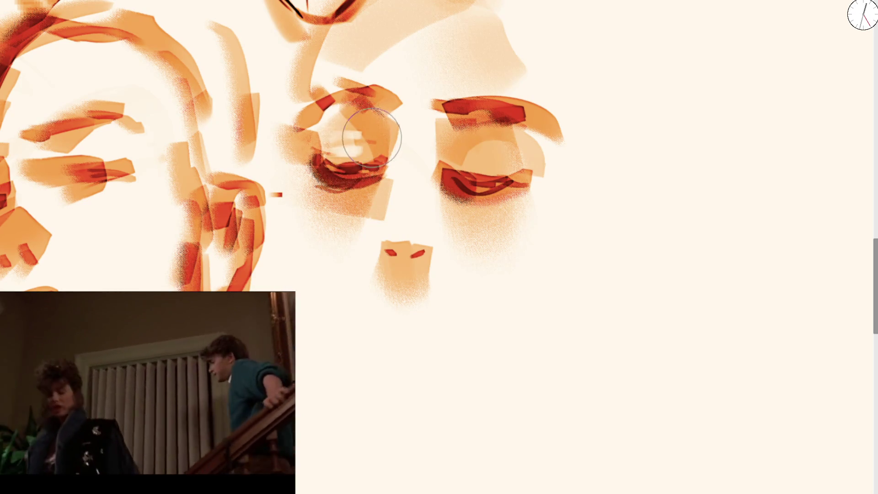
{"action": "left_click_drag", "start_coordinate": [371, 137], "coordinate": [369, 155]}
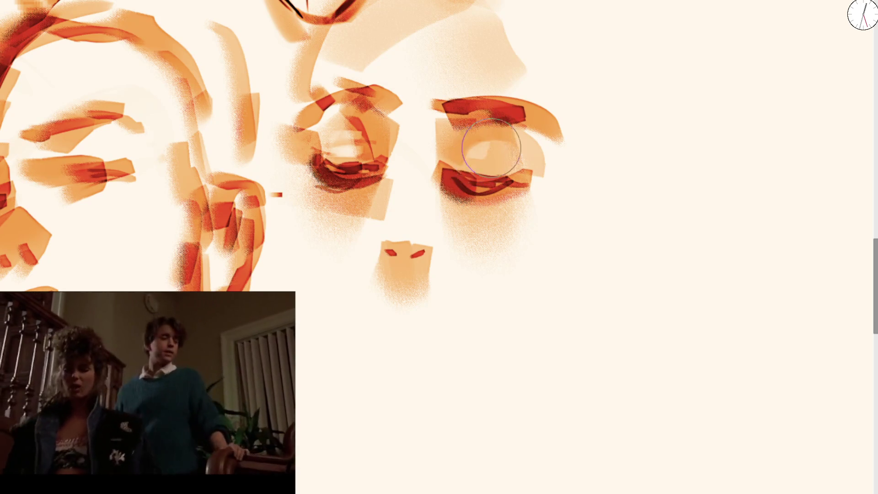
{"action": "left_click_drag", "start_coordinate": [459, 151], "coordinate": [519, 172]}
{"action": "scroll", "coordinate": [519, 142], "scroll_direction": "down", "scroll_amount": 3}
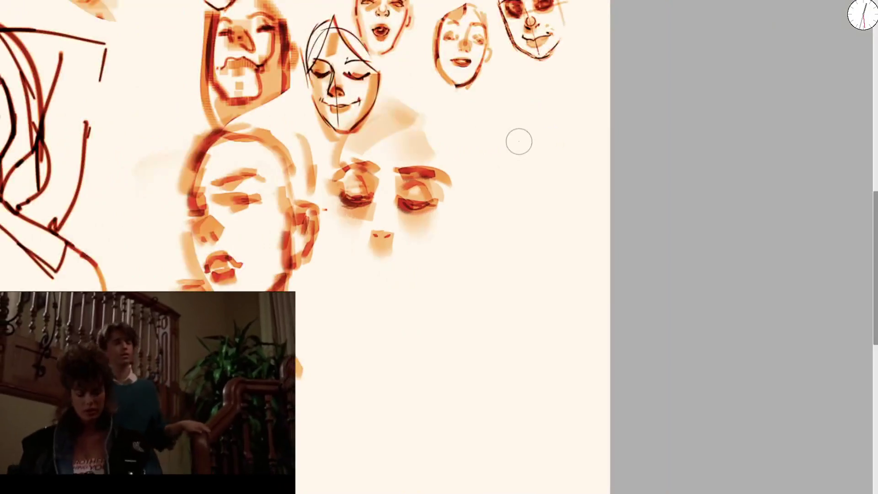
Step: Paint orange-red strokes down the nose and around the mouth
{"action": "scroll", "coordinate": [355, 243], "scroll_direction": "up", "scroll_amount": 3}
{"action": "left_click_drag", "start_coordinate": [338, 233], "coordinate": [357, 277]}
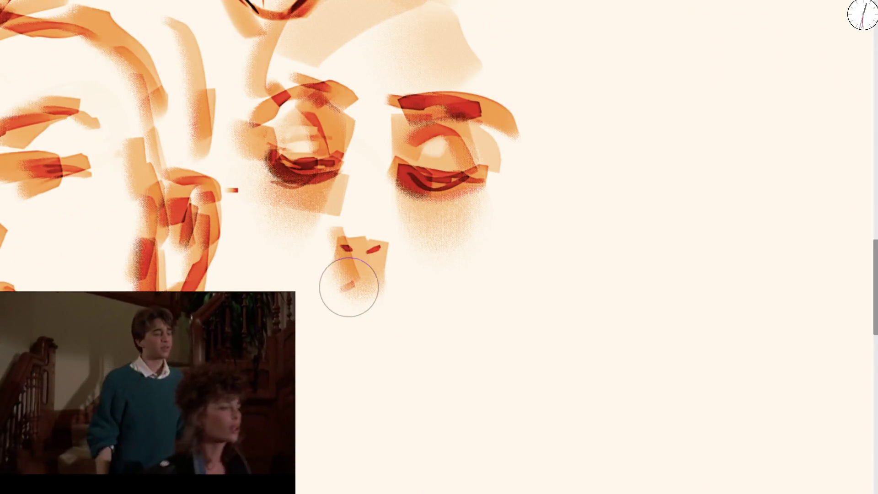
{"action": "mouse_move", "coordinate": [320, 299]}
{"action": "left_mouse_down"}
{"action": "mouse_move", "coordinate": [394, 304]}
{"action": "mouse_move", "coordinate": [408, 296]}
{"action": "mouse_move", "coordinate": [350, 313]}
{"action": "left_mouse_up"}
{"action": "key", "text": "bracketright"}
{"action": "mouse_move", "coordinate": [347, 284]}
{"action": "left_mouse_down"}
{"action": "mouse_move", "coordinate": [369, 316]}
{"action": "mouse_move", "coordinate": [359, 333]}
{"action": "mouse_move", "coordinate": [380, 333]}
{"action": "left_mouse_up"}
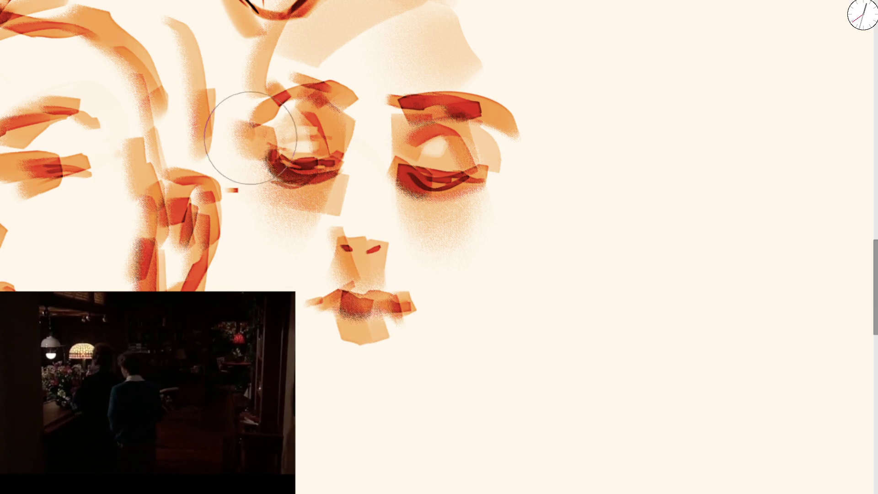
{"action": "scroll", "coordinate": [418, 128], "scroll_direction": "down", "scroll_amount": 5}
{"action": "scroll", "coordinate": [401, 222], "scroll_direction": "up", "scroll_amount": 3}
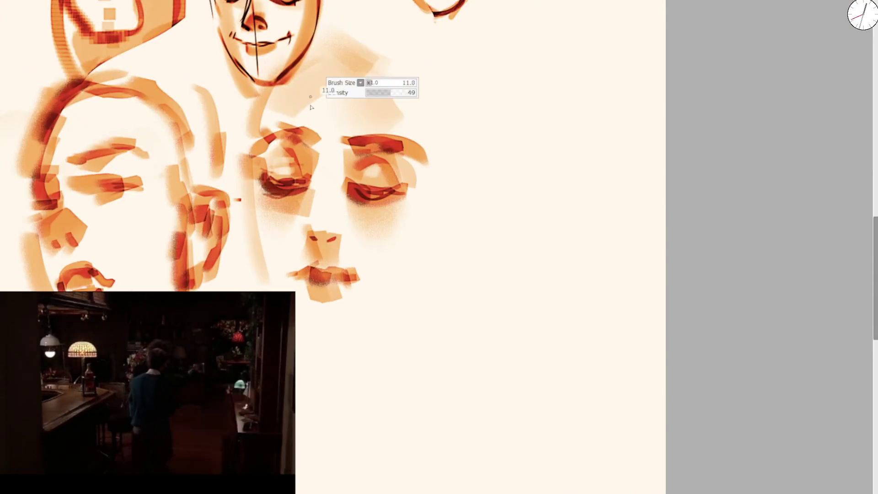
Step: Lighten and blend the eyes and mouth strokes, then add a small curved orange stroke by the eye
{"action": "mouse_move", "coordinate": [388, 170]}
{"action": "left_mouse_down"}
{"action": "mouse_move", "coordinate": [284, 169]}
{"action": "mouse_move", "coordinate": [329, 59]}
{"action": "left_mouse_up"}
{"action": "mouse_move", "coordinate": [359, 147]}
{"action": "left_mouse_down"}
{"action": "mouse_move", "coordinate": [398, 186]}
{"action": "mouse_move", "coordinate": [355, 310]}
{"action": "left_mouse_up"}
{"action": "scroll", "coordinate": [486, 209], "scroll_direction": "up", "scroll_amount": 3}
{"action": "key", "text": "bracketleft"}
{"action": "key", "text": "bracketleft"}
{"action": "key", "text": "bracketleft"}
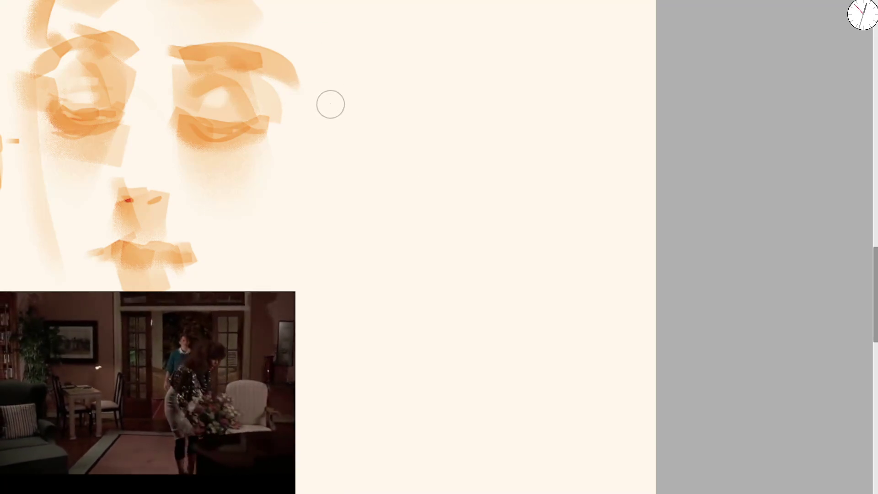
{"action": "mouse_move", "coordinate": [314, 121]}
{"action": "left_mouse_down"}
{"action": "mouse_move", "coordinate": [341, 104]}
{"action": "mouse_move", "coordinate": [368, 118]}
{"action": "mouse_move", "coordinate": [342, 140]}
{"action": "left_mouse_up"}
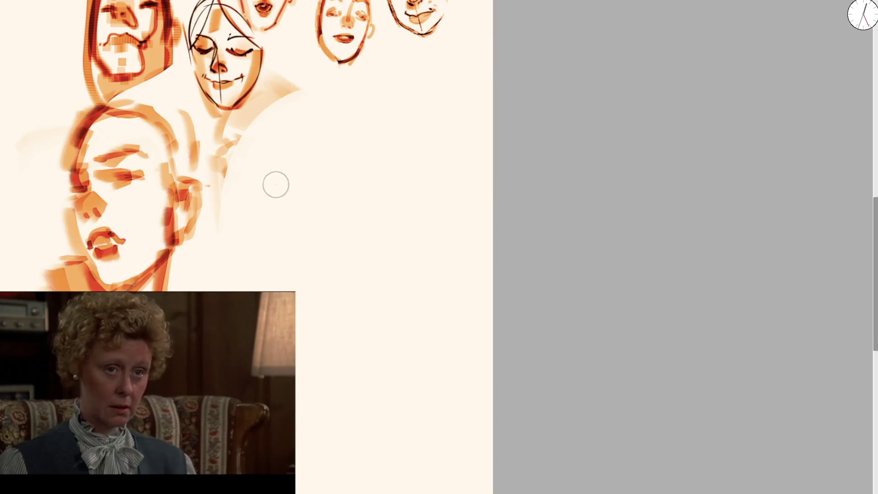
Step: Start the new head with its curved lower-left edge and red-orange eye accents, undoing stray strokes
{"action": "mouse_move", "coordinate": [275, 185]}
{"action": "left_mouse_down"}
{"action": "mouse_move", "coordinate": [305, 189]}
{"action": "mouse_move", "coordinate": [277, 180]}
{"action": "mouse_move", "coordinate": [243, 145]}
{"action": "mouse_move", "coordinate": [257, 172]}
{"action": "mouse_move", "coordinate": [283, 188]}
{"action": "left_mouse_up"}
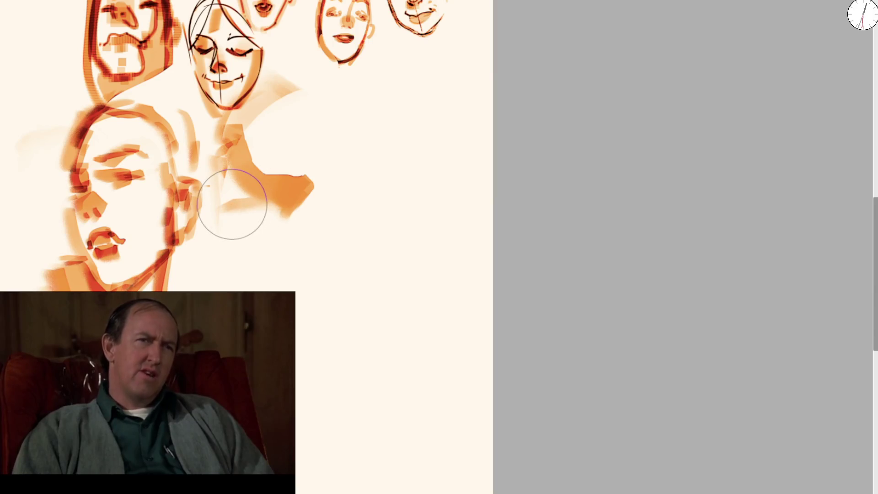
{"action": "mouse_move", "coordinate": [232, 202]}
{"action": "left_mouse_down"}
{"action": "mouse_move", "coordinate": [271, 264]}
{"action": "mouse_move", "coordinate": [322, 289]}
{"action": "mouse_move", "coordinate": [329, 261]}
{"action": "mouse_move", "coordinate": [340, 269]}
{"action": "mouse_move", "coordinate": [321, 248]}
{"action": "left_mouse_up"}
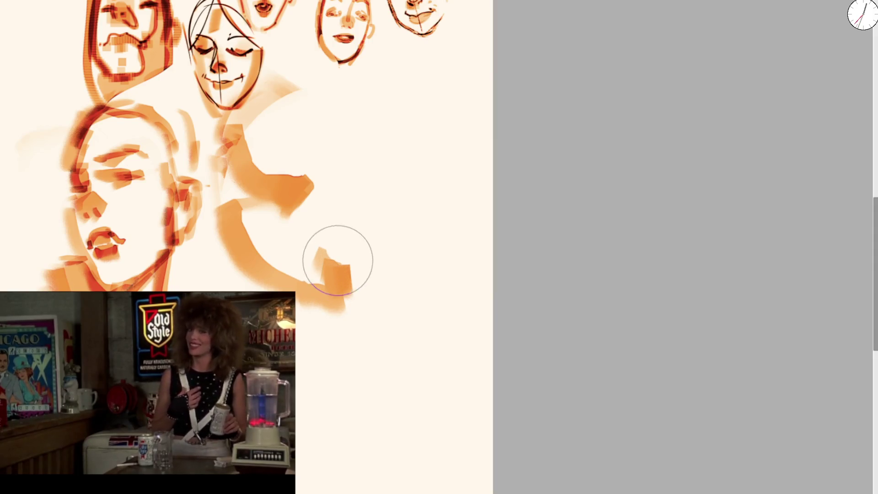
{"action": "mouse_move", "coordinate": [306, 186]}
{"action": "left_mouse_down"}
{"action": "mouse_move", "coordinate": [361, 194]}
{"action": "mouse_move", "coordinate": [370, 180]}
{"action": "mouse_move", "coordinate": [388, 178]}
{"action": "mouse_move", "coordinate": [377, 124]}
{"action": "left_mouse_up"}
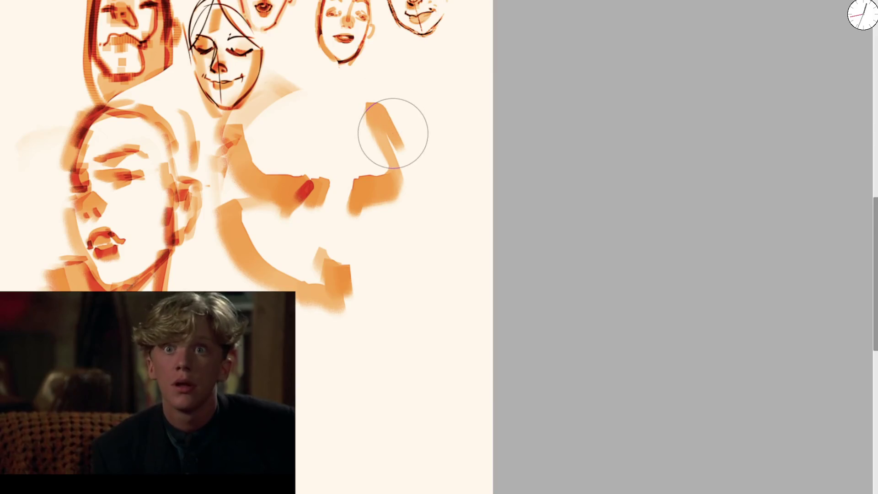
{"action": "key", "text": "ctrl+z"}
{"action": "mouse_move", "coordinate": [358, 203]}
{"action": "left_mouse_down"}
{"action": "mouse_move", "coordinate": [391, 172]}
{"action": "mouse_move", "coordinate": [378, 121]}
{"action": "mouse_move", "coordinate": [390, 126]}
{"action": "mouse_move", "coordinate": [404, 182]}
{"action": "mouse_move", "coordinate": [391, 98]}
{"action": "mouse_move", "coordinate": [372, 201]}
{"action": "mouse_move", "coordinate": [398, 177]}
{"action": "mouse_move", "coordinate": [388, 114]}
{"action": "mouse_move", "coordinate": [372, 82]}
{"action": "mouse_move", "coordinate": [255, 91]}
{"action": "left_mouse_up"}
{"action": "key", "text": "ctrl+z"}
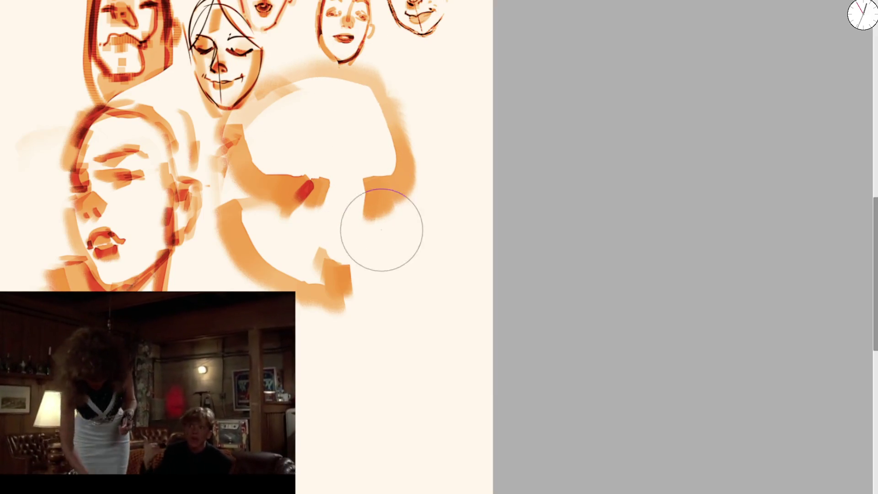
{"action": "mouse_move", "coordinate": [370, 216]}
{"action": "left_mouse_down"}
{"action": "mouse_move", "coordinate": [407, 220]}
{"action": "mouse_move", "coordinate": [392, 195]}
{"action": "mouse_move", "coordinate": [382, 206]}
{"action": "left_mouse_up"}
{"action": "mouse_move", "coordinate": [313, 211]}
{"action": "left_mouse_down"}
{"action": "mouse_move", "coordinate": [298, 200]}
{"action": "mouse_move", "coordinate": [254, 226]}
{"action": "mouse_move", "coordinate": [317, 201]}
{"action": "mouse_move", "coordinate": [312, 210]}
{"action": "left_mouse_up"}
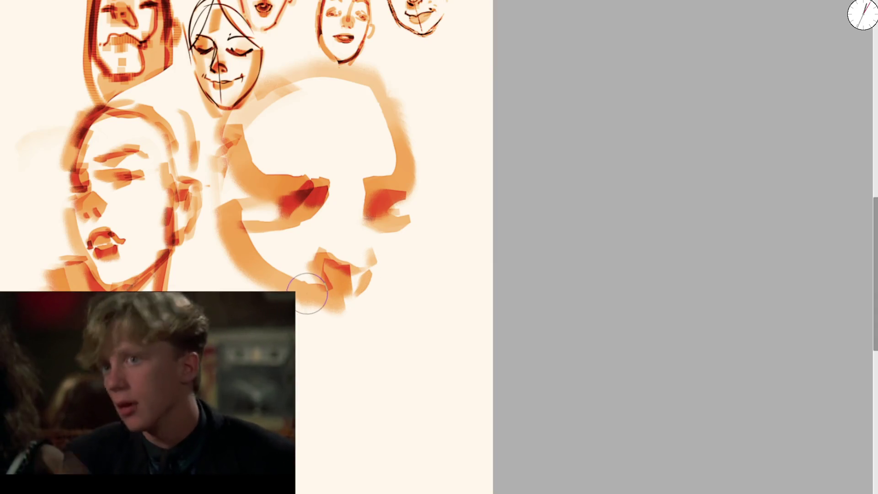
Step: With a larger brush, paint the nose, the neck line below the jaw and a red right-brow stroke
{"action": "key", "text": "bracketright"}
{"action": "key", "text": "bracketright"}
{"action": "key", "text": "bracketright"}
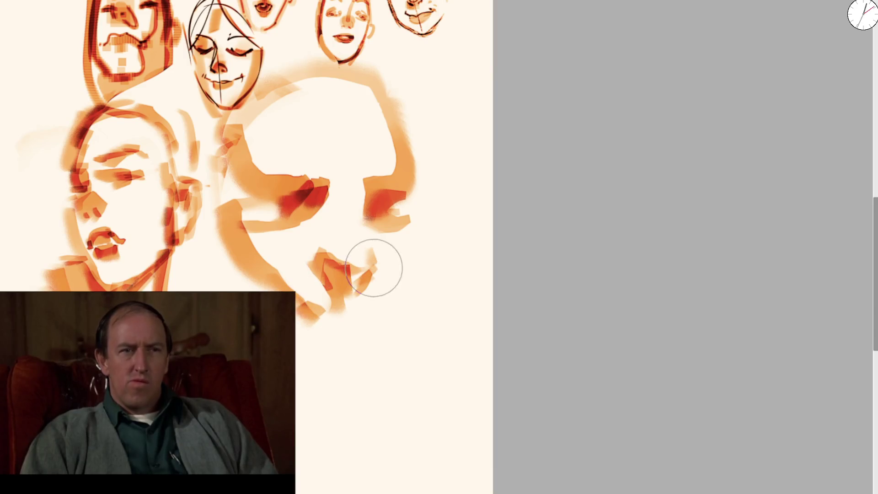
{"action": "mouse_move", "coordinate": [373, 268]}
{"action": "left_mouse_down"}
{"action": "mouse_move", "coordinate": [364, 306]}
{"action": "mouse_move", "coordinate": [391, 281]}
{"action": "mouse_move", "coordinate": [406, 232]}
{"action": "mouse_move", "coordinate": [402, 276]}
{"action": "mouse_move", "coordinate": [372, 359]}
{"action": "mouse_move", "coordinate": [320, 380]}
{"action": "left_mouse_up"}
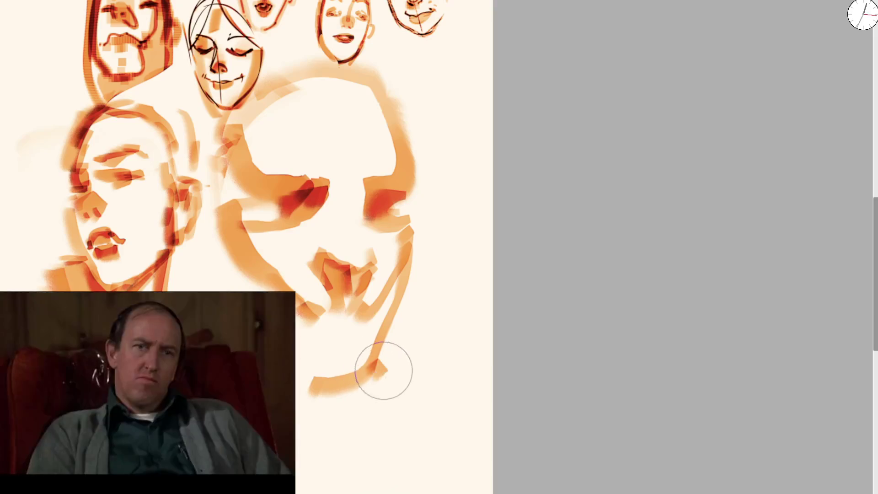
{"action": "left_click_drag", "start_coordinate": [384, 366], "coordinate": [386, 432]}
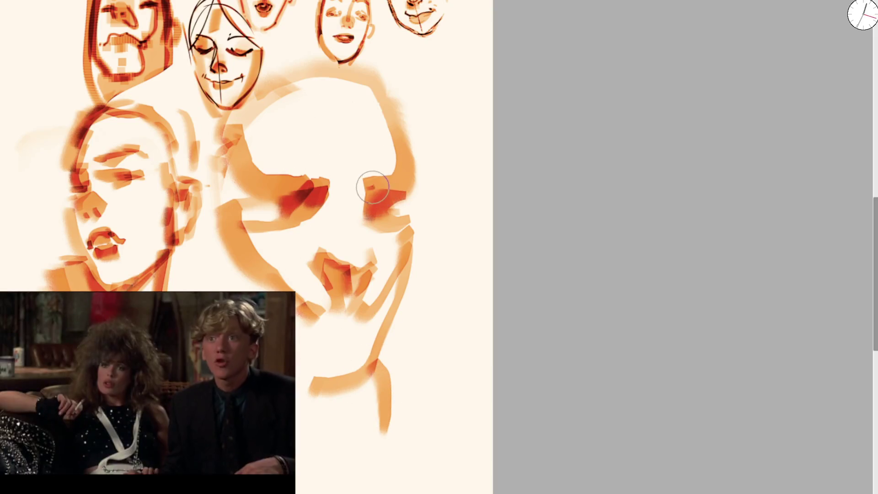
{"action": "left_click_drag", "start_coordinate": [371, 183], "coordinate": [402, 174]}
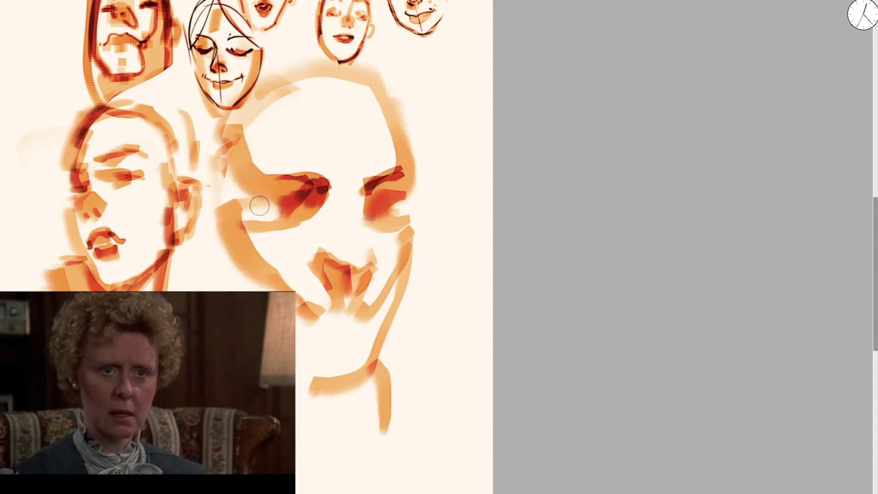
{"action": "left_click_drag", "start_coordinate": [251, 158], "coordinate": [259, 205]}
Step: Paint orange over the cheek and chin, then a short horizontal mouth stroke with a smaller brush
{"action": "mouse_move", "coordinate": [252, 254]}
{"action": "left_mouse_down"}
{"action": "mouse_move", "coordinate": [256, 242]}
{"action": "mouse_move", "coordinate": [303, 274]}
{"action": "mouse_move", "coordinate": [323, 333]}
{"action": "mouse_move", "coordinate": [347, 345]}
{"action": "mouse_move", "coordinate": [337, 319]}
{"action": "mouse_move", "coordinate": [372, 353]}
{"action": "mouse_move", "coordinate": [395, 288]}
{"action": "mouse_move", "coordinate": [352, 382]}
{"action": "left_mouse_up"}
{"action": "key", "text": "bracketleft"}
{"action": "key", "text": "bracketleft"}
{"action": "key", "text": "bracketleft"}
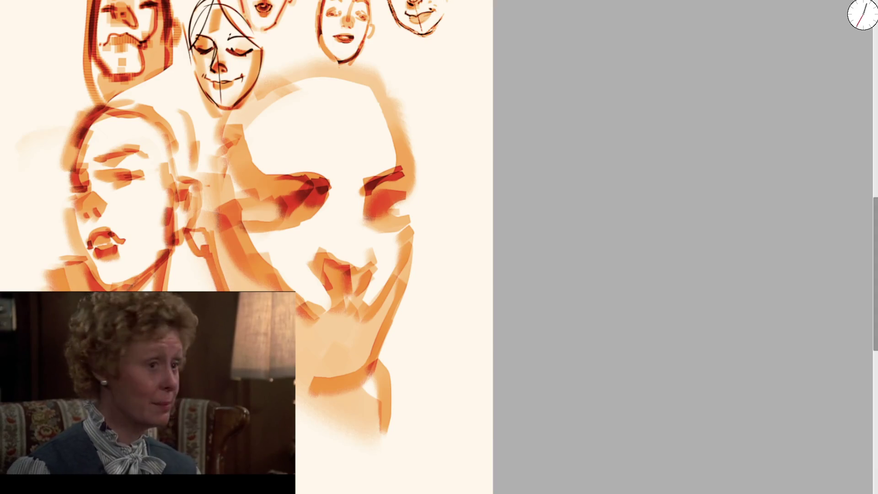
{"action": "left_click_drag", "start_coordinate": [321, 329], "coordinate": [307, 330]}
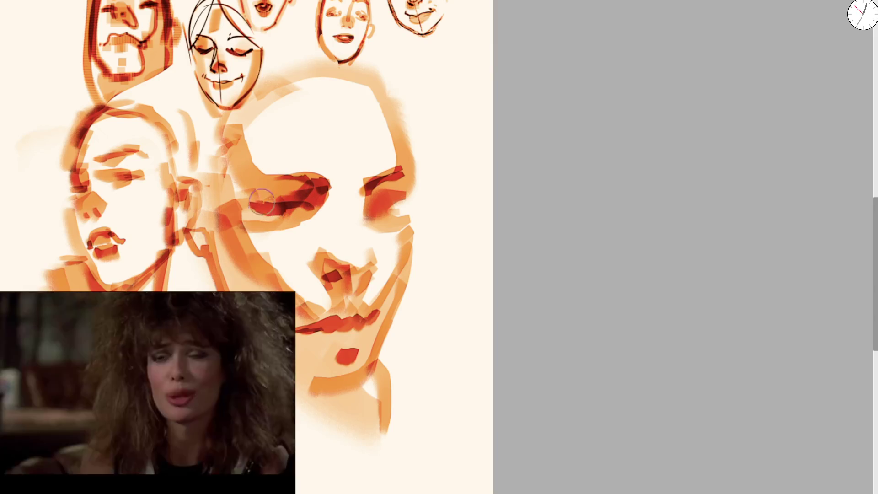
Step: Darken both eyes' lids with red strokes and outline the head in one long orange stroke
{"action": "mouse_move", "coordinate": [271, 211]}
{"action": "left_mouse_down"}
{"action": "mouse_move", "coordinate": [256, 201]}
{"action": "mouse_move", "coordinate": [247, 208]}
{"action": "mouse_move", "coordinate": [316, 203]}
{"action": "mouse_move", "coordinate": [251, 210]}
{"action": "mouse_move", "coordinate": [302, 181]}
{"action": "mouse_move", "coordinate": [263, 171]}
{"action": "mouse_move", "coordinate": [350, 171]}
{"action": "left_mouse_up"}
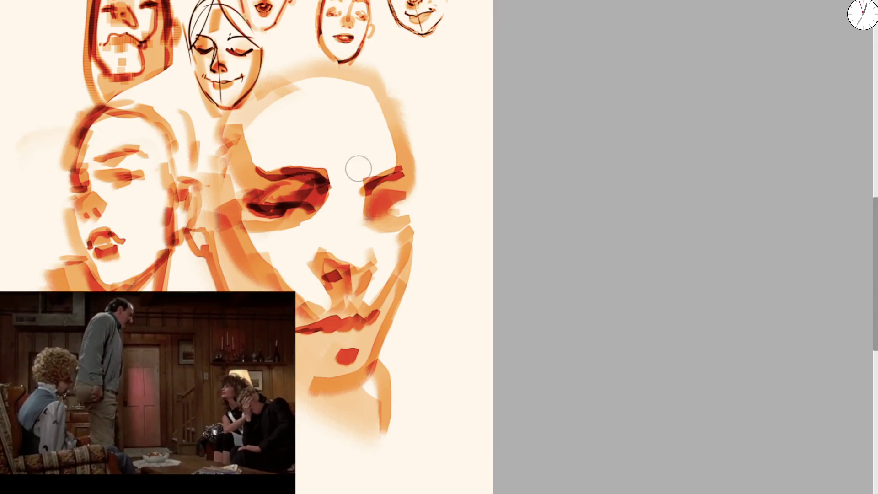
{"action": "left_click_drag", "start_coordinate": [402, 159], "coordinate": [407, 163]}
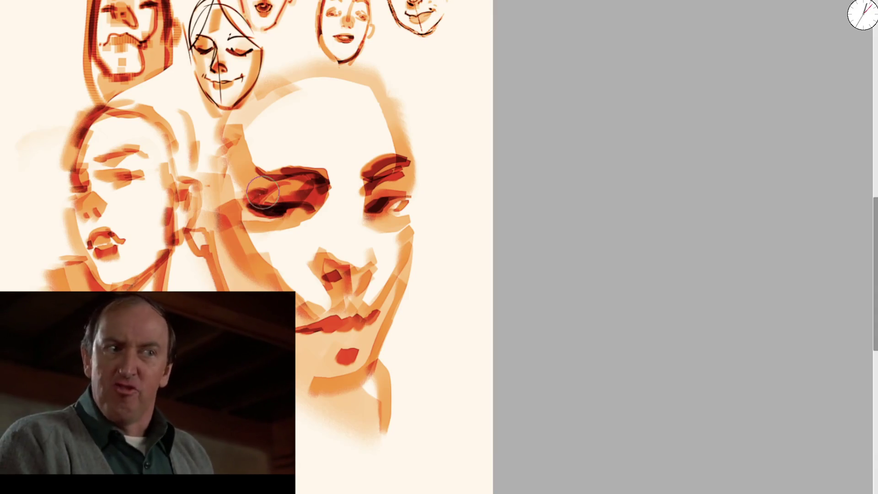
{"action": "left_click_drag", "start_coordinate": [264, 191], "coordinate": [282, 232]}
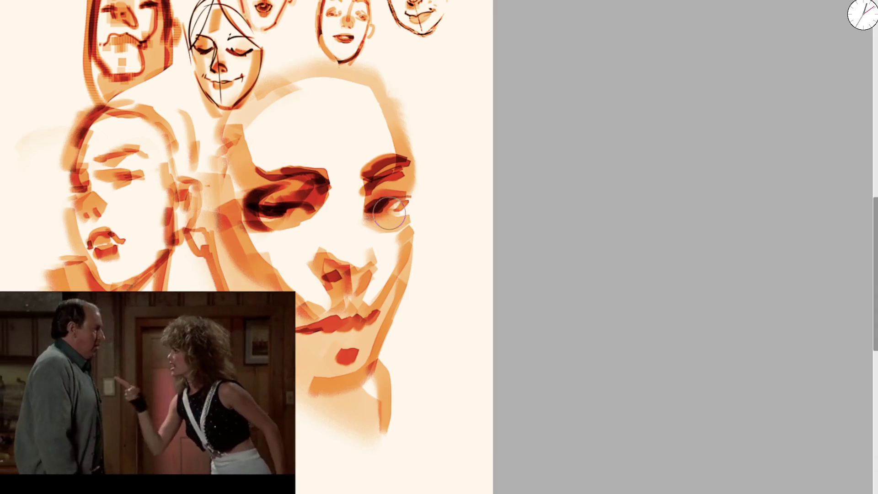
{"action": "left_click_drag", "start_coordinate": [390, 212], "coordinate": [404, 183]}
{"action": "key", "text": "ctrl+z"}
{"action": "key", "text": "ctrl+z"}
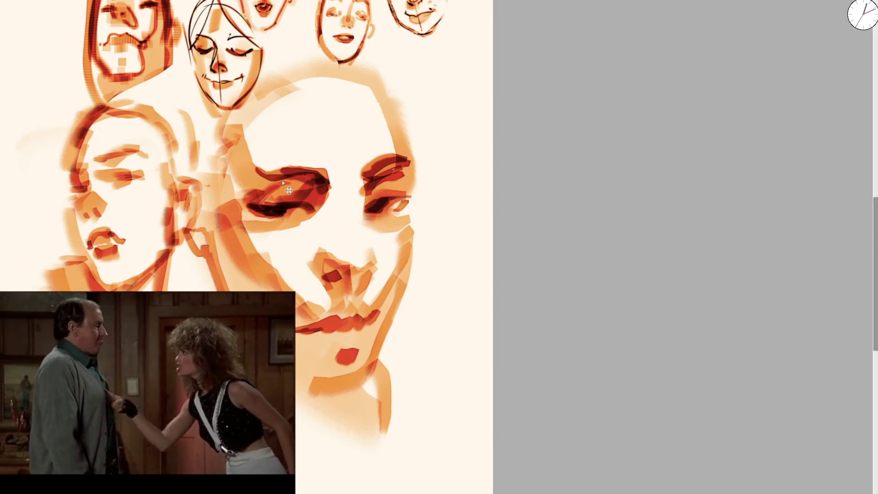
{"action": "mouse_move", "coordinate": [217, 242]}
{"action": "left_mouse_down"}
{"action": "mouse_move", "coordinate": [219, 132]}
{"action": "mouse_move", "coordinate": [289, 65]}
{"action": "mouse_move", "coordinate": [414, 183]}
{"action": "left_mouse_up"}
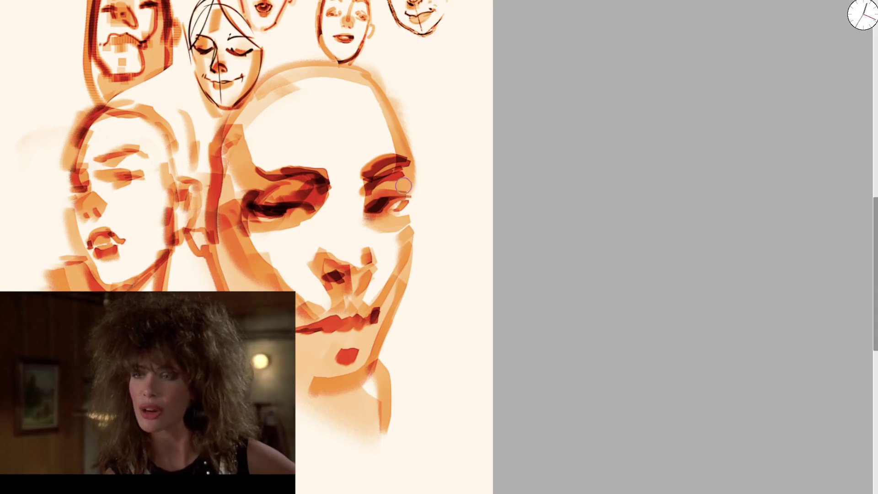
{"action": "left_click_drag", "start_coordinate": [412, 194], "coordinate": [400, 208]}
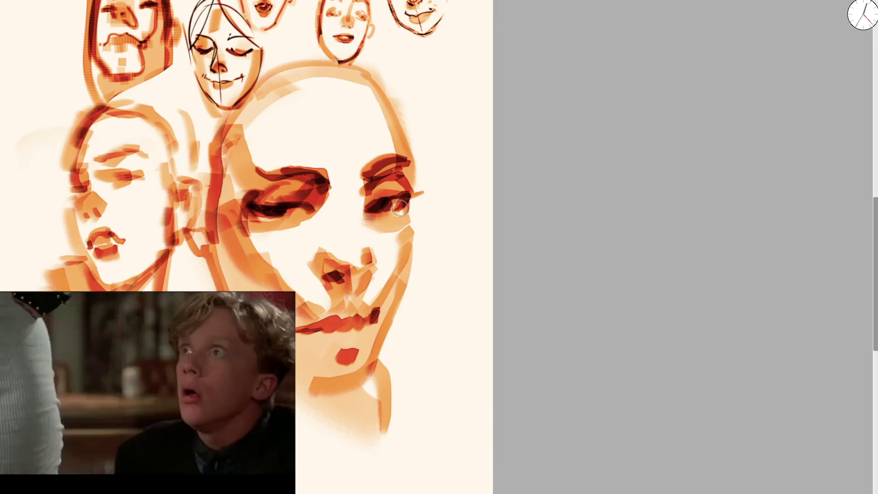
{"action": "scroll", "coordinate": [390, 225], "scroll_direction": "down", "scroll_amount": 5}
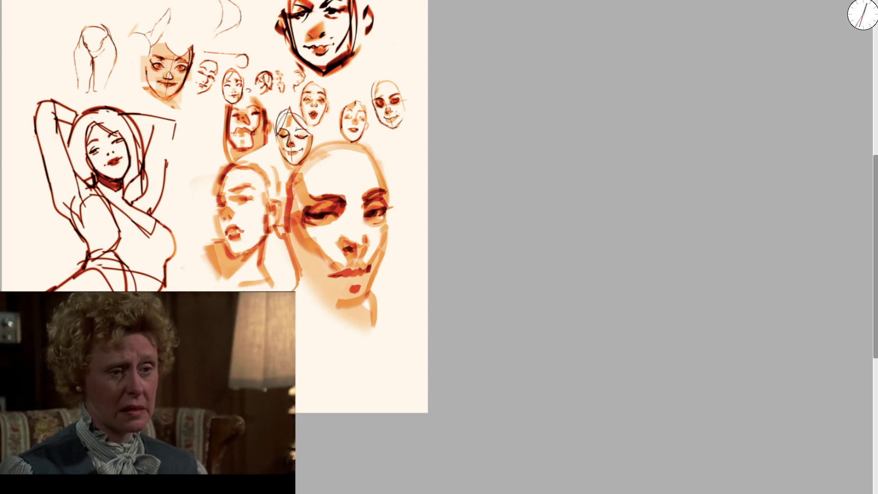
Step: Outline the large head in orange, undoing the long stroke down its right side
{"action": "scroll", "coordinate": [323, 120], "scroll_direction": "up", "scroll_amount": 3}
{"action": "mouse_move", "coordinate": [279, 196]}
{"action": "left_mouse_down"}
{"action": "mouse_move", "coordinate": [315, 133]}
{"action": "mouse_move", "coordinate": [432, 206]}
{"action": "mouse_move", "coordinate": [437, 256]}
{"action": "left_mouse_up"}
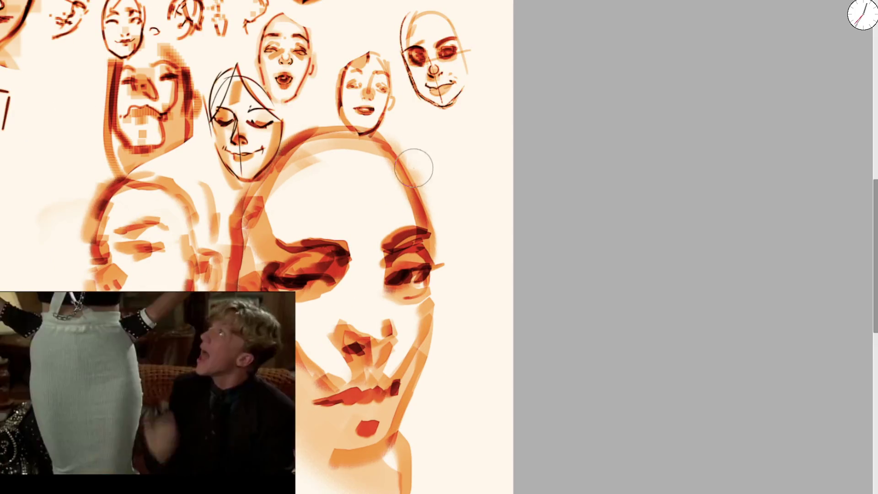
{"action": "left_click_drag", "start_coordinate": [400, 133], "coordinate": [447, 343]}
{"action": "key", "text": "ctrl+z"}
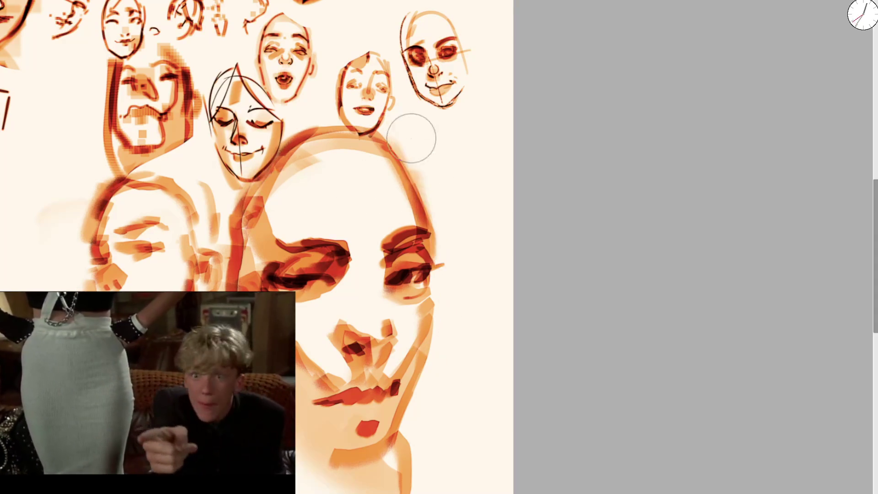
Step: Soften the head's top edge with cream and add orange patches at its top-left and upper right
{"action": "left_click_drag", "start_coordinate": [323, 173], "coordinate": [388, 195]}
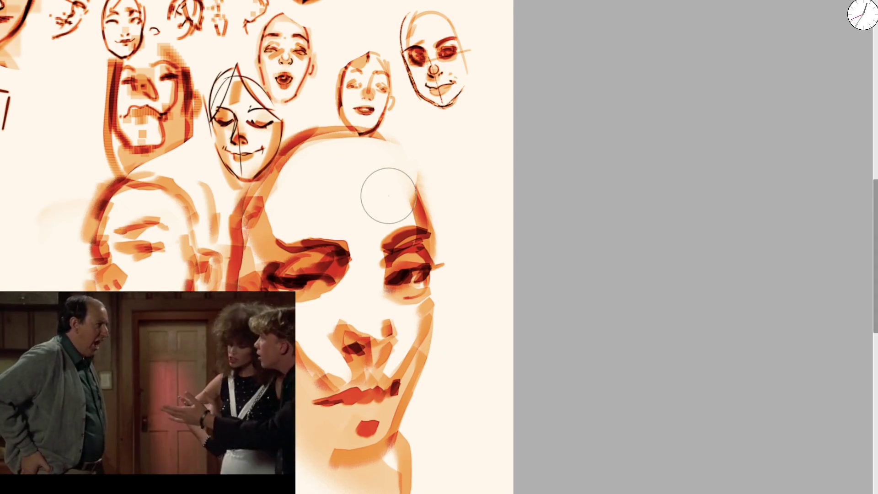
{"action": "key", "text": "bracketleft"}
{"action": "key", "text": "bracketleft"}
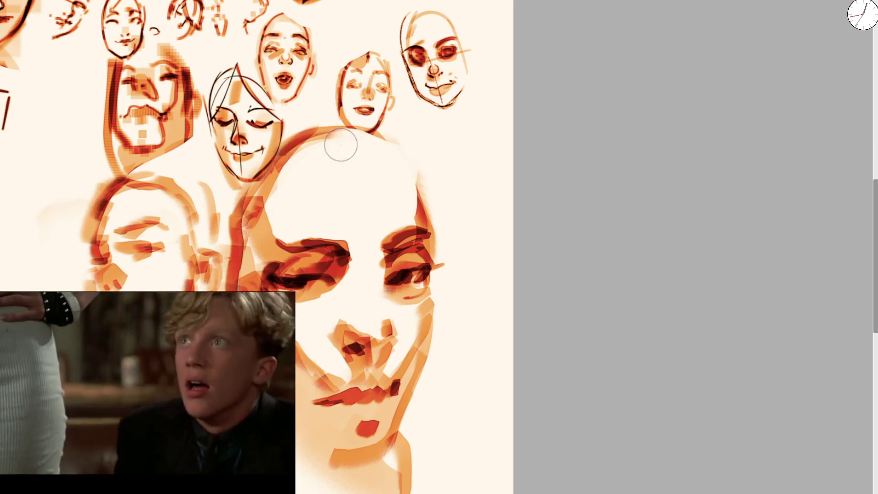
{"action": "mouse_move", "coordinate": [318, 143]}
{"action": "left_mouse_down"}
{"action": "mouse_move", "coordinate": [304, 153]}
{"action": "mouse_move", "coordinate": [333, 157]}
{"action": "mouse_move", "coordinate": [343, 128]}
{"action": "left_mouse_up"}
{"action": "key", "text": "bracketright"}
{"action": "mouse_move", "coordinate": [414, 142]}
{"action": "left_mouse_down"}
{"action": "mouse_move", "coordinate": [402, 157]}
{"action": "mouse_move", "coordinate": [427, 190]}
{"action": "mouse_move", "coordinate": [427, 166]}
{"action": "mouse_move", "coordinate": [505, 104]}
{"action": "mouse_move", "coordinate": [314, 152]}
{"action": "mouse_move", "coordinate": [274, 196]}
{"action": "mouse_move", "coordinate": [352, 165]}
{"action": "left_mouse_up"}
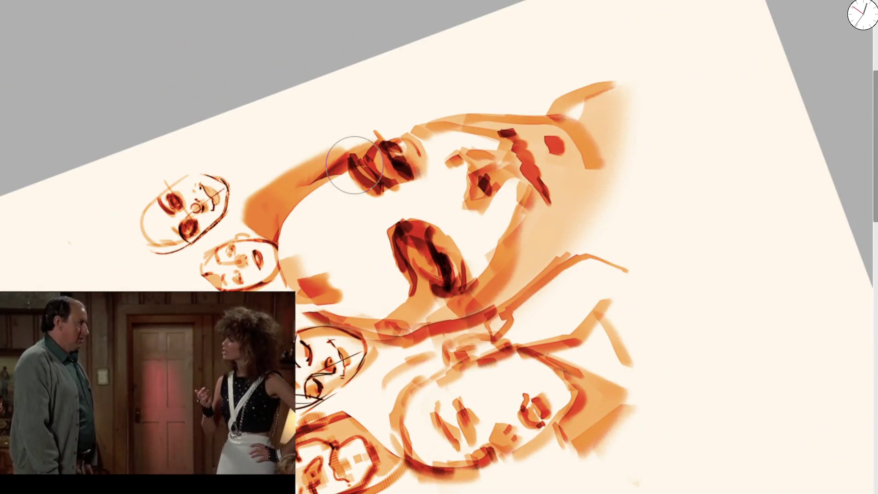
Step: Reset the canvas rotation and fill orange shapes along the head's top-left edge
{"action": "key", "text": "5"}
{"action": "mouse_move", "coordinate": [227, 247]}
{"action": "left_mouse_down"}
{"action": "mouse_move", "coordinate": [210, 164]}
{"action": "mouse_move", "coordinate": [220, 215]}
{"action": "left_mouse_up"}
{"action": "mouse_move", "coordinate": [292, 137]}
{"action": "left_mouse_down"}
{"action": "mouse_move", "coordinate": [334, 118]}
{"action": "mouse_move", "coordinate": [329, 141]}
{"action": "mouse_move", "coordinate": [352, 133]}
{"action": "mouse_move", "coordinate": [330, 105]}
{"action": "mouse_move", "coordinate": [402, 115]}
{"action": "mouse_move", "coordinate": [427, 137]}
{"action": "mouse_move", "coordinate": [431, 203]}
{"action": "left_mouse_up"}
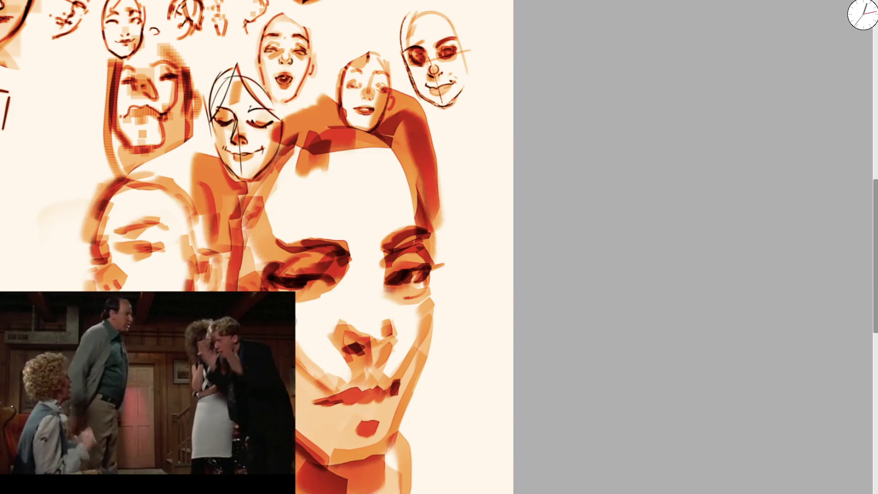
Step: Paint cream whites into the eyes, enlarging the left eye's white
{"action": "left_click_drag", "start_coordinate": [305, 270], "coordinate": [360, 310]}
{"action": "scroll", "coordinate": [300, 264], "scroll_direction": "up", "scroll_amount": 2}
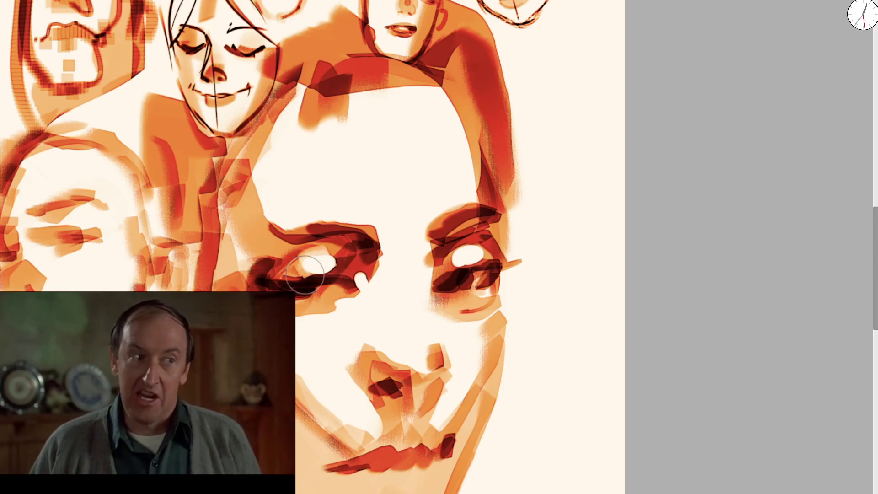
{"action": "mouse_move", "coordinate": [333, 268]}
{"action": "left_mouse_down"}
{"action": "mouse_move", "coordinate": [293, 274]}
{"action": "mouse_move", "coordinate": [348, 274]}
{"action": "left_mouse_up"}
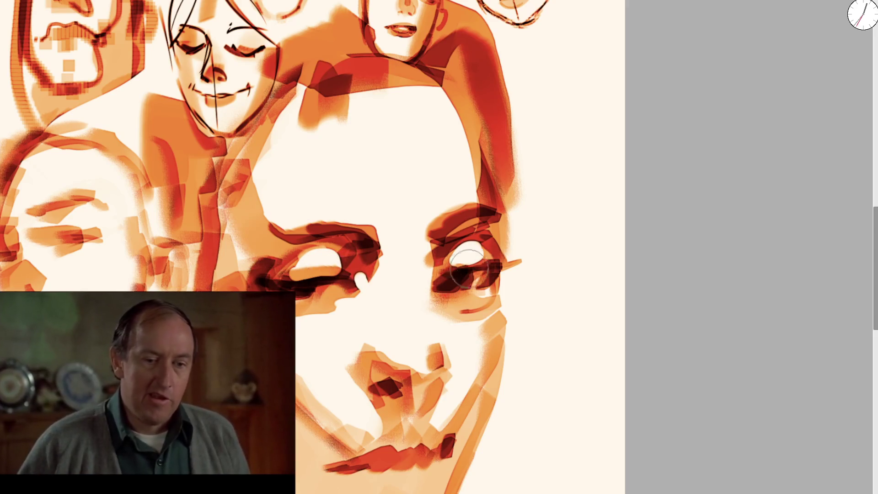
Step: Darken the left eye stroke and both eyebrows, and shade under the right eye
{"action": "key", "text": "ctrl+minus"}
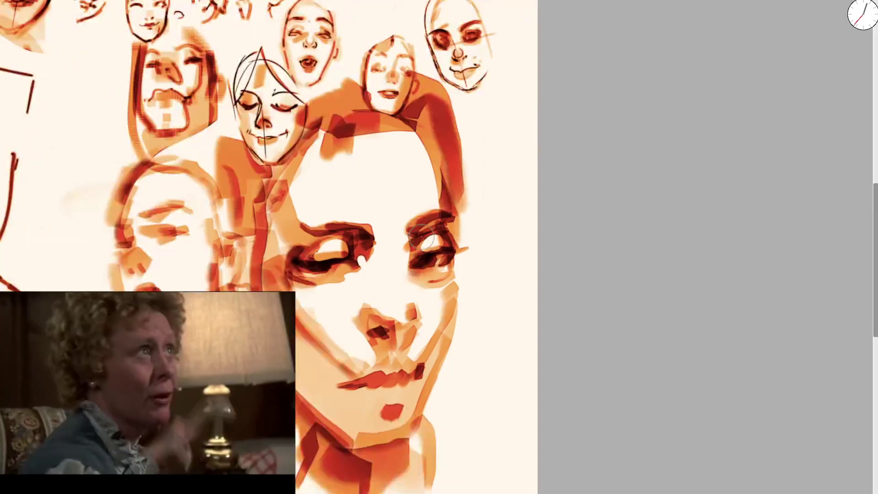
{"action": "key", "text": "ctrl+minus"}
{"action": "key", "text": "ctrl+plus"}
{"action": "key", "text": "ctrl+plus"}
{"action": "mouse_move", "coordinate": [259, 268]}
{"action": "left_mouse_down"}
{"action": "mouse_move", "coordinate": [342, 270]}
{"action": "mouse_move", "coordinate": [266, 245]}
{"action": "mouse_move", "coordinate": [293, 237]}
{"action": "left_mouse_up"}
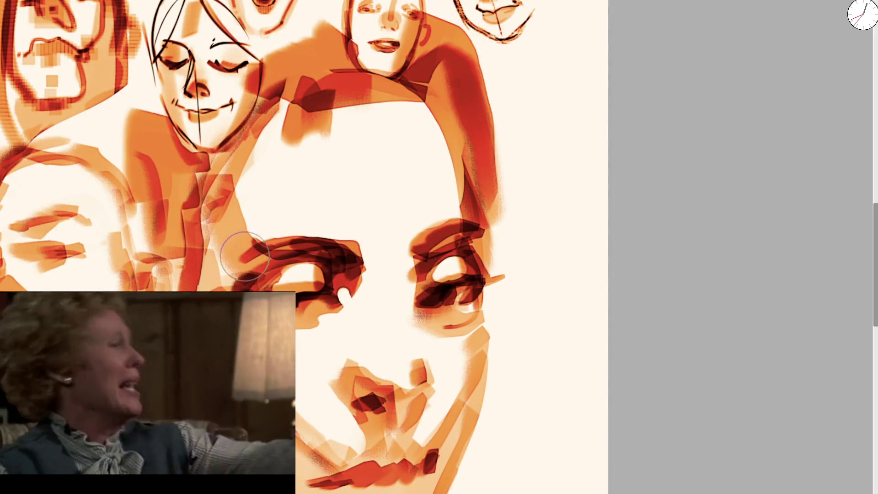
{"action": "left_click_drag", "start_coordinate": [228, 243], "coordinate": [342, 240]}
{"action": "left_click_drag", "start_coordinate": [256, 247], "coordinate": [349, 256]}
{"action": "left_click_drag", "start_coordinate": [449, 229], "coordinate": [466, 228]}
{"action": "mouse_move", "coordinate": [416, 247]}
{"action": "left_mouse_down"}
{"action": "mouse_move", "coordinate": [478, 227]}
{"action": "mouse_move", "coordinate": [414, 301]}
{"action": "mouse_move", "coordinate": [425, 333]}
{"action": "mouse_move", "coordinate": [408, 369]}
{"action": "left_mouse_up"}
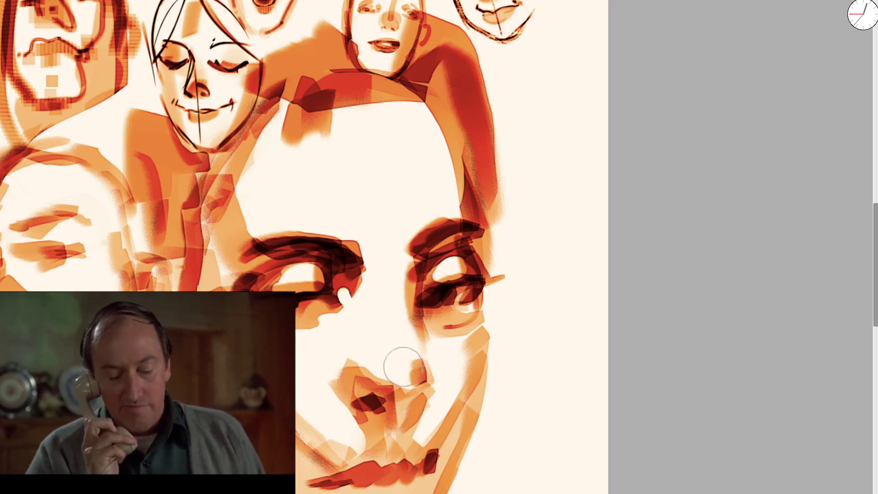
Step: Shade and darken around the nose and paint a light edge along the right jaw
{"action": "key", "text": "ctrl+minus"}
{"action": "key", "text": "ctrl+plus"}
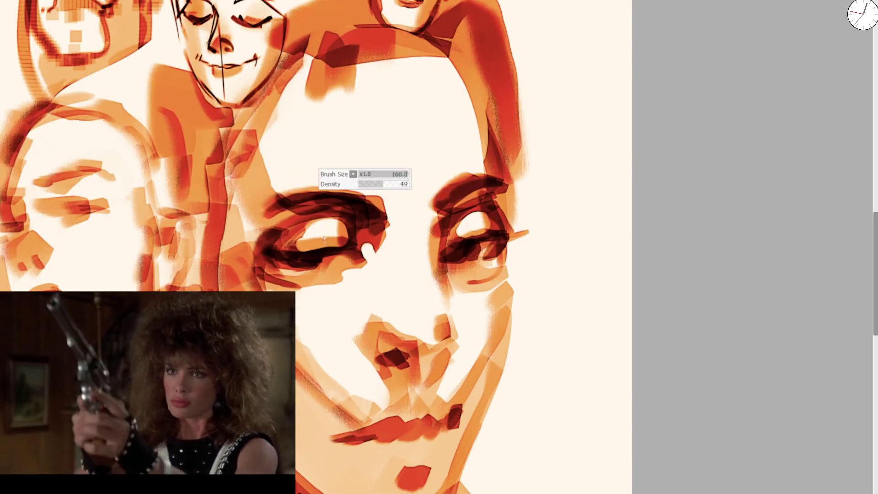
{"action": "mouse_move", "coordinate": [382, 305]}
{"action": "left_mouse_down"}
{"action": "mouse_move", "coordinate": [447, 317]}
{"action": "mouse_move", "coordinate": [384, 329]}
{"action": "mouse_move", "coordinate": [443, 347]}
{"action": "left_mouse_up"}
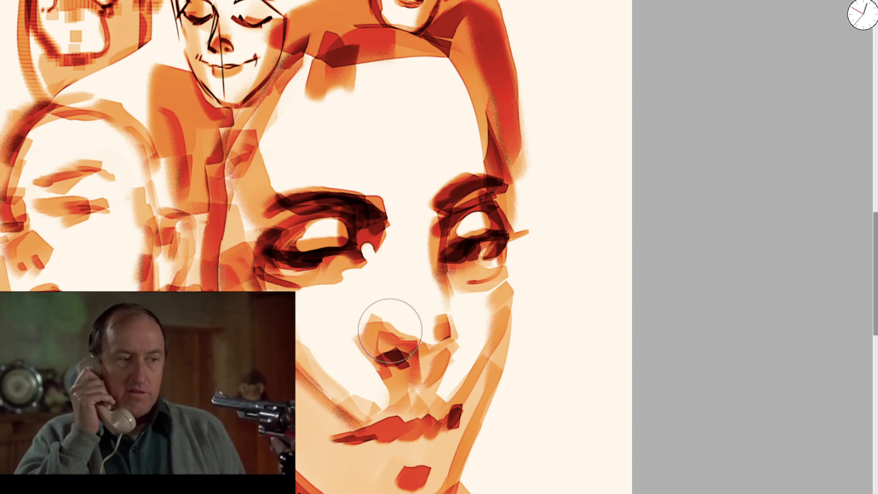
{"action": "mouse_move", "coordinate": [392, 320]}
{"action": "left_mouse_down"}
{"action": "mouse_move", "coordinate": [445, 338]}
{"action": "mouse_move", "coordinate": [388, 314]}
{"action": "mouse_move", "coordinate": [356, 316]}
{"action": "left_mouse_up"}
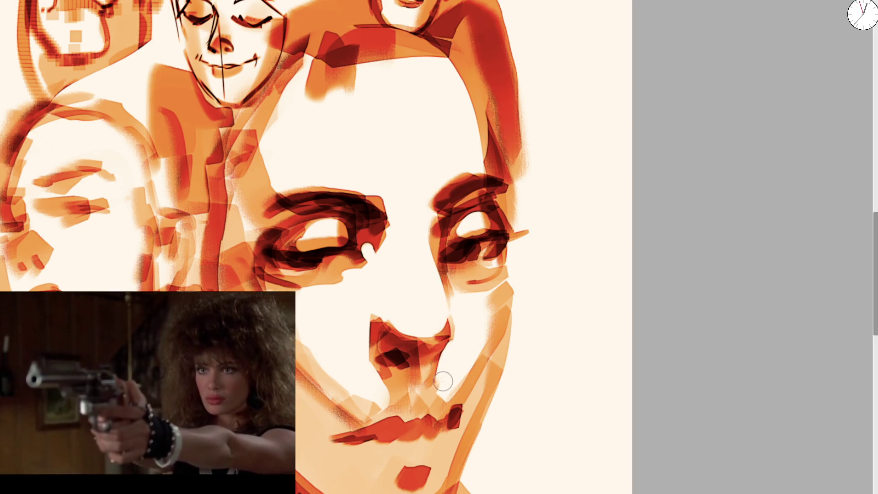
{"action": "mouse_move", "coordinate": [452, 405]}
{"action": "left_mouse_down"}
{"action": "mouse_move", "coordinate": [440, 400]}
{"action": "mouse_move", "coordinate": [497, 319]}
{"action": "left_mouse_up"}
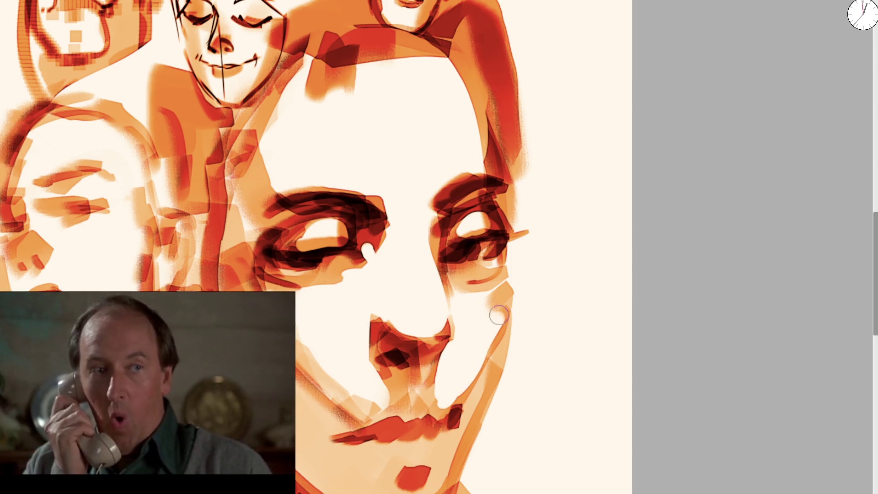
Step: With a much larger brush, darken both cheeks and jaw edges and rework the lips and chin
{"action": "key", "text": "bracketright"}
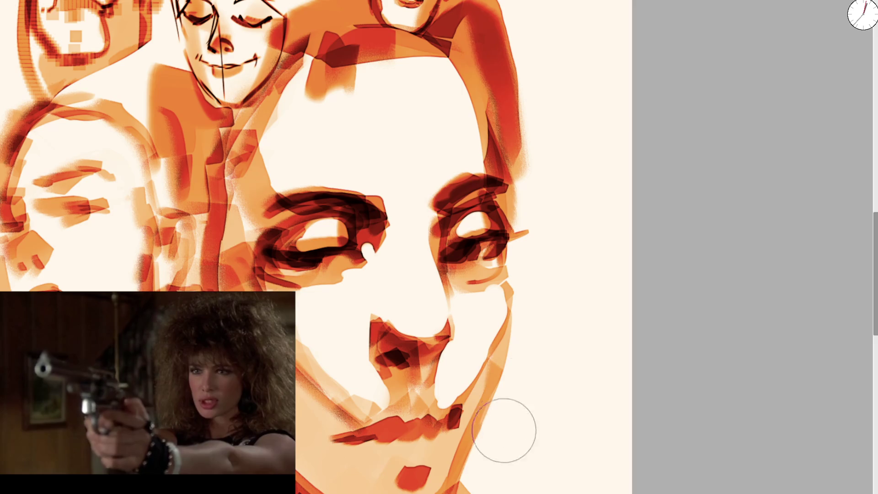
{"action": "scroll", "coordinate": [504, 429], "scroll_direction": "down", "scroll_amount": 3}
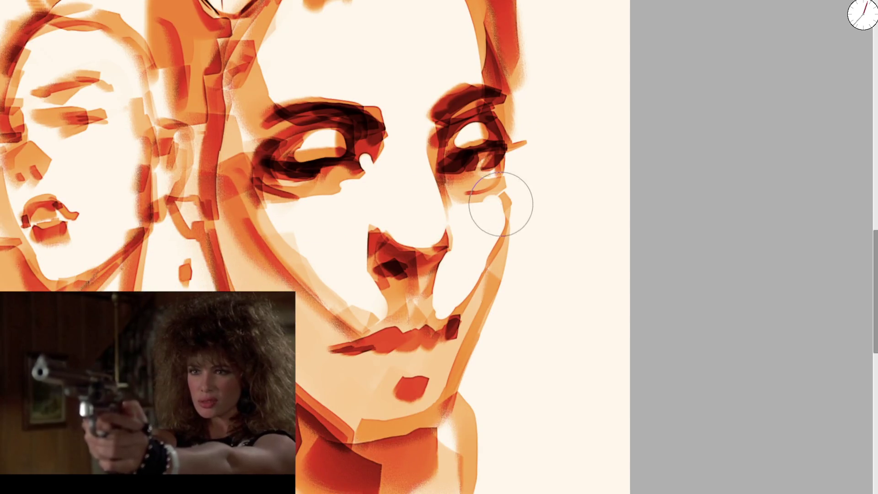
{"action": "mouse_move", "coordinate": [495, 202]}
{"action": "left_mouse_down"}
{"action": "mouse_move", "coordinate": [494, 260]}
{"action": "mouse_move", "coordinate": [462, 365]}
{"action": "left_mouse_up"}
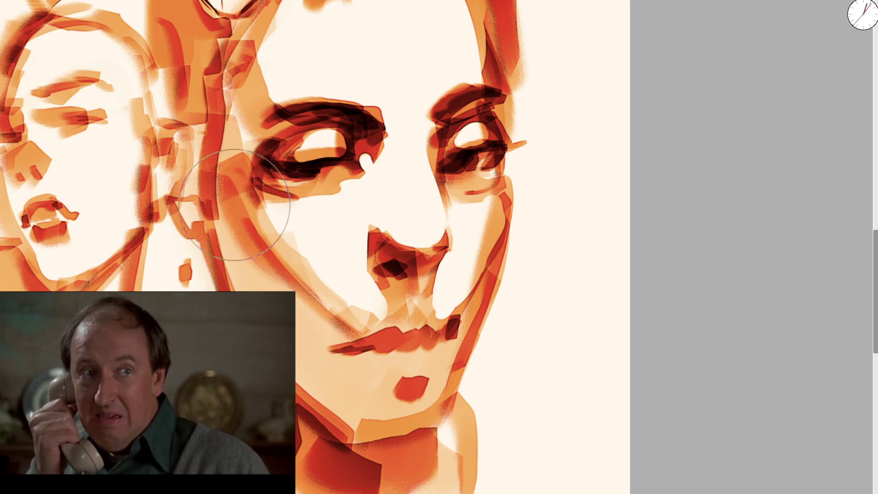
{"action": "key", "text": "bracketright"}
{"action": "mouse_move", "coordinate": [275, 216]}
{"action": "left_mouse_down"}
{"action": "mouse_move", "coordinate": [352, 352]}
{"action": "mouse_move", "coordinate": [320, 316]}
{"action": "mouse_move", "coordinate": [373, 323]}
{"action": "mouse_move", "coordinate": [373, 373]}
{"action": "mouse_move", "coordinate": [392, 333]}
{"action": "mouse_move", "coordinate": [393, 366]}
{"action": "mouse_move", "coordinate": [382, 372]}
{"action": "mouse_move", "coordinate": [372, 314]}
{"action": "mouse_move", "coordinate": [401, 367]}
{"action": "mouse_move", "coordinate": [402, 337]}
{"action": "mouse_move", "coordinate": [427, 362]}
{"action": "mouse_move", "coordinate": [402, 333]}
{"action": "mouse_move", "coordinate": [550, 183]}
{"action": "left_mouse_up"}
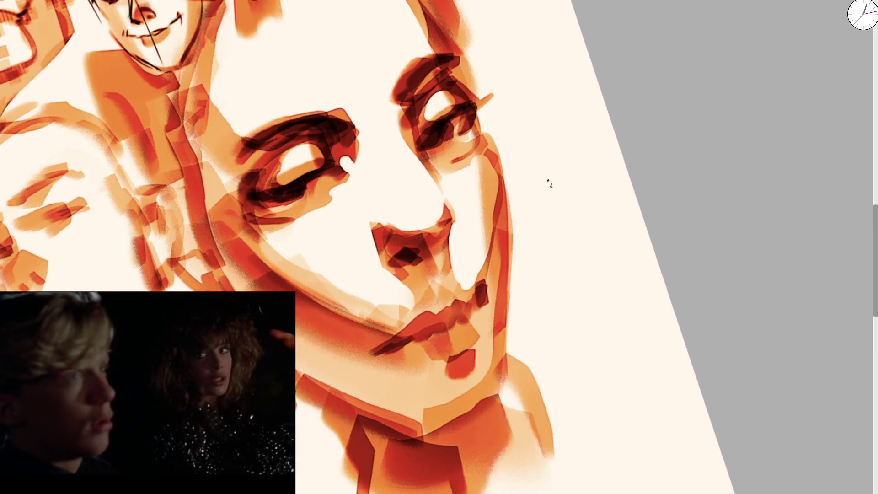
{"action": "mouse_move", "coordinate": [475, 320]}
{"action": "left_mouse_down"}
{"action": "mouse_move", "coordinate": [434, 337]}
{"action": "mouse_move", "coordinate": [466, 352]}
{"action": "mouse_move", "coordinate": [412, 372]}
{"action": "mouse_move", "coordinate": [486, 332]}
{"action": "left_mouse_up"}
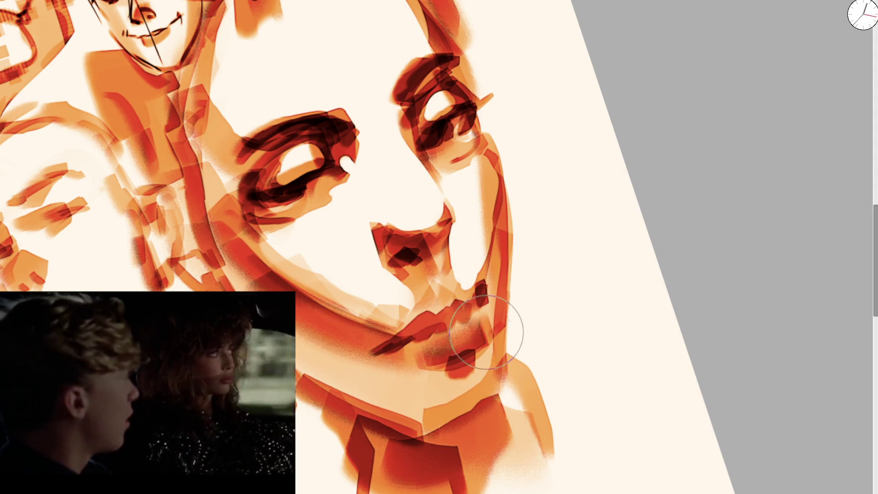
Step: Reset the rotation and, with a smaller brush, deepen the nose shading and eye-brow area
{"action": "key", "text": "5"}
{"action": "key", "text": "bracketleft"}
{"action": "key", "text": "bracketleft"}
{"action": "key", "text": "bracketleft"}
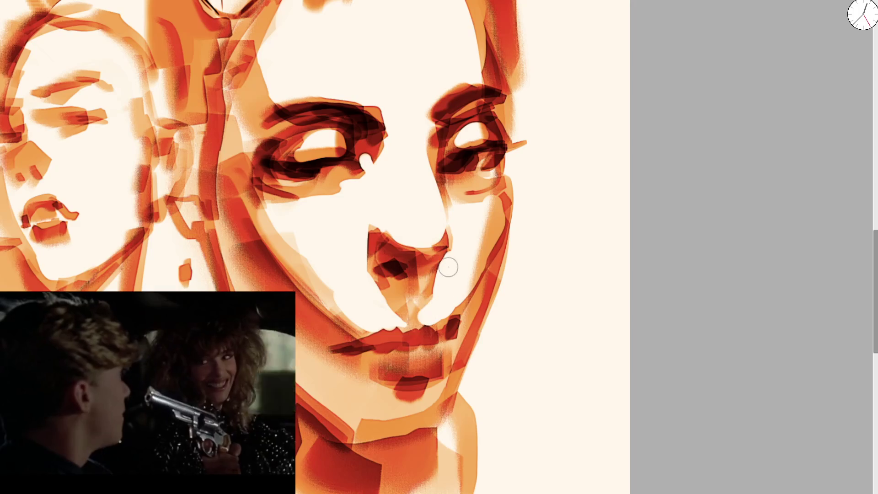
{"action": "mouse_move", "coordinate": [432, 251]}
{"action": "left_mouse_down"}
{"action": "mouse_move", "coordinate": [411, 304]}
{"action": "mouse_move", "coordinate": [467, 129]}
{"action": "mouse_move", "coordinate": [421, 167]}
{"action": "mouse_move", "coordinate": [441, 108]}
{"action": "mouse_move", "coordinate": [435, 196]}
{"action": "left_mouse_up"}
{"action": "scroll", "coordinate": [435, 195], "scroll_direction": "up", "scroll_amount": 5}
{"action": "mouse_move", "coordinate": [357, 151]}
{"action": "left_mouse_down"}
{"action": "mouse_move", "coordinate": [337, 133]}
{"action": "mouse_move", "coordinate": [314, 183]}
{"action": "mouse_move", "coordinate": [397, 138]}
{"action": "left_mouse_up"}
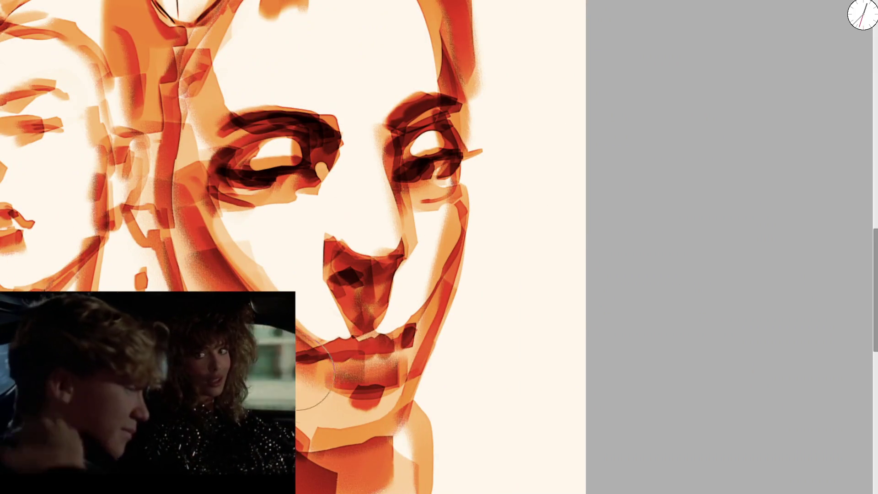
{"action": "scroll", "coordinate": [365, 224], "scroll_direction": "down", "scroll_amount": 5}
{"action": "scroll", "coordinate": [353, 209], "scroll_direction": "up", "scroll_amount": 5}
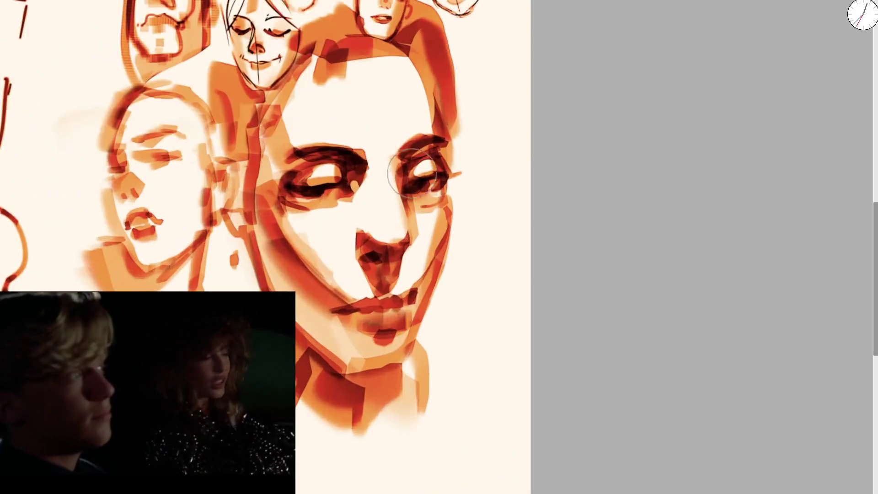
Step: Darken the big face's eyes and lower cheek, and add strokes to the left face's mouth, jaw and forehead
{"action": "left_click_drag", "start_coordinate": [336, 186], "coordinate": [333, 158]}
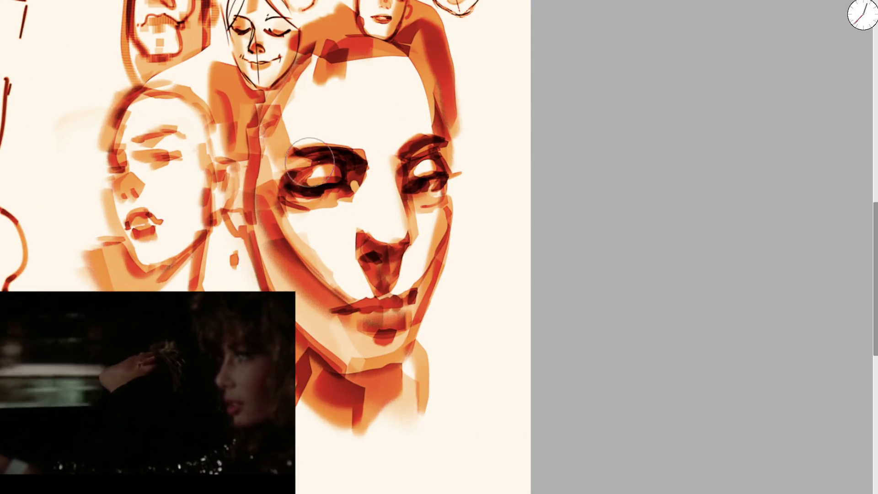
{"action": "left_click_drag", "start_coordinate": [427, 160], "coordinate": [419, 157]}
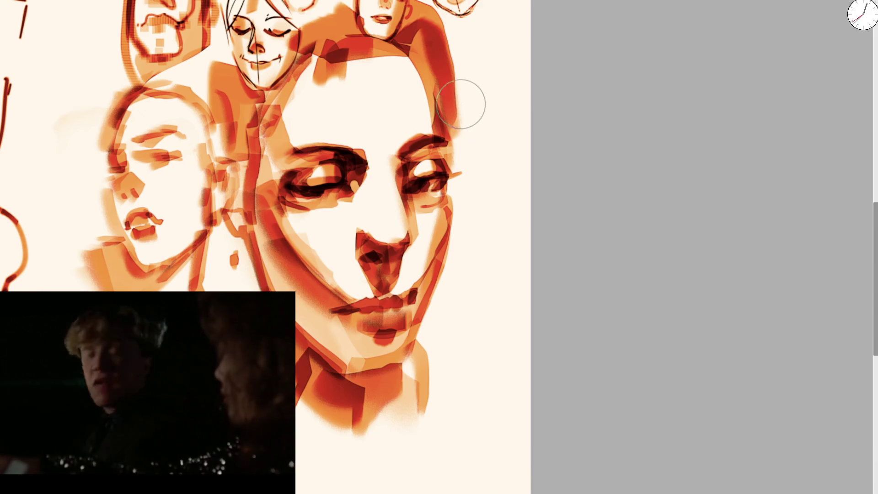
{"action": "left_click_drag", "start_coordinate": [218, 219], "coordinate": [200, 284]}
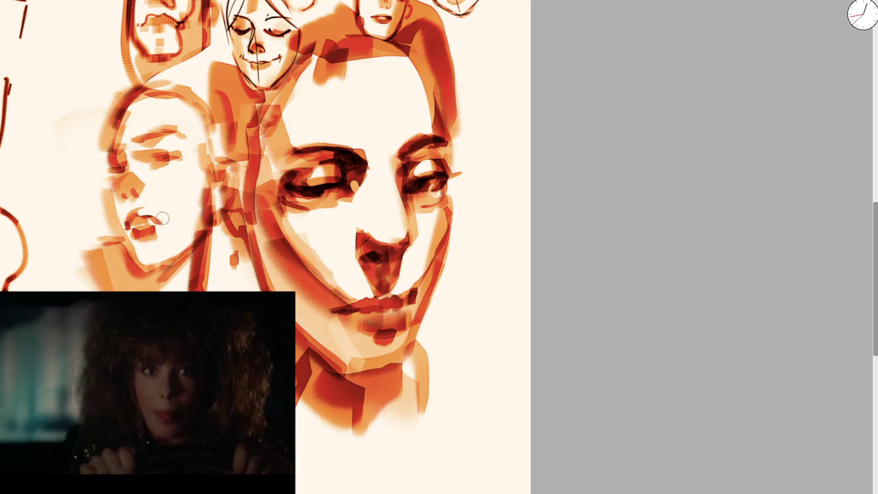
{"action": "mouse_move", "coordinate": [135, 224]}
{"action": "left_mouse_down"}
{"action": "mouse_move", "coordinate": [157, 215]}
{"action": "mouse_move", "coordinate": [137, 215]}
{"action": "mouse_move", "coordinate": [151, 247]}
{"action": "left_mouse_up"}
{"action": "mouse_move", "coordinate": [151, 150]}
{"action": "left_mouse_down"}
{"action": "mouse_move", "coordinate": [166, 90]}
{"action": "mouse_move", "coordinate": [132, 122]}
{"action": "mouse_move", "coordinate": [130, 201]}
{"action": "mouse_move", "coordinate": [183, 208]}
{"action": "mouse_move", "coordinate": [211, 182]}
{"action": "mouse_move", "coordinate": [207, 240]}
{"action": "left_mouse_up"}
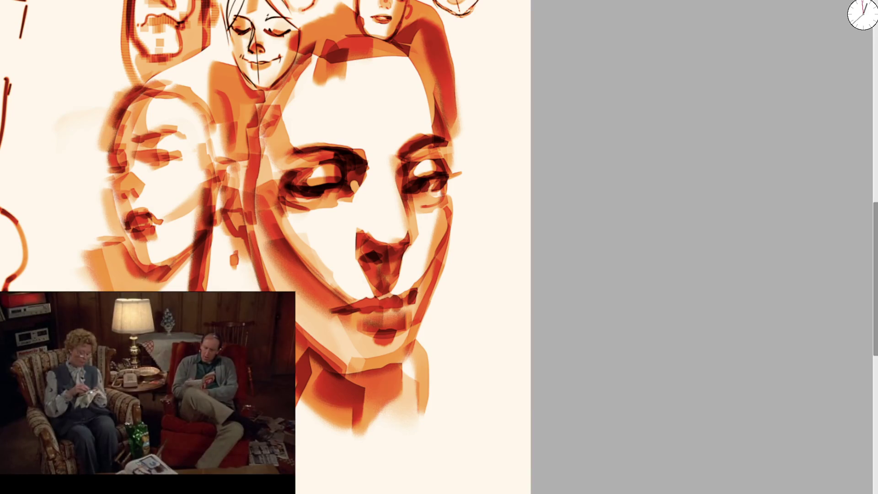
Step: Darken the big head's top, right side and right jaw, then zoom out and tilt the view
{"action": "mouse_move", "coordinate": [329, 50]}
{"action": "left_mouse_down"}
{"action": "mouse_move", "coordinate": [430, 46]}
{"action": "mouse_move", "coordinate": [441, 128]}
{"action": "left_mouse_up"}
{"action": "left_click_drag", "start_coordinate": [441, 185], "coordinate": [430, 288]}
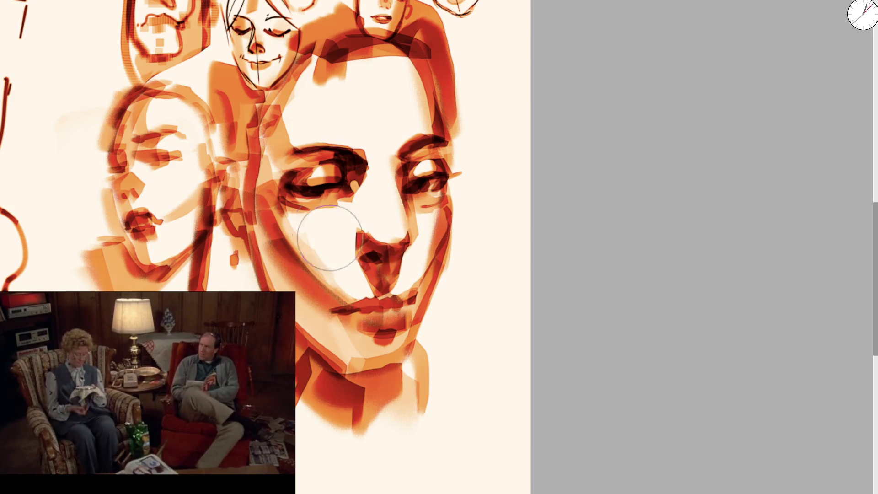
{"action": "key", "text": "ctrl+minus"}
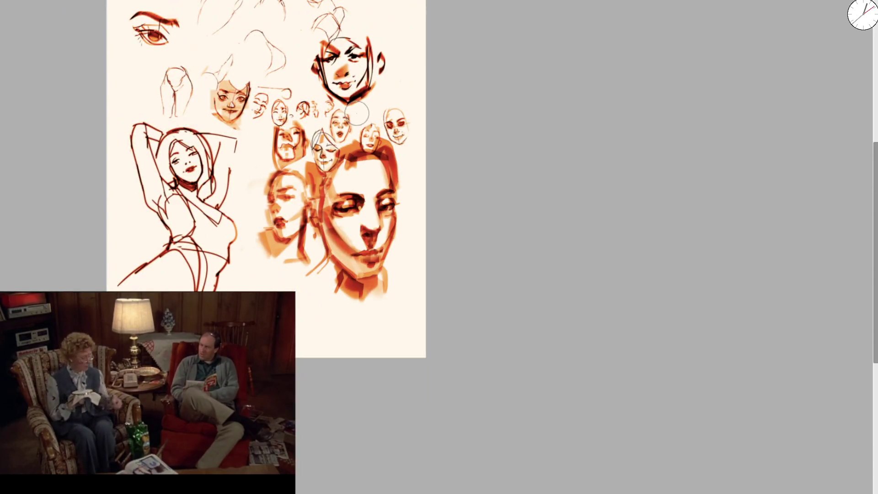
{"action": "scroll", "coordinate": [346, 208], "scroll_direction": "up", "scroll_amount": 3}
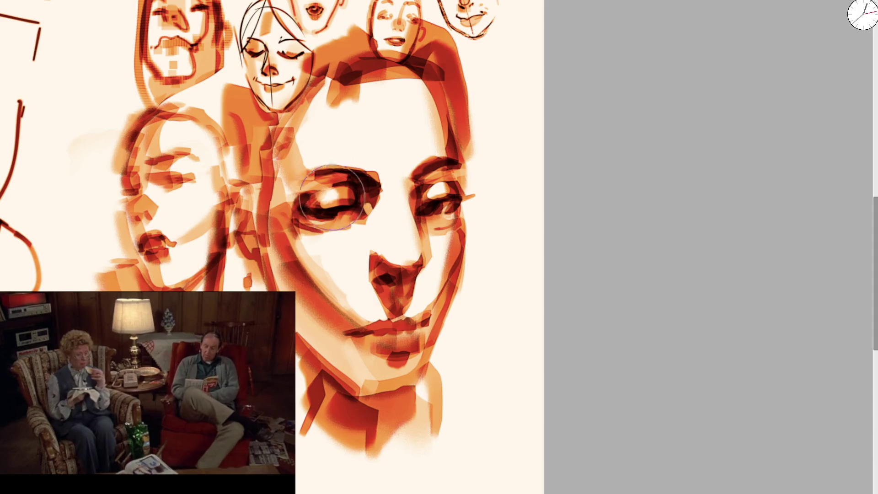
{"action": "scroll", "coordinate": [330, 197], "scroll_direction": "down", "scroll_amount": 3}
{"action": "key", "text": "4"}
{"action": "scroll", "coordinate": [370, 221], "scroll_direction": "up", "scroll_amount": 4}
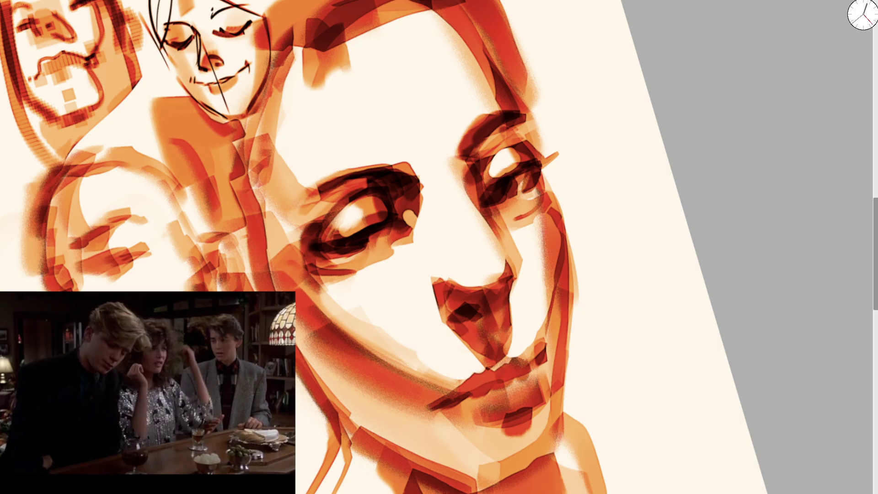
Step: Brighten the big face's left-eye highlight and darken the right eye's lids, inner corner and nose bridge
{"action": "scroll", "coordinate": [363, 227], "scroll_direction": "up", "scroll_amount": 3}
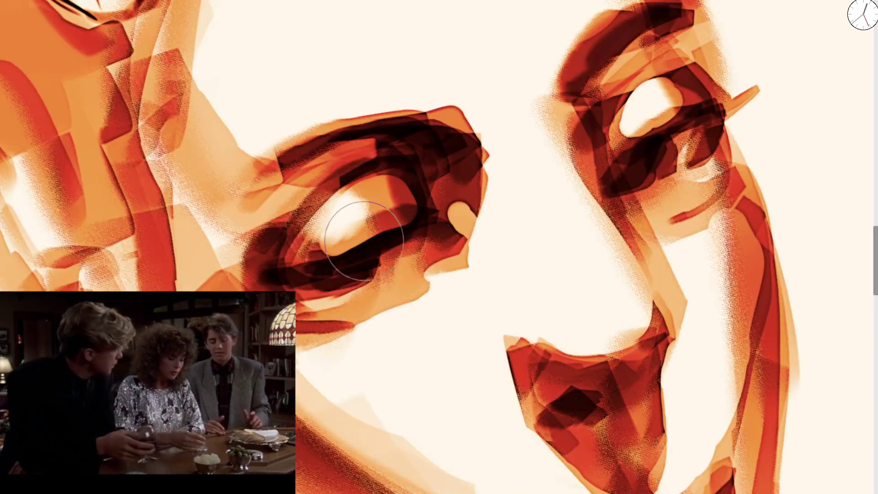
{"action": "mouse_move", "coordinate": [363, 240]}
{"action": "left_mouse_down"}
{"action": "mouse_move", "coordinate": [347, 243]}
{"action": "mouse_move", "coordinate": [348, 229]}
{"action": "mouse_move", "coordinate": [372, 206]}
{"action": "mouse_move", "coordinate": [314, 243]}
{"action": "mouse_move", "coordinate": [357, 241]}
{"action": "left_mouse_up"}
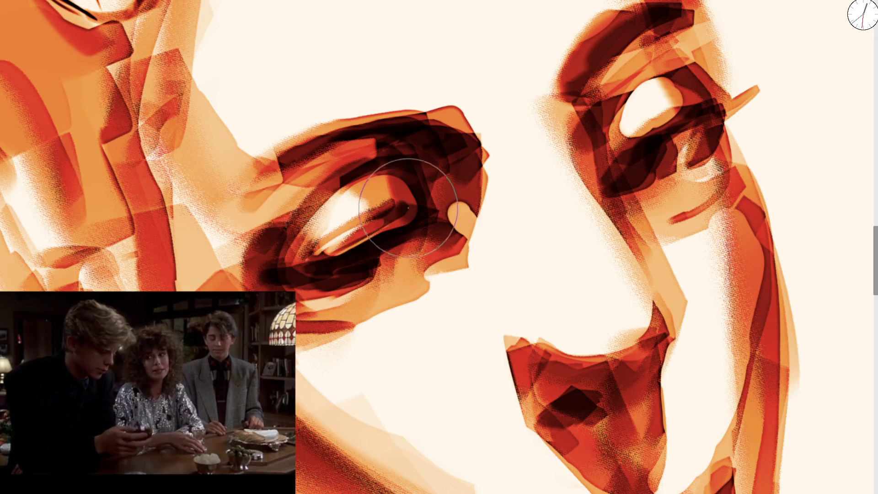
{"action": "scroll", "coordinate": [361, 231], "scroll_direction": "down", "scroll_amount": 5}
{"action": "scroll", "coordinate": [426, 238], "scroll_direction": "up", "scroll_amount": 5}
{"action": "mouse_move", "coordinate": [509, 193]}
{"action": "left_mouse_down"}
{"action": "mouse_move", "coordinate": [481, 209]}
{"action": "mouse_move", "coordinate": [531, 191]}
{"action": "mouse_move", "coordinate": [523, 200]}
{"action": "mouse_move", "coordinate": [502, 137]}
{"action": "mouse_move", "coordinate": [441, 148]}
{"action": "left_mouse_up"}
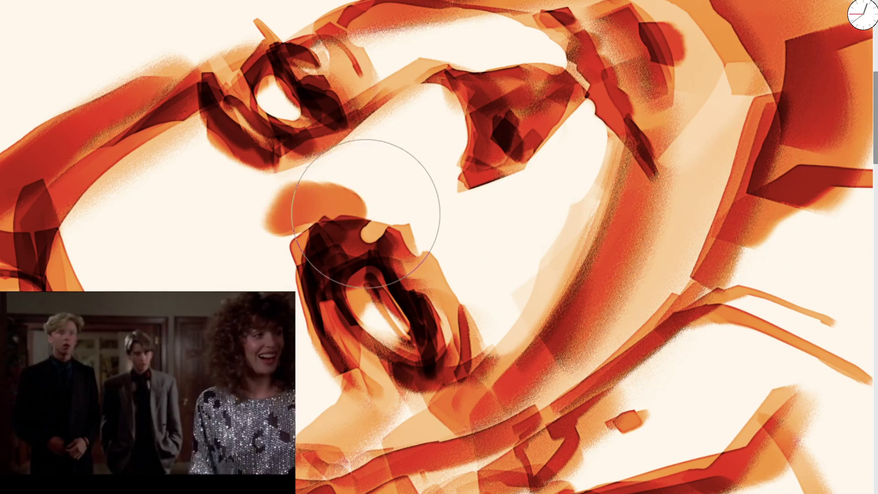
{"action": "left_click_drag", "start_coordinate": [323, 232], "coordinate": [343, 226]}
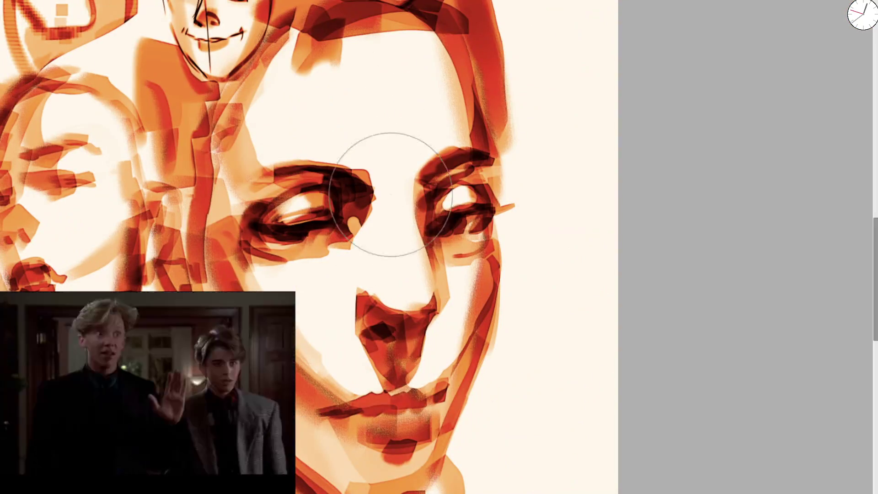
{"action": "mouse_move", "coordinate": [372, 196]}
{"action": "left_mouse_down"}
{"action": "mouse_move", "coordinate": [373, 212]}
{"action": "mouse_move", "coordinate": [363, 177]}
{"action": "mouse_move", "coordinate": [371, 234]}
{"action": "mouse_move", "coordinate": [351, 211]}
{"action": "left_mouse_up"}
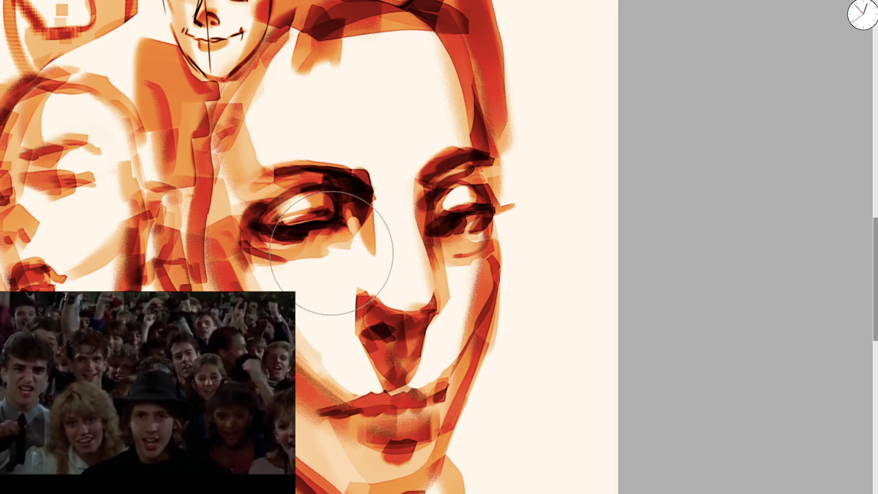
{"action": "scroll", "coordinate": [362, 255], "scroll_direction": "right", "scroll_amount": 2}
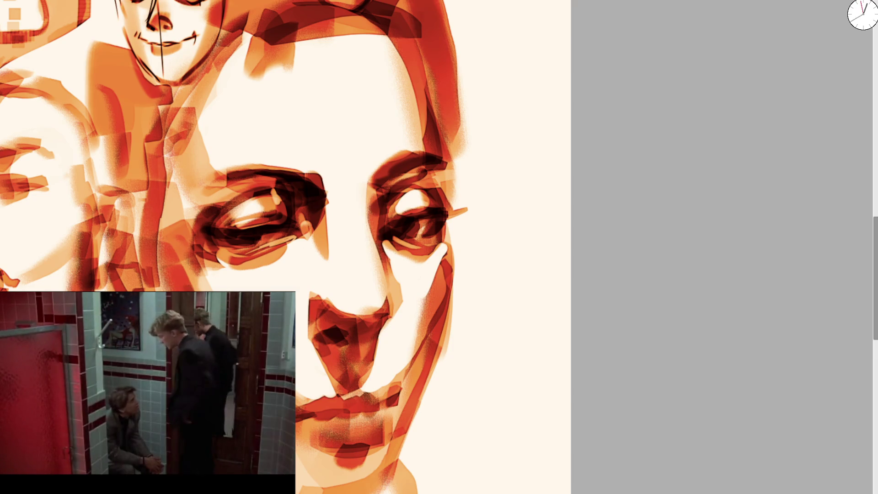
{"action": "scroll", "coordinate": [239, 201], "scroll_direction": "down", "scroll_amount": 5}
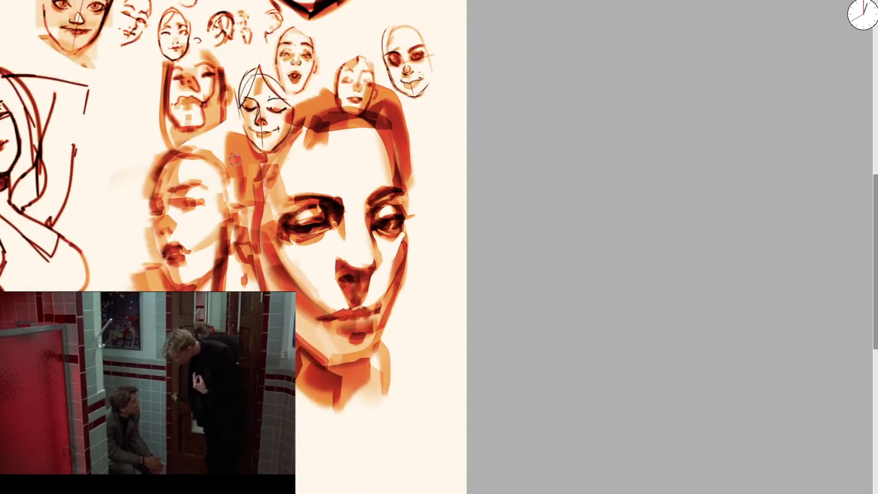
Step: Lay in the first orange marker strokes of a new profile face in the blank area
{"action": "scroll", "coordinate": [213, 156], "scroll_direction": "up", "scroll_amount": 5}
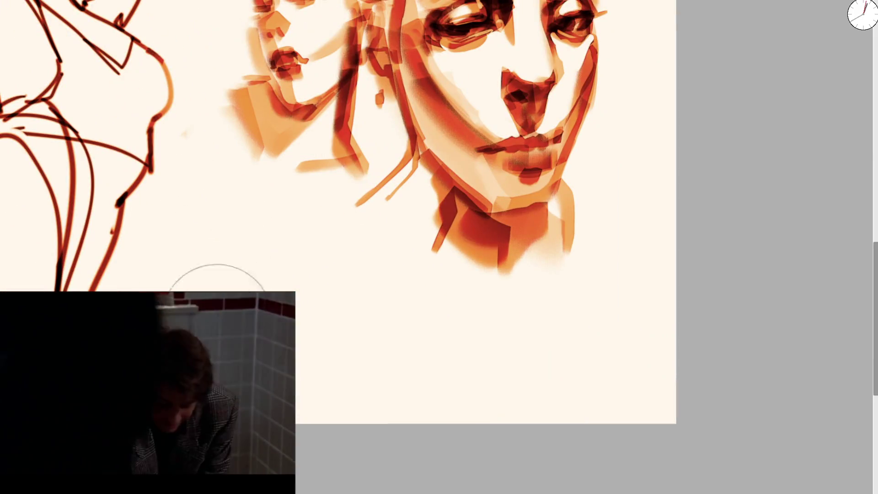
{"action": "left_click_drag", "start_coordinate": [206, 211], "coordinate": [197, 274]}
{"action": "key", "text": "ctrl+z"}
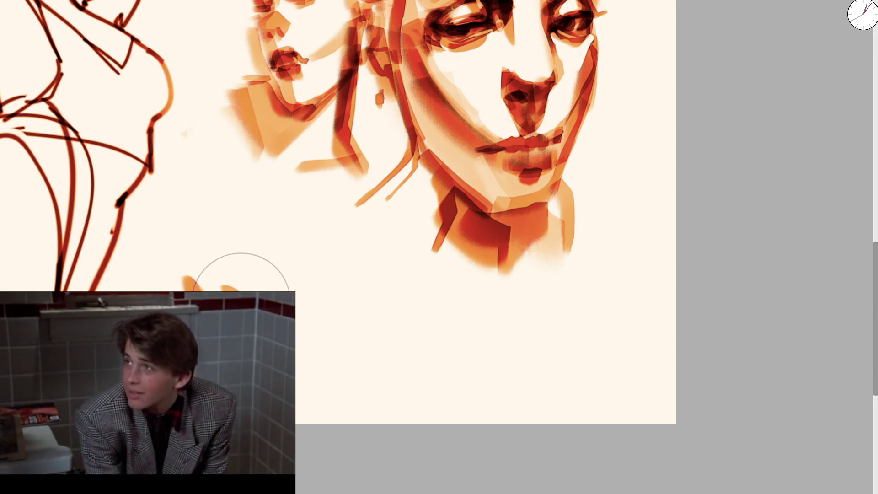
{"action": "mouse_move", "coordinate": [186, 264]}
{"action": "left_mouse_down"}
{"action": "mouse_move", "coordinate": [227, 221]}
{"action": "mouse_move", "coordinate": [232, 196]}
{"action": "left_mouse_up"}
{"action": "mouse_move", "coordinate": [215, 229]}
{"action": "left_mouse_down"}
{"action": "mouse_move", "coordinate": [212, 192]}
{"action": "mouse_move", "coordinate": [231, 181]}
{"action": "mouse_move", "coordinate": [200, 220]}
{"action": "mouse_move", "coordinate": [226, 148]}
{"action": "left_mouse_up"}
{"action": "mouse_move", "coordinate": [210, 225]}
{"action": "left_mouse_down"}
{"action": "mouse_move", "coordinate": [219, 220]}
{"action": "mouse_move", "coordinate": [204, 231]}
{"action": "left_mouse_up"}
{"action": "left_click_drag", "start_coordinate": [176, 273], "coordinate": [175, 299]}
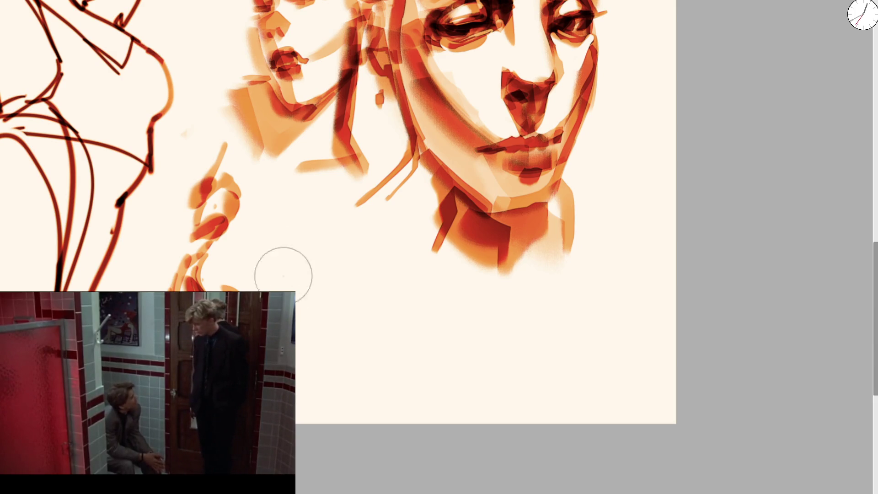
{"action": "scroll", "coordinate": [283, 288], "scroll_direction": "down", "scroll_amount": 2}
{"action": "scroll", "coordinate": [274, 214], "scroll_direction": "up", "scroll_amount": 2}
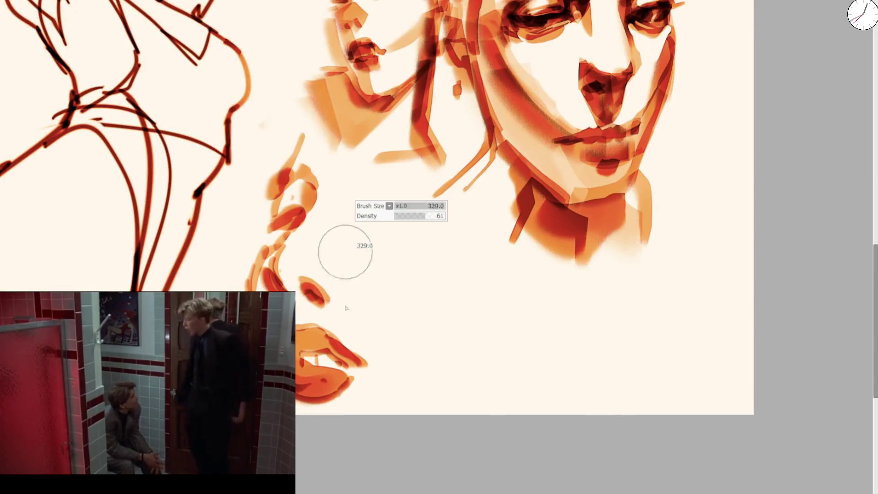
Step: Enlarge the brush and try horizontal orange eye lines for the profile, undoing each attempt
{"action": "left_click_drag", "start_coordinate": [345, 242], "coordinate": [358, 337]}
{"action": "left_click_drag", "start_coordinate": [441, 343], "coordinate": [425, 393]}
{"action": "key", "text": "ctrl+z"}
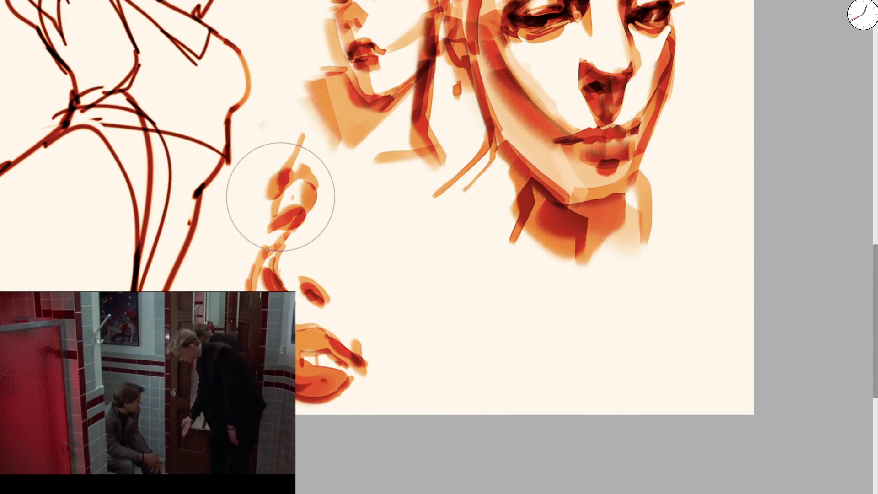
{"action": "left_click_drag", "start_coordinate": [371, 201], "coordinate": [421, 206]}
{"action": "scroll", "coordinate": [411, 215], "scroll_direction": "down", "scroll_amount": 1}
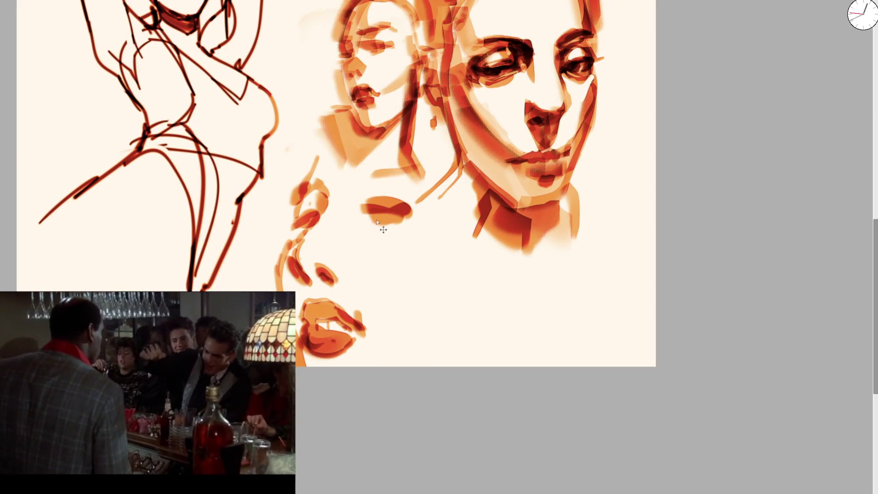
{"action": "key", "text": "ctrl+z"}
{"action": "key", "text": "ctrl+z"}
{"action": "mouse_move", "coordinate": [297, 221]}
{"action": "left_mouse_down"}
{"action": "mouse_move", "coordinate": [407, 220]}
{"action": "mouse_move", "coordinate": [392, 229]}
{"action": "mouse_move", "coordinate": [384, 221]}
{"action": "left_mouse_up"}
{"action": "key", "text": "ctrl+z"}
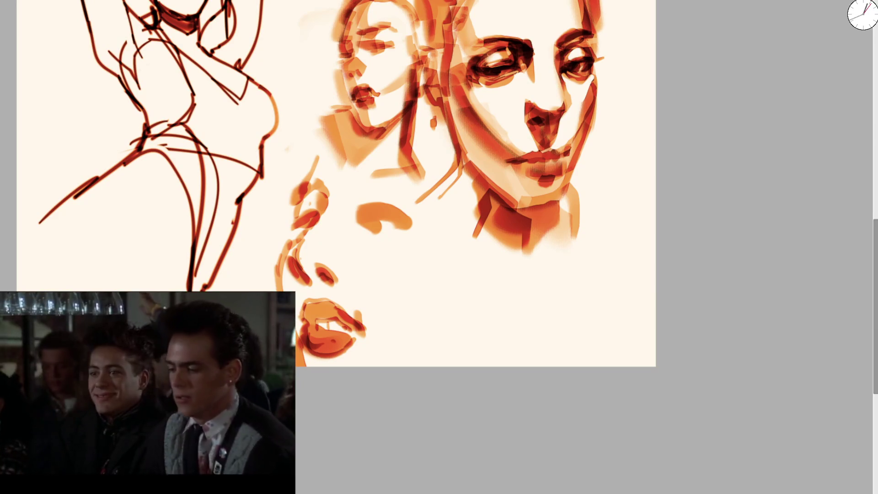
Step: Paint dark red strokes inside and around the profile's eye and a brow above it
{"action": "left_click_drag", "start_coordinate": [365, 217], "coordinate": [392, 215]}
{"action": "left_click_drag", "start_coordinate": [357, 188], "coordinate": [394, 179]}
{"action": "left_click_drag", "start_coordinate": [361, 215], "coordinate": [392, 224]}
{"action": "mouse_move", "coordinate": [334, 231]}
{"action": "left_mouse_down"}
{"action": "mouse_move", "coordinate": [313, 226]}
{"action": "mouse_move", "coordinate": [300, 246]}
{"action": "mouse_move", "coordinate": [309, 235]}
{"action": "mouse_move", "coordinate": [365, 235]}
{"action": "mouse_move", "coordinate": [375, 192]}
{"action": "mouse_move", "coordinate": [406, 178]}
{"action": "mouse_move", "coordinate": [431, 255]}
{"action": "left_mouse_up"}
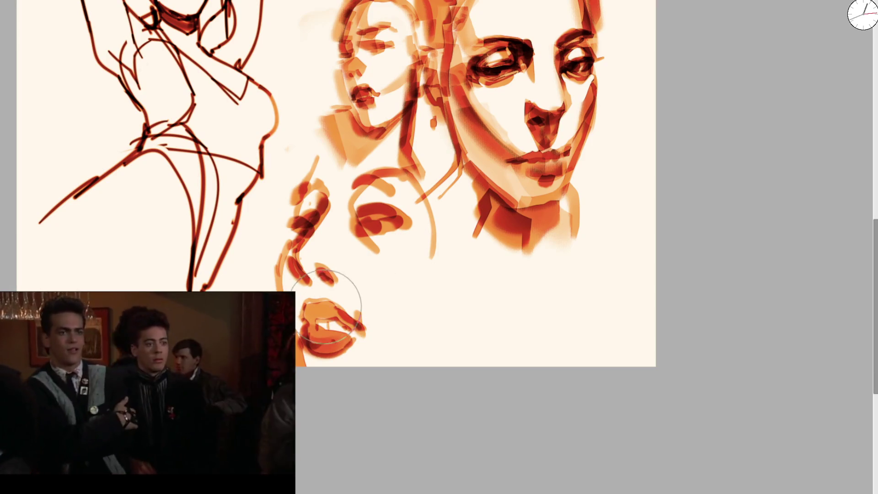
{"action": "scroll", "coordinate": [339, 370], "scroll_direction": "down", "scroll_amount": 5}
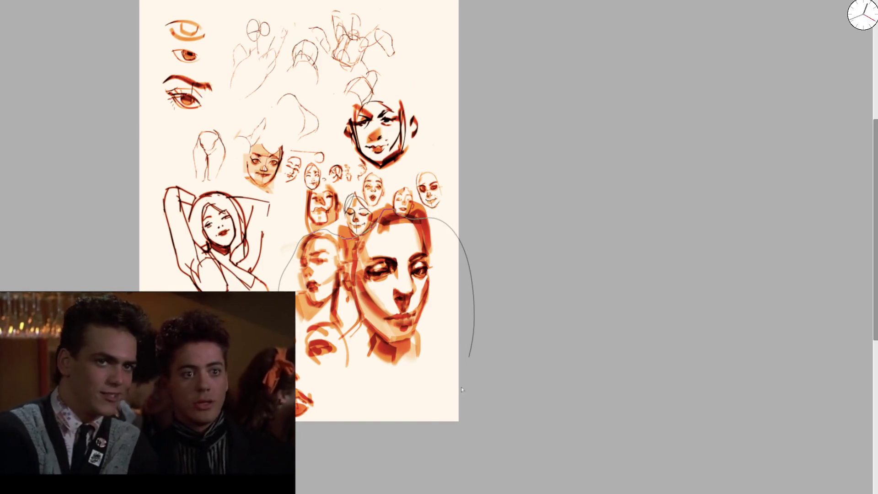
Step: Lasso the lower faces, scale them down and move them down-left with Ctrl+T
{"action": "left_click_drag", "start_coordinate": [469, 374], "coordinate": [318, 341]}
{"action": "key", "text": "ctrl+t"}
{"action": "left_click_drag", "start_coordinate": [295, 420], "coordinate": [368, 294]}
{"action": "mouse_move", "coordinate": [399, 243]}
{"action": "left_mouse_down"}
{"action": "mouse_move", "coordinate": [355, 277]}
{"action": "mouse_move", "coordinate": [316, 251]}
{"action": "left_mouse_up"}
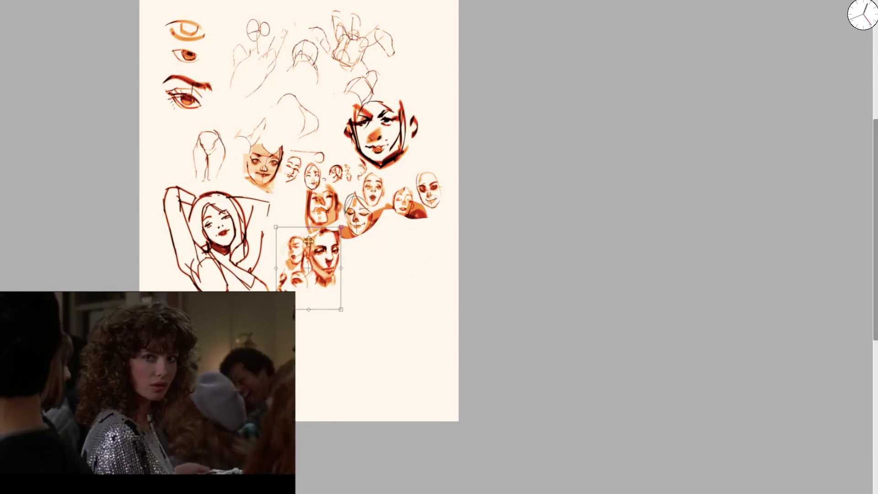
{"action": "key", "text": "Return"}
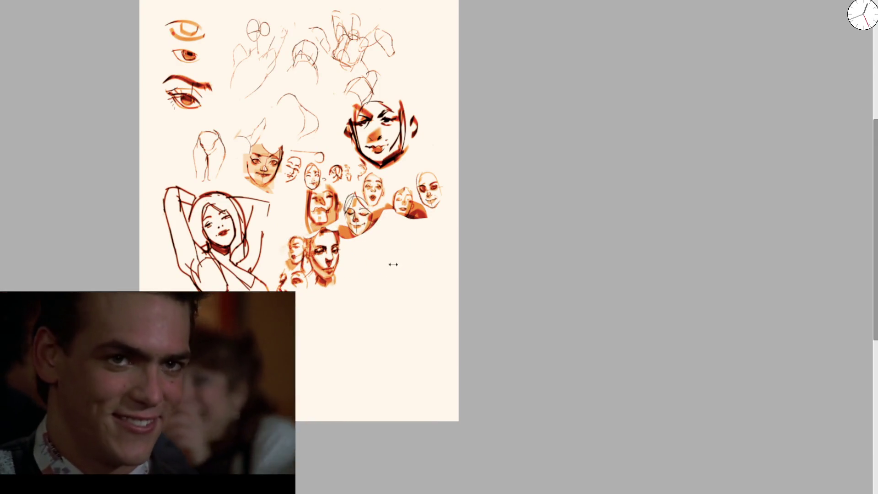
Step: Try V-shaped, curved and eye-socket orange strokes on the blank area, undoing each one
{"action": "scroll", "coordinate": [333, 297], "scroll_direction": "up", "scroll_amount": 5}
{"action": "mouse_move", "coordinate": [546, 187]}
{"action": "left_mouse_down"}
{"action": "mouse_move", "coordinate": [478, 331]}
{"action": "mouse_move", "coordinate": [624, 156]}
{"action": "left_mouse_up"}
{"action": "key", "text": "ctrl+z"}
{"action": "left_click_drag", "start_coordinate": [453, 194], "coordinate": [500, 324]}
{"action": "key", "text": "ctrl+z"}
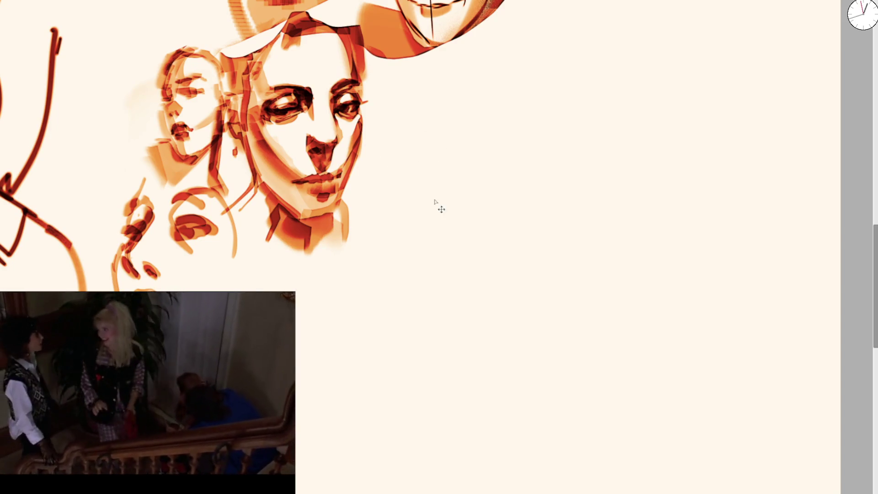
{"action": "mouse_move", "coordinate": [405, 210]}
{"action": "left_mouse_down"}
{"action": "mouse_move", "coordinate": [427, 208]}
{"action": "mouse_move", "coordinate": [439, 231]}
{"action": "mouse_move", "coordinate": [430, 201]}
{"action": "left_mouse_up"}
{"action": "key", "text": "ctrl+z"}
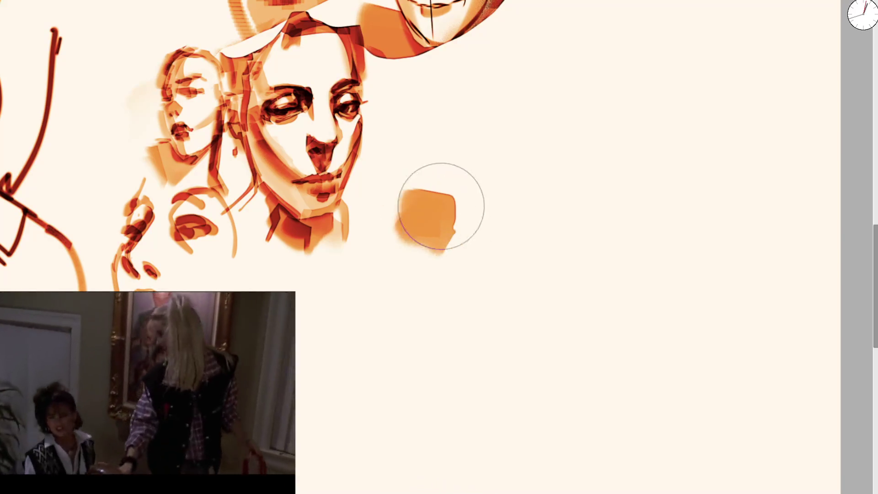
Step: Paint orange eye-socket blobs with dark red shadows, then sweep a light orange oval face contour
{"action": "mouse_move", "coordinate": [446, 226]}
{"action": "left_mouse_down"}
{"action": "mouse_move", "coordinate": [451, 219]}
{"action": "mouse_move", "coordinate": [425, 247]}
{"action": "left_mouse_up"}
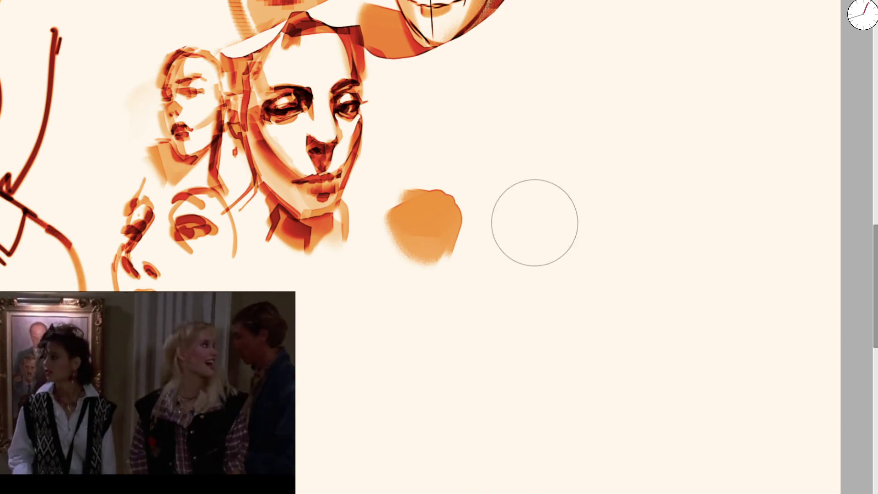
{"action": "mouse_move", "coordinate": [514, 263]}
{"action": "left_mouse_down"}
{"action": "mouse_move", "coordinate": [537, 212]}
{"action": "mouse_move", "coordinate": [525, 214]}
{"action": "mouse_move", "coordinate": [502, 249]}
{"action": "left_mouse_up"}
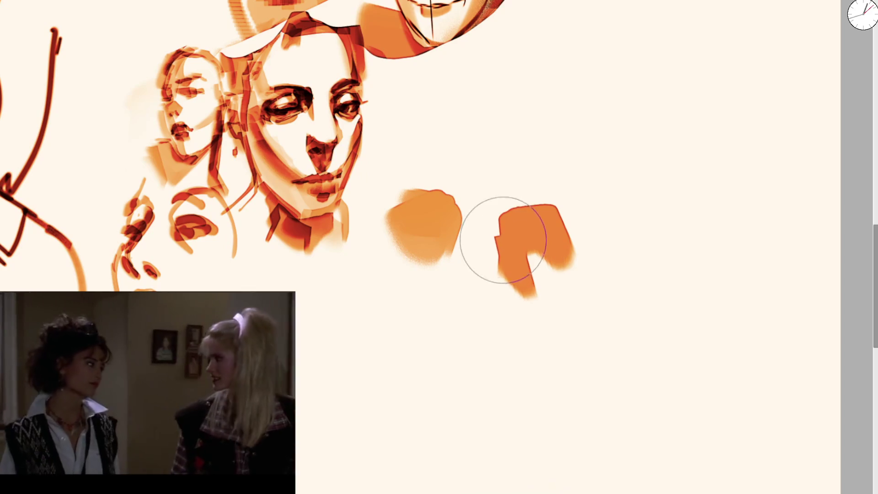
{"action": "mouse_move", "coordinate": [433, 219]}
{"action": "left_mouse_down"}
{"action": "mouse_move", "coordinate": [460, 216]}
{"action": "mouse_move", "coordinate": [453, 234]}
{"action": "mouse_move", "coordinate": [451, 212]}
{"action": "mouse_move", "coordinate": [466, 211]}
{"action": "mouse_move", "coordinate": [443, 202]}
{"action": "mouse_move", "coordinate": [448, 231]}
{"action": "left_mouse_up"}
{"action": "key", "text": "ctrl+z"}
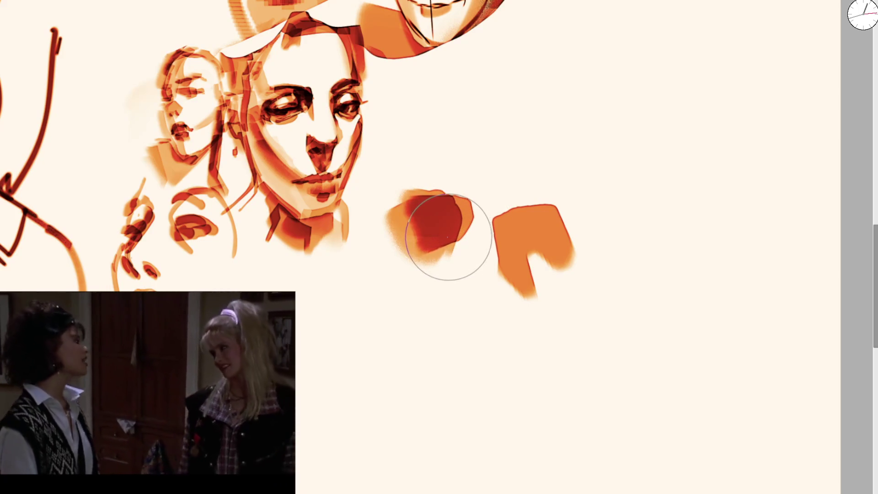
{"action": "mouse_move", "coordinate": [441, 186]}
{"action": "left_mouse_down"}
{"action": "mouse_move", "coordinate": [441, 196]}
{"action": "mouse_move", "coordinate": [460, 187]}
{"action": "left_mouse_up"}
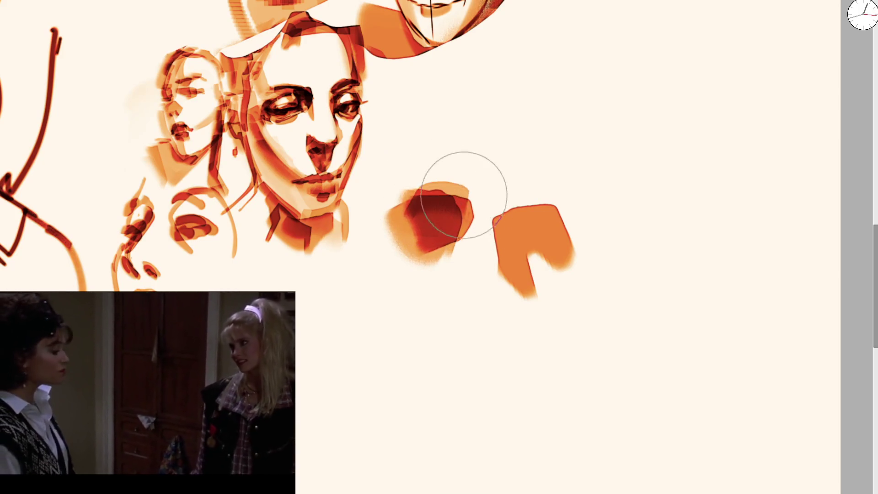
{"action": "mouse_move", "coordinate": [523, 224]}
{"action": "left_mouse_down"}
{"action": "mouse_move", "coordinate": [519, 196]}
{"action": "mouse_move", "coordinate": [505, 202]}
{"action": "left_mouse_up"}
{"action": "mouse_move", "coordinate": [471, 310]}
{"action": "left_mouse_down"}
{"action": "mouse_move", "coordinate": [484, 323]}
{"action": "mouse_move", "coordinate": [494, 313]}
{"action": "mouse_move", "coordinate": [471, 325]}
{"action": "mouse_move", "coordinate": [431, 323]}
{"action": "mouse_move", "coordinate": [437, 352]}
{"action": "mouse_move", "coordinate": [434, 342]}
{"action": "mouse_move", "coordinate": [476, 371]}
{"action": "mouse_move", "coordinate": [445, 350]}
{"action": "mouse_move", "coordinate": [467, 362]}
{"action": "mouse_move", "coordinate": [484, 358]}
{"action": "mouse_move", "coordinate": [443, 353]}
{"action": "mouse_move", "coordinate": [474, 364]}
{"action": "left_mouse_up"}
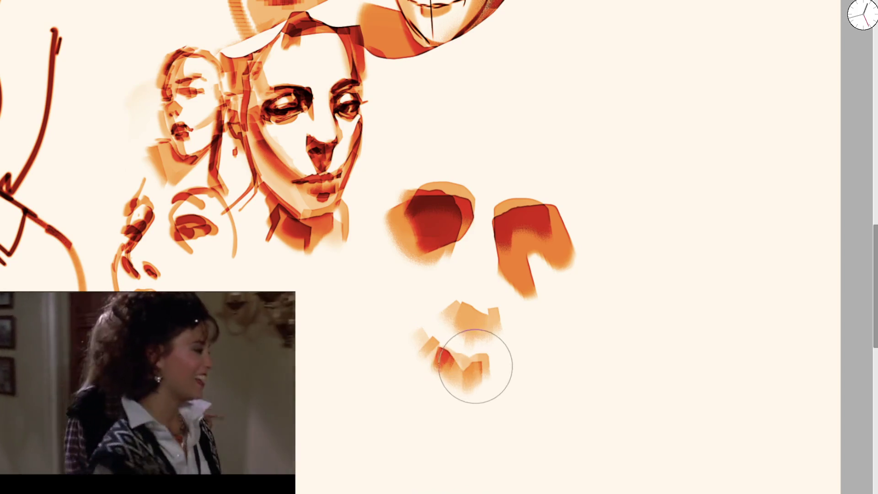
{"action": "mouse_move", "coordinate": [375, 233]}
{"action": "left_mouse_down"}
{"action": "mouse_move", "coordinate": [404, 364]}
{"action": "mouse_move", "coordinate": [439, 129]}
{"action": "mouse_move", "coordinate": [558, 98]}
{"action": "mouse_move", "coordinate": [588, 229]}
{"action": "mouse_move", "coordinate": [501, 405]}
{"action": "mouse_move", "coordinate": [423, 391]}
{"action": "mouse_move", "coordinate": [496, 407]}
{"action": "mouse_move", "coordinate": [543, 346]}
{"action": "left_mouse_up"}
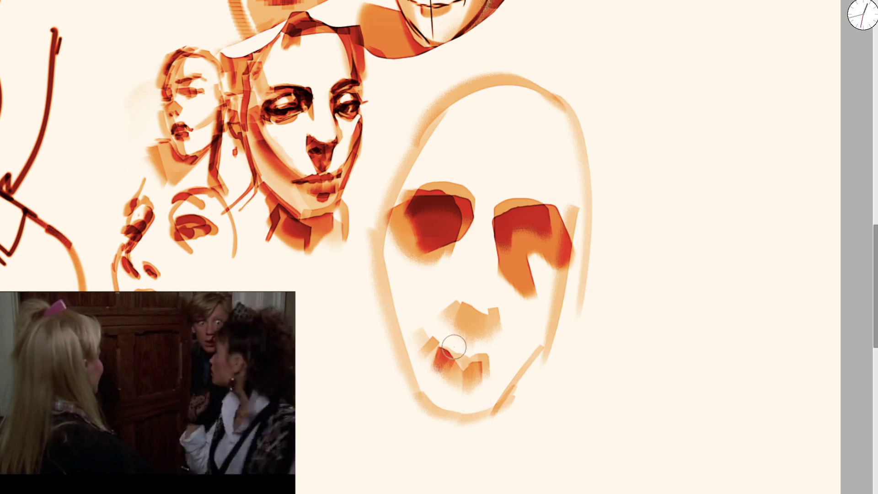
Step: Lengthen the red lip stroke, paint the nose bridge and dark nostril, then soften the mouth and chin
{"action": "mouse_move", "coordinate": [444, 353]}
{"action": "left_mouse_down"}
{"action": "mouse_move", "coordinate": [488, 364]}
{"action": "mouse_move", "coordinate": [501, 356]}
{"action": "left_mouse_up"}
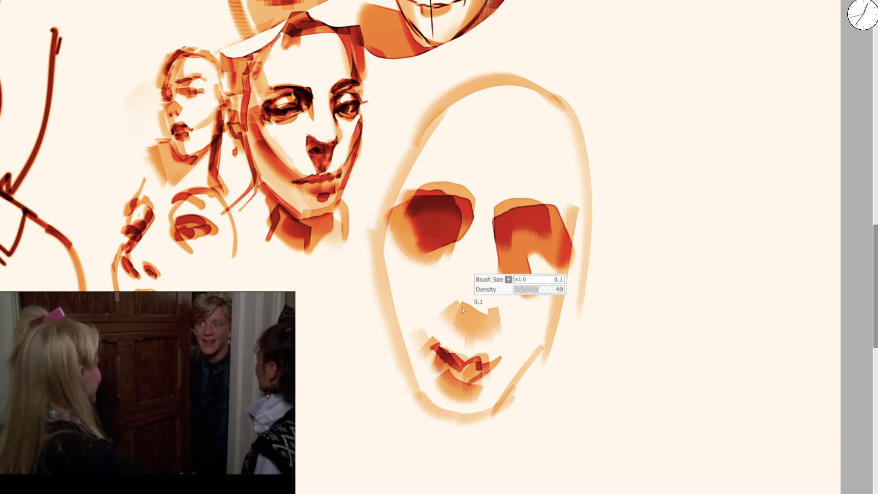
{"action": "mouse_move", "coordinate": [451, 298]}
{"action": "left_mouse_down"}
{"action": "mouse_move", "coordinate": [479, 316]}
{"action": "mouse_move", "coordinate": [478, 338]}
{"action": "mouse_move", "coordinate": [501, 322]}
{"action": "left_mouse_up"}
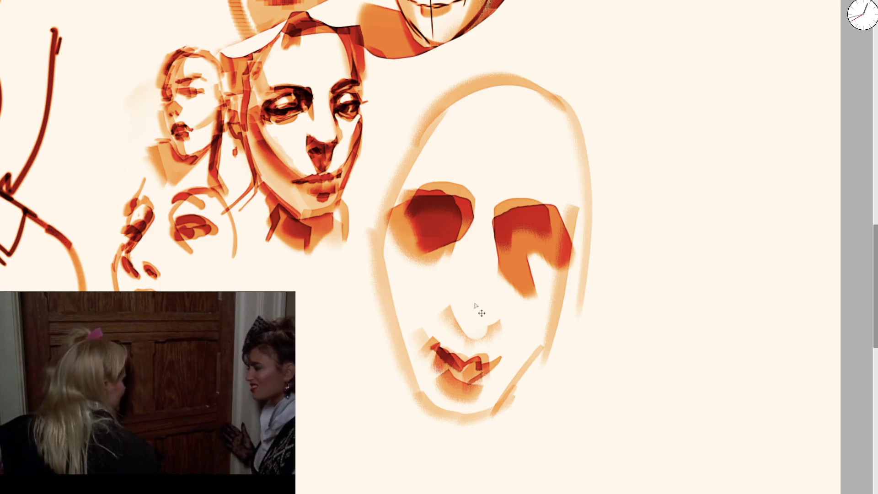
{"action": "left_click_drag", "start_coordinate": [498, 203], "coordinate": [501, 324]}
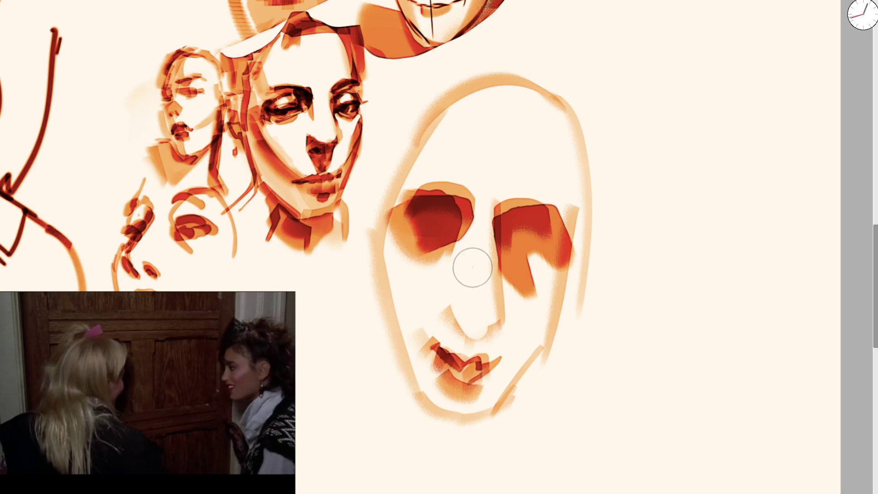
{"action": "mouse_move", "coordinate": [451, 314]}
{"action": "left_mouse_down"}
{"action": "mouse_move", "coordinate": [496, 332]}
{"action": "mouse_move", "coordinate": [490, 314]}
{"action": "mouse_move", "coordinate": [451, 323]}
{"action": "mouse_move", "coordinate": [490, 333]}
{"action": "mouse_move", "coordinate": [469, 335]}
{"action": "mouse_move", "coordinate": [478, 337]}
{"action": "mouse_move", "coordinate": [484, 314]}
{"action": "mouse_move", "coordinate": [492, 320]}
{"action": "mouse_move", "coordinate": [478, 283]}
{"action": "left_mouse_up"}
{"action": "key", "text": "bracketright"}
{"action": "key", "text": "bracketright"}
{"action": "key", "text": "bracketright"}
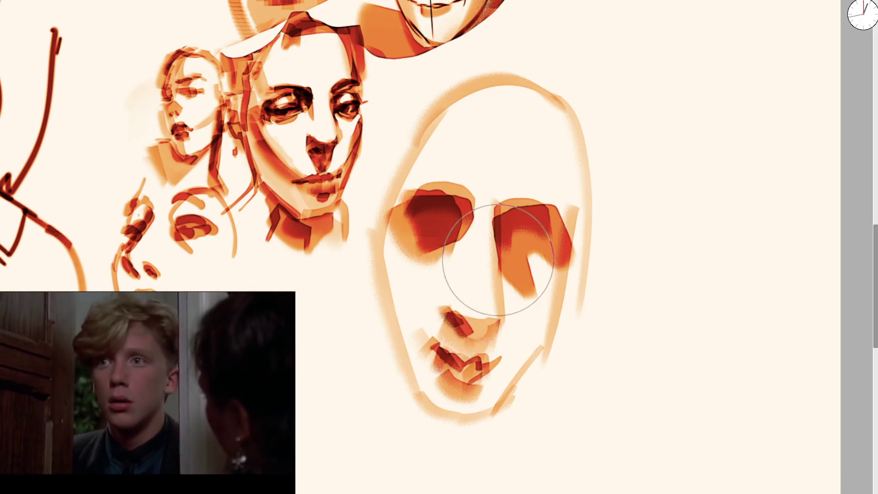
{"action": "mouse_move", "coordinate": [507, 322]}
{"action": "left_mouse_down"}
{"action": "mouse_move", "coordinate": [476, 352]}
{"action": "mouse_move", "coordinate": [431, 363]}
{"action": "mouse_move", "coordinate": [411, 226]}
{"action": "mouse_move", "coordinate": [445, 269]}
{"action": "mouse_move", "coordinate": [431, 249]}
{"action": "mouse_move", "coordinate": [427, 166]}
{"action": "mouse_move", "coordinate": [439, 117]}
{"action": "mouse_move", "coordinate": [568, 130]}
{"action": "mouse_move", "coordinate": [568, 211]}
{"action": "mouse_move", "coordinate": [416, 166]}
{"action": "mouse_move", "coordinate": [378, 265]}
{"action": "mouse_move", "coordinate": [379, 229]}
{"action": "mouse_move", "coordinate": [416, 386]}
{"action": "mouse_move", "coordinate": [523, 402]}
{"action": "left_mouse_up"}
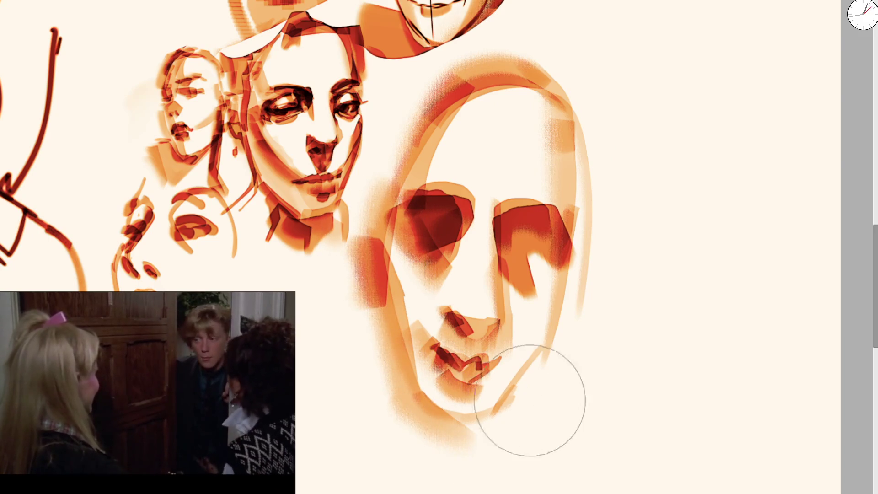
Step: Redo the darker chin and jaw, darken the head's top edge, and add lighter inner bands to both eye sockets
{"action": "key", "text": "ctrl+z"}
{"action": "mouse_move", "coordinate": [457, 352]}
{"action": "left_mouse_down"}
{"action": "mouse_move", "coordinate": [465, 427]}
{"action": "mouse_move", "coordinate": [494, 416]}
{"action": "mouse_move", "coordinate": [506, 383]}
{"action": "mouse_move", "coordinate": [549, 341]}
{"action": "mouse_move", "coordinate": [568, 215]}
{"action": "mouse_move", "coordinate": [519, 186]}
{"action": "left_mouse_up"}
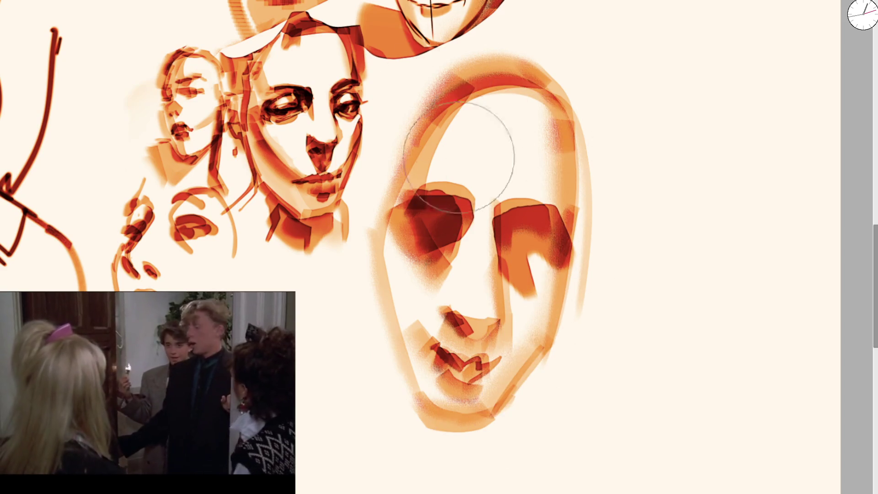
{"action": "mouse_move", "coordinate": [475, 121]}
{"action": "left_mouse_down"}
{"action": "mouse_move", "coordinate": [466, 78]}
{"action": "mouse_move", "coordinate": [555, 87]}
{"action": "mouse_move", "coordinate": [564, 220]}
{"action": "left_mouse_up"}
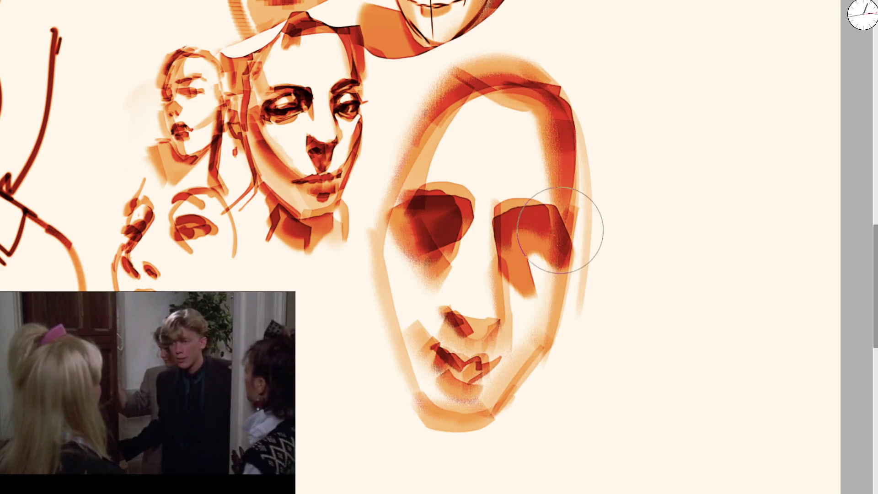
{"action": "mouse_move", "coordinate": [535, 246]}
{"action": "left_mouse_down"}
{"action": "mouse_move", "coordinate": [521, 231]}
{"action": "mouse_move", "coordinate": [555, 258]}
{"action": "left_mouse_up"}
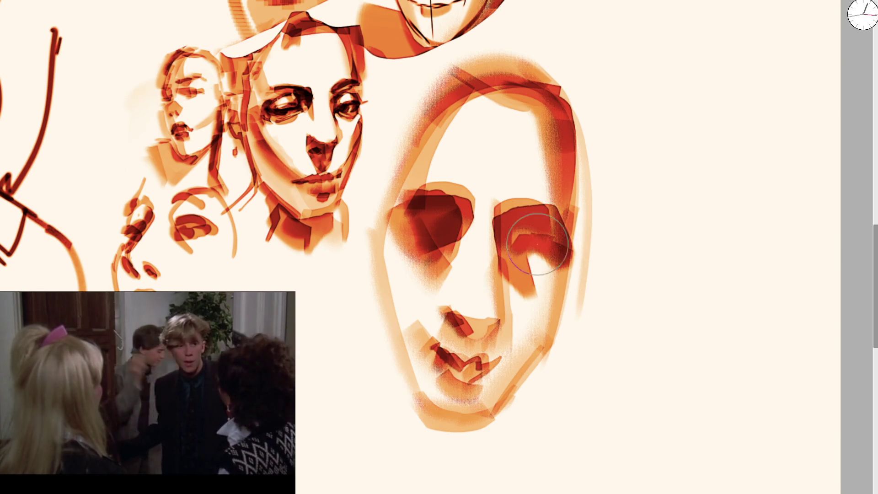
{"action": "mouse_move", "coordinate": [398, 213]}
{"action": "left_mouse_down"}
{"action": "mouse_move", "coordinate": [452, 227]}
{"action": "mouse_move", "coordinate": [435, 215]}
{"action": "mouse_move", "coordinate": [436, 201]}
{"action": "mouse_move", "coordinate": [446, 210]}
{"action": "mouse_move", "coordinate": [439, 229]}
{"action": "left_mouse_up"}
{"action": "mouse_move", "coordinate": [526, 263]}
{"action": "left_mouse_down"}
{"action": "mouse_move", "coordinate": [521, 233]}
{"action": "mouse_move", "coordinate": [539, 238]}
{"action": "mouse_move", "coordinate": [526, 242]}
{"action": "mouse_move", "coordinate": [536, 237]}
{"action": "mouse_move", "coordinate": [539, 247]}
{"action": "mouse_move", "coordinate": [507, 220]}
{"action": "mouse_move", "coordinate": [513, 239]}
{"action": "mouse_move", "coordinate": [535, 243]}
{"action": "mouse_move", "coordinate": [521, 231]}
{"action": "mouse_move", "coordinate": [533, 238]}
{"action": "mouse_move", "coordinate": [549, 219]}
{"action": "left_mouse_up"}
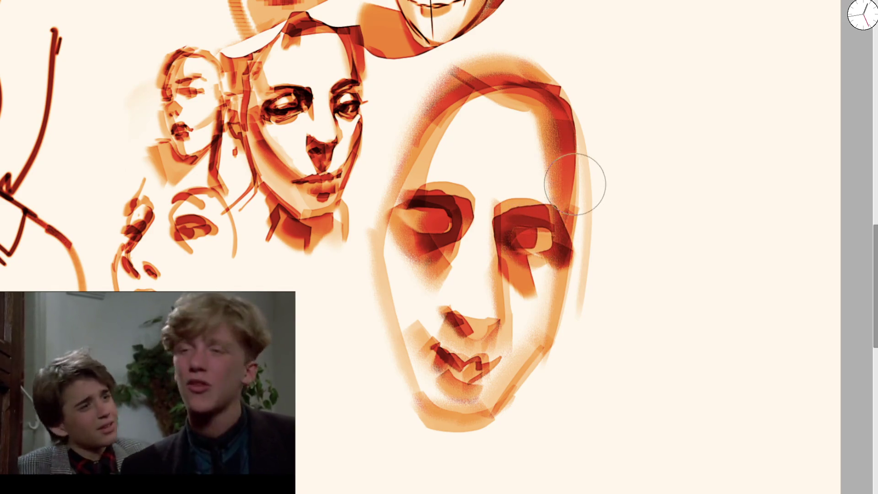
{"action": "left_click_drag", "start_coordinate": [438, 210], "coordinate": [427, 220]}
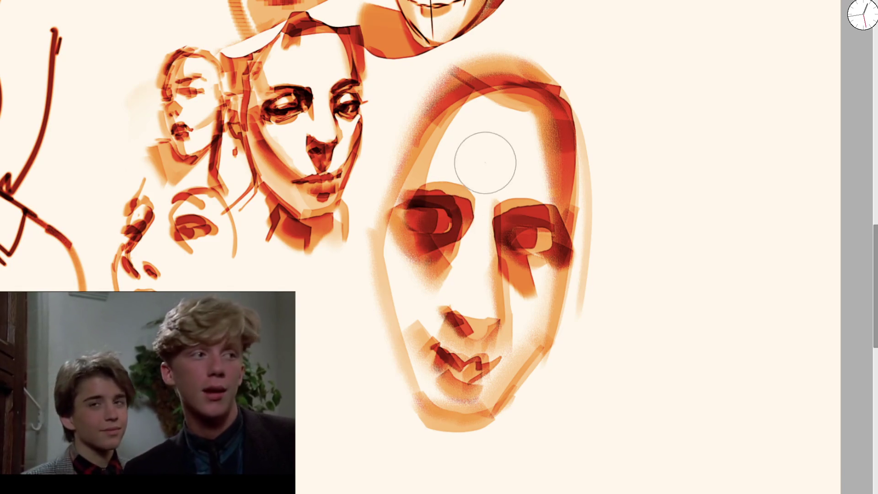
Step: Paint a broad light arc across the forehead, darken the lips, and deepen the jaw, brow and eye shading
{"action": "left_click_drag", "start_coordinate": [445, 158], "coordinate": [469, 140]}
{"action": "left_click_drag", "start_coordinate": [433, 176], "coordinate": [547, 137]}
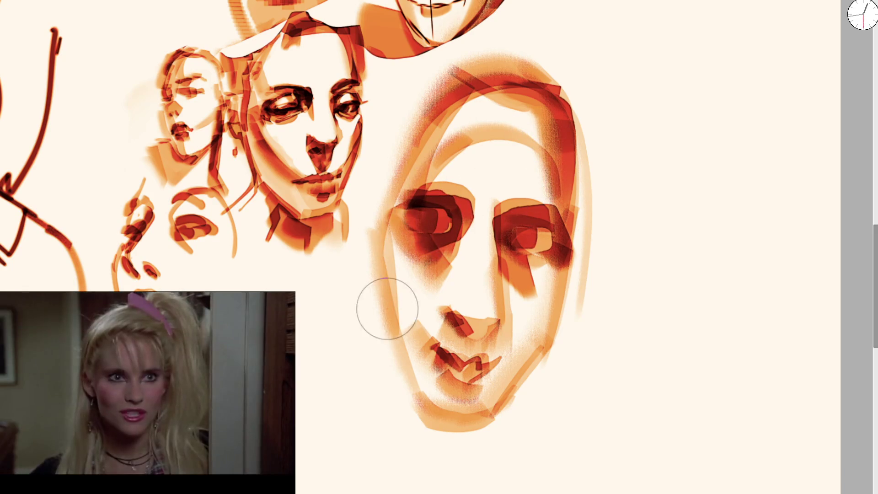
{"action": "mouse_move", "coordinate": [441, 343]}
{"action": "left_mouse_down"}
{"action": "mouse_move", "coordinate": [471, 371]}
{"action": "mouse_move", "coordinate": [464, 377]}
{"action": "left_mouse_up"}
{"action": "left_click_drag", "start_coordinate": [389, 337], "coordinate": [425, 421]}
{"action": "left_click_drag", "start_coordinate": [362, 276], "coordinate": [352, 307]}
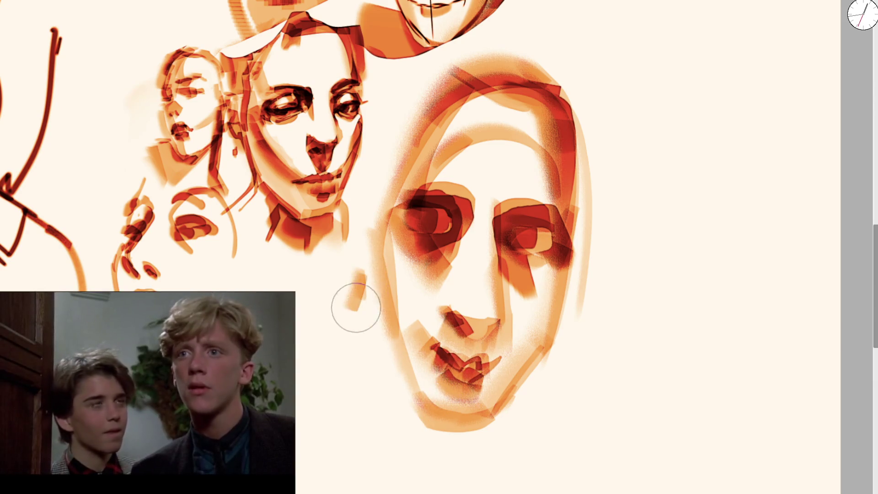
{"action": "mouse_move", "coordinate": [417, 258]}
{"action": "left_mouse_down"}
{"action": "mouse_move", "coordinate": [439, 215]}
{"action": "mouse_move", "coordinate": [531, 238]}
{"action": "mouse_move", "coordinate": [545, 212]}
{"action": "mouse_move", "coordinate": [525, 190]}
{"action": "mouse_move", "coordinate": [436, 185]}
{"action": "mouse_move", "coordinate": [485, 180]}
{"action": "mouse_move", "coordinate": [542, 195]}
{"action": "left_mouse_up"}
{"action": "left_click_drag", "start_coordinate": [572, 259], "coordinate": [484, 419]}
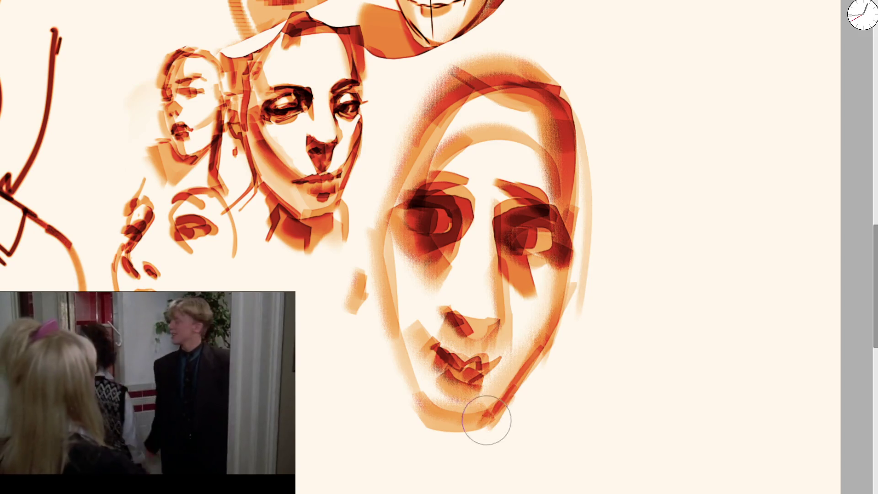
{"action": "left_click_drag", "start_coordinate": [450, 311], "coordinate": [455, 314]}
Step: Zoom out, clear the existing sketches from view, and try a test stroke on the blank cream canvas
{"action": "scroll", "coordinate": [454, 314], "scroll_direction": "down", "scroll_amount": 5}
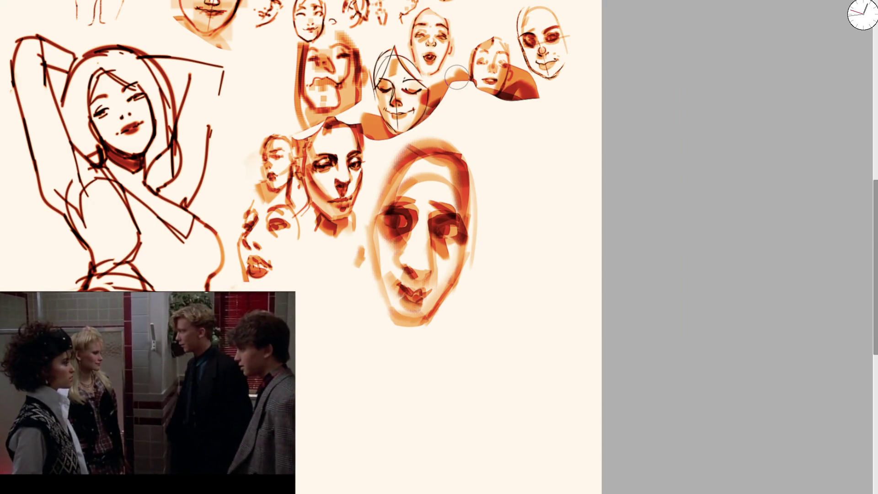
{"action": "key", "text": "Delete"}
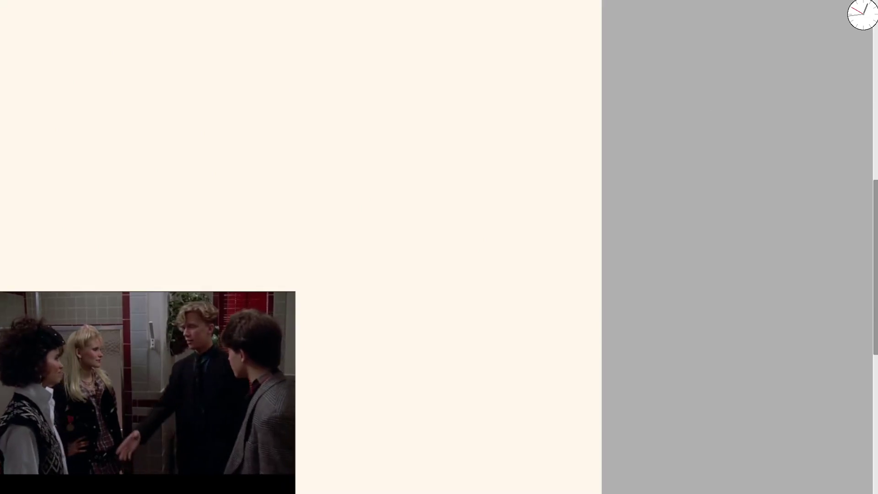
{"action": "mouse_move", "coordinate": [343, 151]}
{"action": "left_mouse_down"}
{"action": "mouse_move", "coordinate": [386, 259]}
{"action": "mouse_move", "coordinate": [422, 206]}
{"action": "left_mouse_up"}
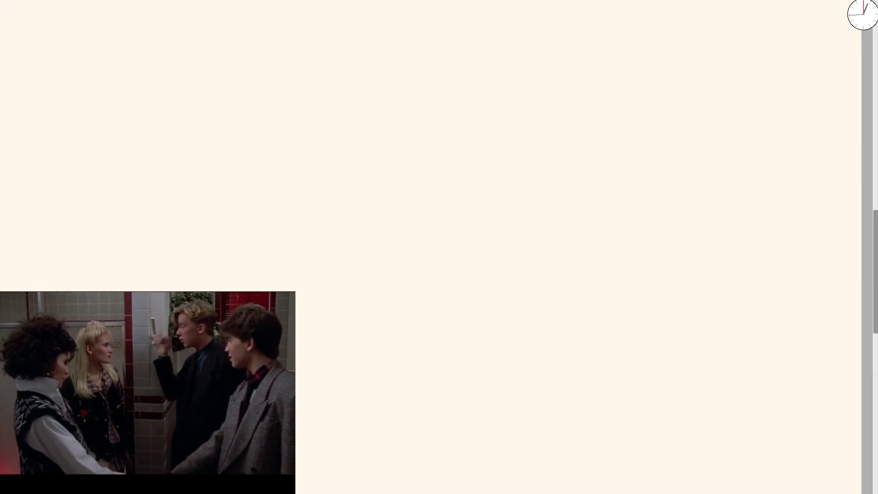
Step: Sketch the first brown lines of the new face and draw both eyes in thin strokes
{"action": "left_click_drag", "start_coordinate": [553, 151], "coordinate": [411, 406]}
{"action": "mouse_move", "coordinate": [247, 151]}
{"action": "left_mouse_down"}
{"action": "mouse_move", "coordinate": [249, 171]}
{"action": "mouse_move", "coordinate": [190, 288]}
{"action": "mouse_move", "coordinate": [264, 161]}
{"action": "left_mouse_up"}
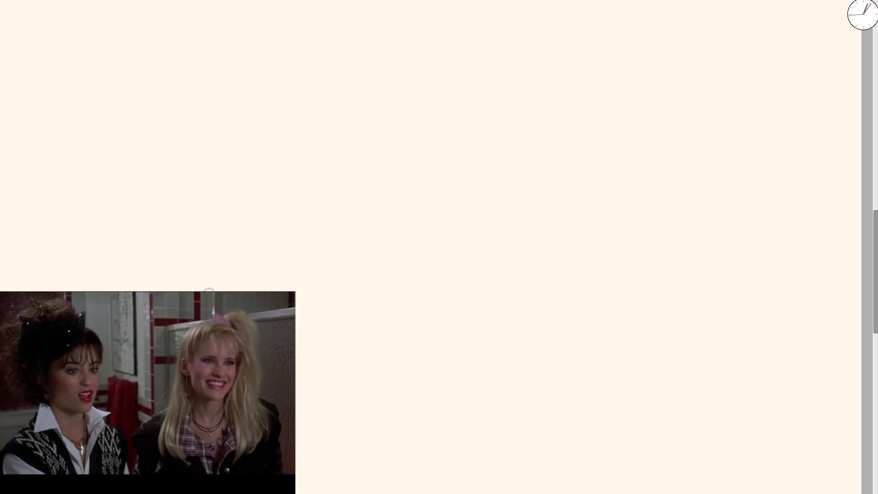
{"action": "mouse_move", "coordinate": [192, 267]}
{"action": "left_mouse_down"}
{"action": "mouse_move", "coordinate": [223, 230]}
{"action": "mouse_move", "coordinate": [238, 107]}
{"action": "left_mouse_up"}
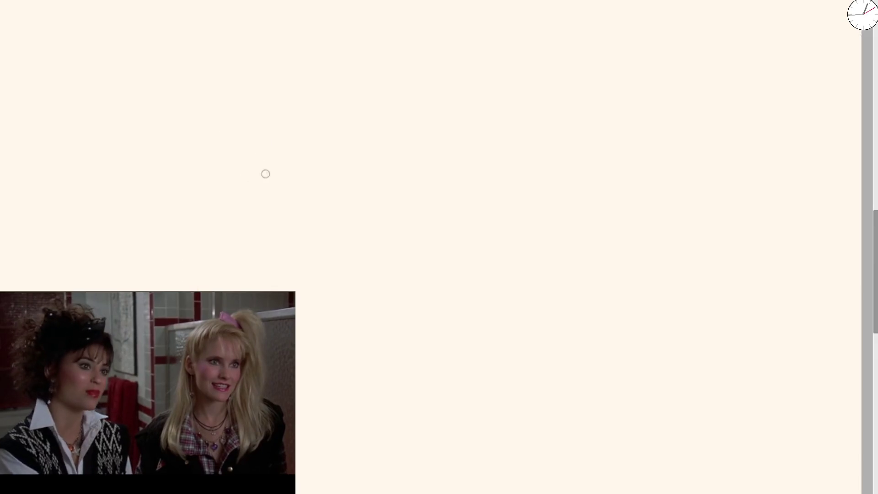
{"action": "left_click_drag", "start_coordinate": [245, 151], "coordinate": [258, 176]}
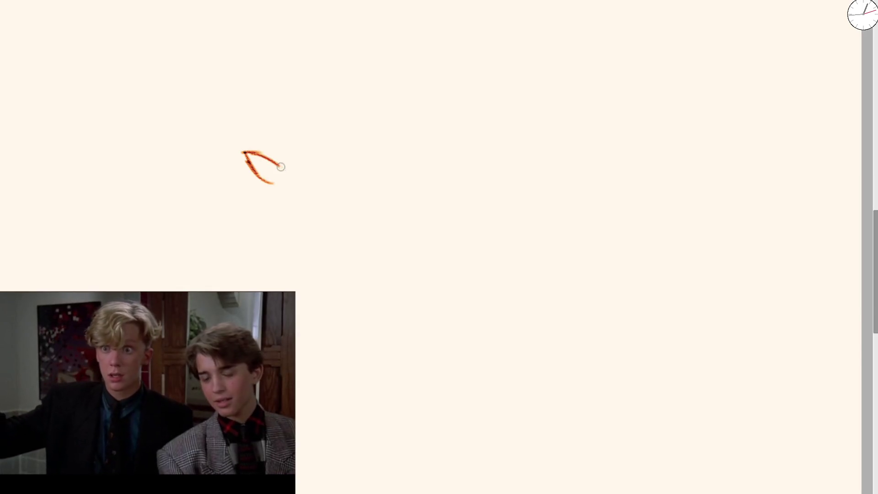
{"action": "left_click_drag", "start_coordinate": [283, 175], "coordinate": [238, 159]}
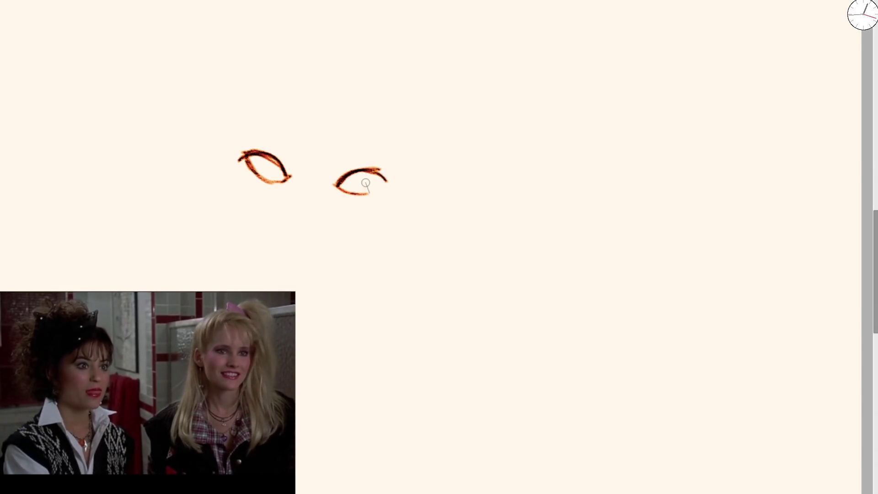
{"action": "left_click_drag", "start_coordinate": [242, 160], "coordinate": [296, 176]}
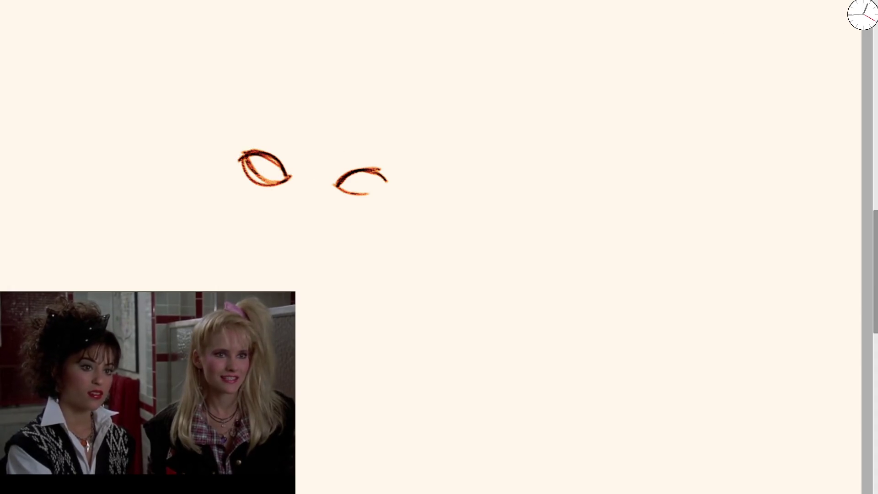
Step: Erase the eyes, redraw the left eye's upper curve, and draw the arched top of the head
{"action": "mouse_move", "coordinate": [256, 149]}
{"action": "left_mouse_down"}
{"action": "mouse_move", "coordinate": [314, 239]}
{"action": "mouse_move", "coordinate": [349, 225]}
{"action": "mouse_move", "coordinate": [269, 111]}
{"action": "left_mouse_up"}
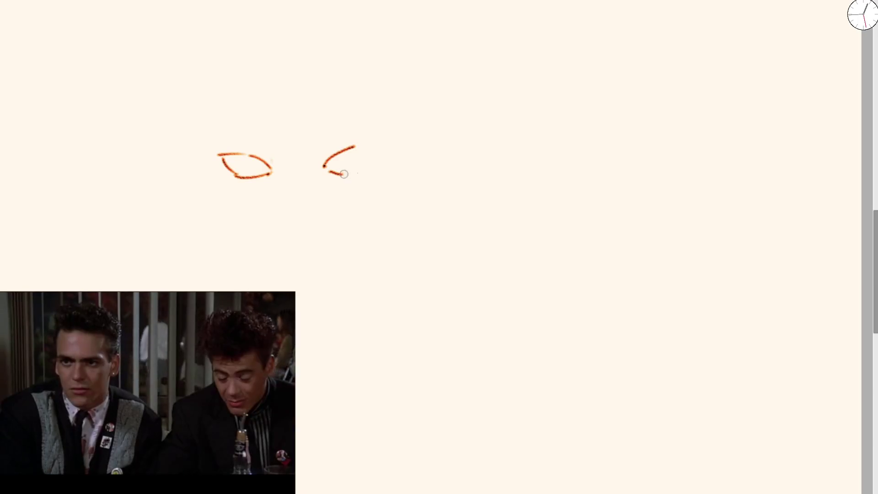
{"action": "mouse_move", "coordinate": [243, 137]}
{"action": "left_mouse_down"}
{"action": "mouse_move", "coordinate": [286, 168]}
{"action": "mouse_move", "coordinate": [238, 141]}
{"action": "mouse_move", "coordinate": [282, 161]}
{"action": "mouse_move", "coordinate": [368, 124]}
{"action": "left_mouse_up"}
{"action": "key", "text": "ctrl+z"}
{"action": "mouse_move", "coordinate": [217, 140]}
{"action": "left_mouse_down"}
{"action": "mouse_move", "coordinate": [261, 59]}
{"action": "mouse_move", "coordinate": [375, 121]}
{"action": "left_mouse_up"}
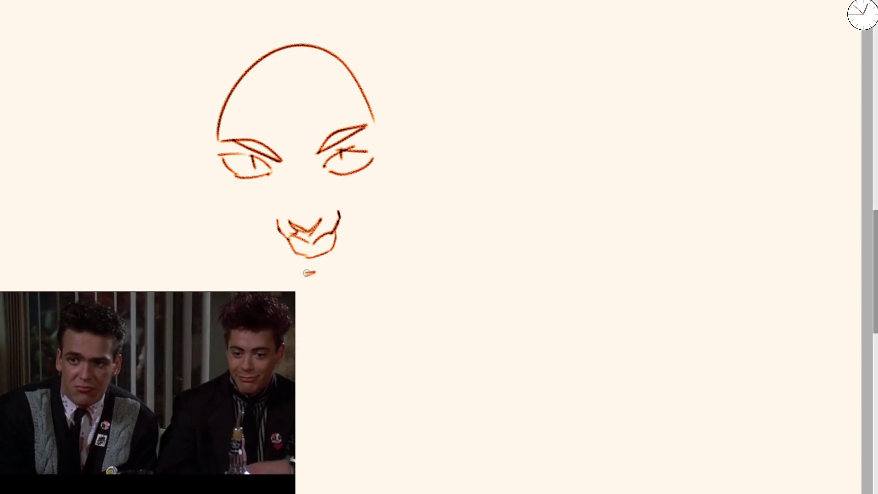
Step: Sketch the left and right sides of the face and refine the right eye's upper lid
{"action": "mouse_move", "coordinate": [205, 136]}
{"action": "left_mouse_down"}
{"action": "mouse_move", "coordinate": [235, 217]}
{"action": "mouse_move", "coordinate": [289, 266]}
{"action": "mouse_move", "coordinate": [211, 121]}
{"action": "mouse_move", "coordinate": [374, 72]}
{"action": "left_mouse_up"}
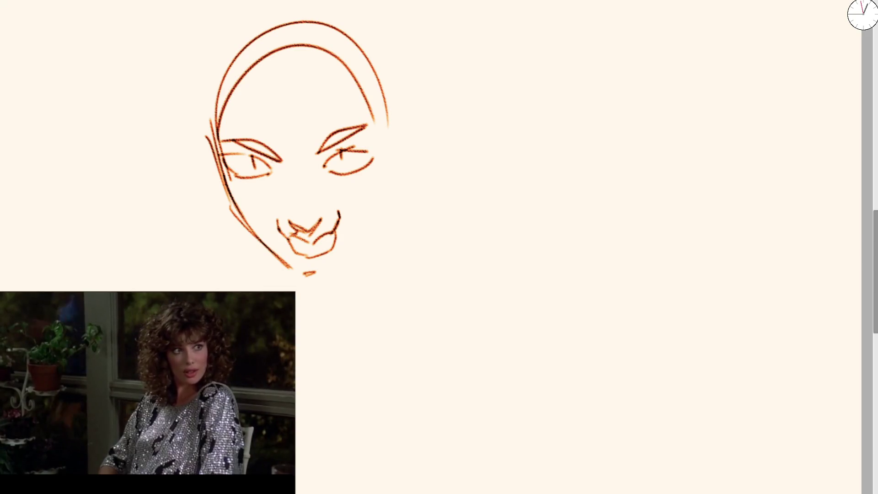
{"action": "left_click_drag", "start_coordinate": [367, 95], "coordinate": [376, 171]}
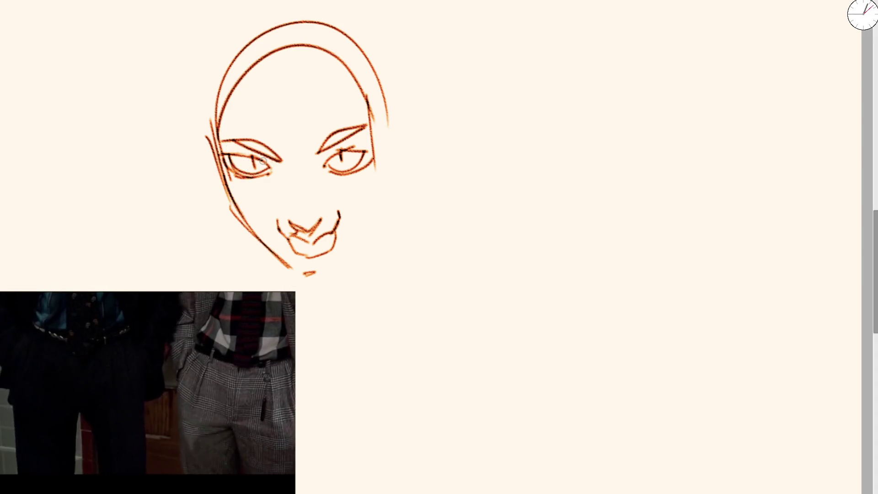
{"action": "left_click_drag", "start_coordinate": [324, 165], "coordinate": [360, 145]}
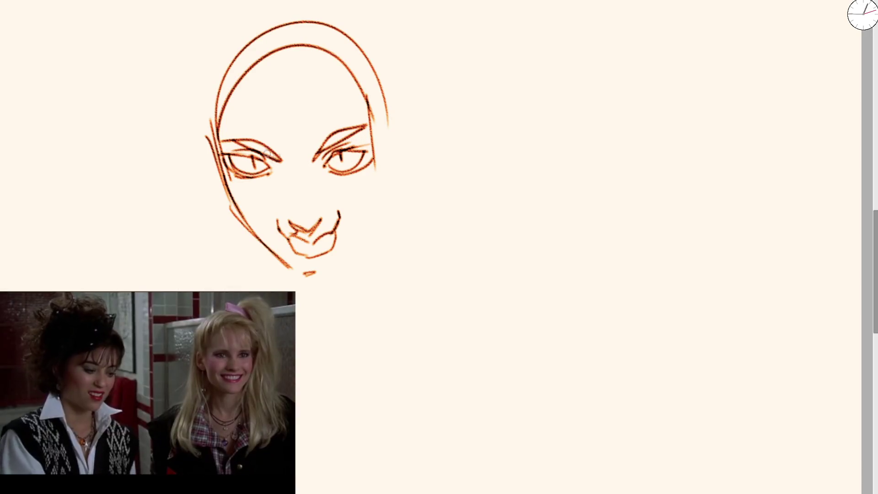
Step: Draw the chin-to-crown right side and left jawline, plus inner and large outer arcs over the head
{"action": "left_click_drag", "start_coordinate": [233, 87], "coordinate": [353, 98]}
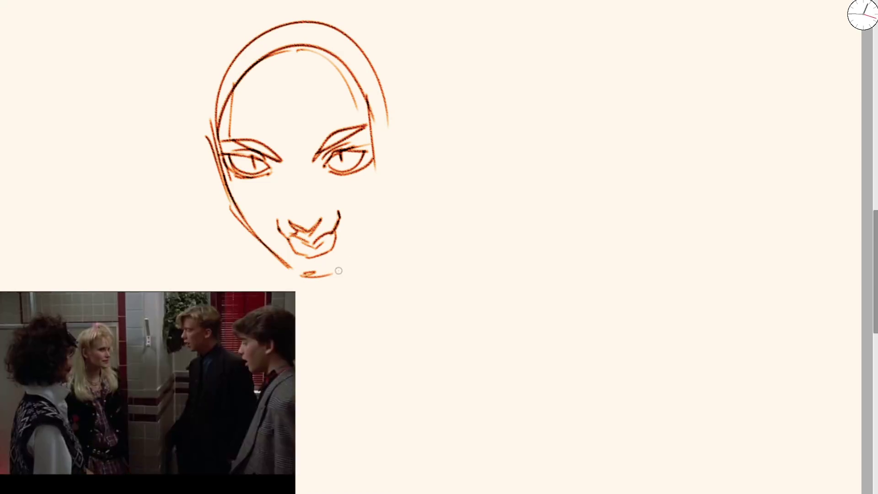
{"action": "mouse_move", "coordinate": [345, 270]}
{"action": "left_mouse_down"}
{"action": "mouse_move", "coordinate": [380, 155]}
{"action": "mouse_move", "coordinate": [348, 41]}
{"action": "left_mouse_up"}
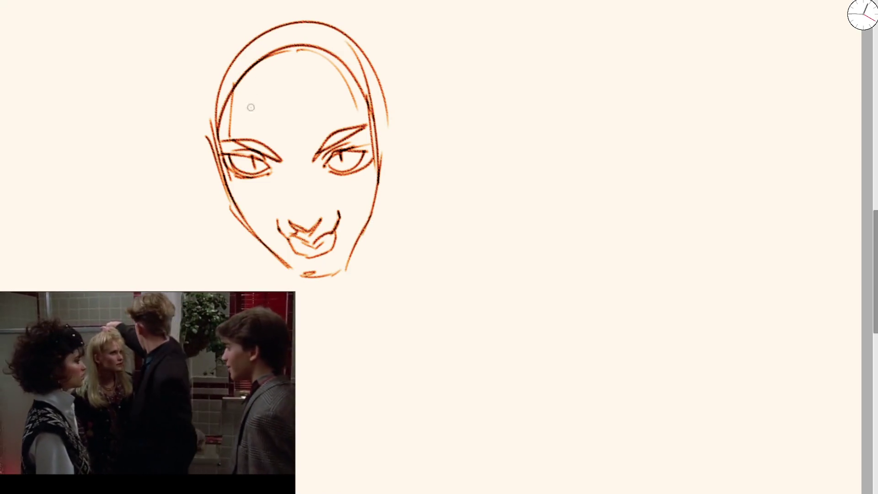
{"action": "left_click_drag", "start_coordinate": [233, 220], "coordinate": [210, 133]}
{"action": "mouse_move", "coordinate": [205, 107]}
{"action": "left_mouse_down"}
{"action": "mouse_move", "coordinate": [279, 2]}
{"action": "mouse_move", "coordinate": [368, 132]}
{"action": "left_mouse_up"}
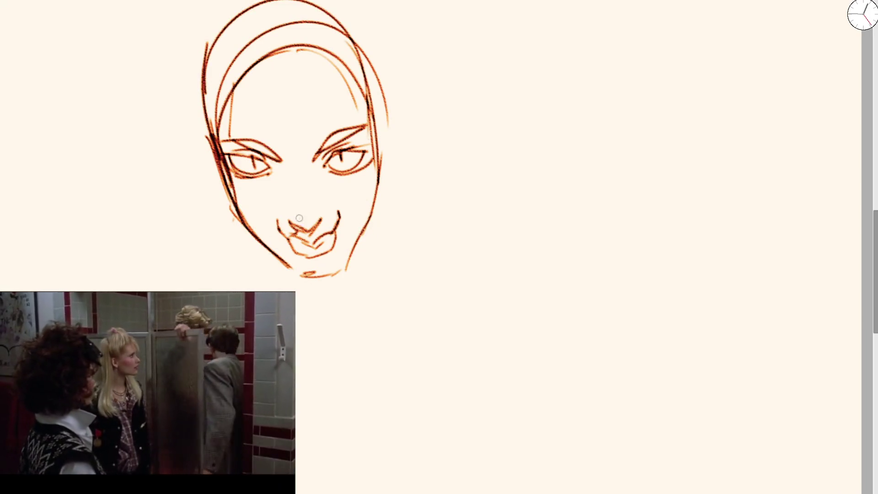
{"action": "scroll", "coordinate": [408, 95], "scroll_direction": "down", "scroll_amount": 5}
{"action": "scroll", "coordinate": [408, 153], "scroll_direction": "up", "scroll_amount": 8}
{"action": "scroll", "coordinate": [414, 81], "scroll_direction": "right", "scroll_amount": 1}
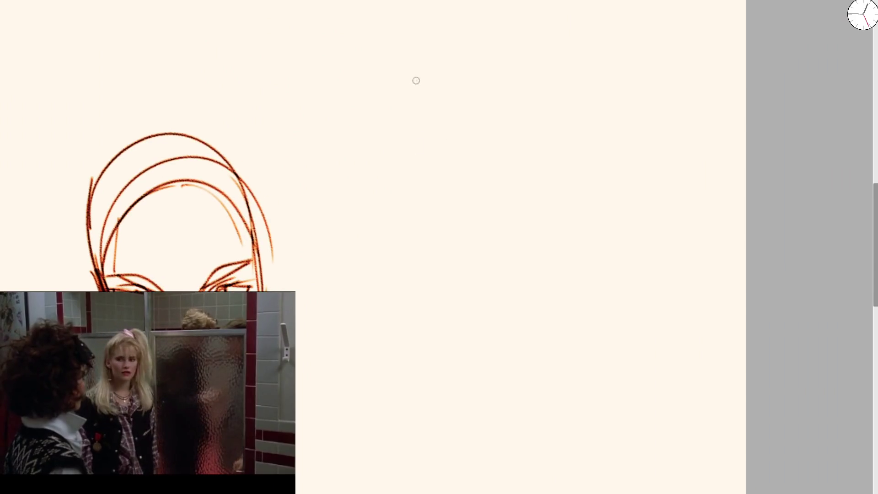
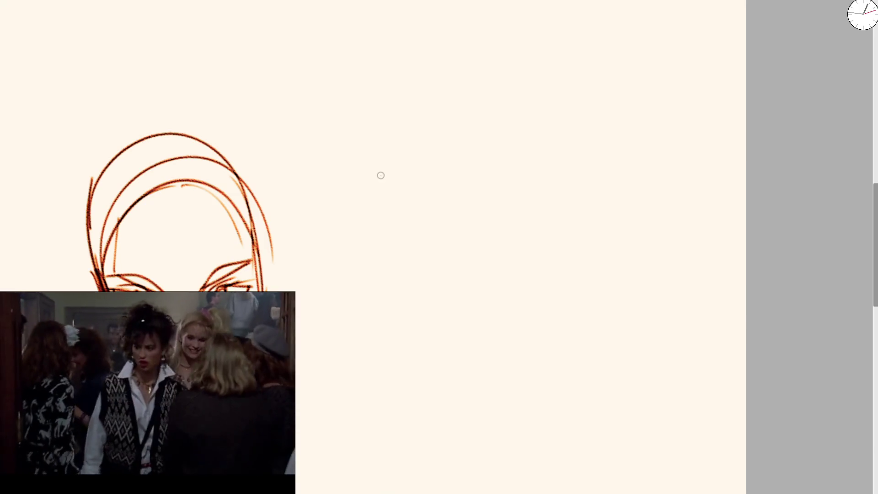
Step: Sketch both eyes and the eyebrows to the right of the hooded head
{"action": "left_click_drag", "start_coordinate": [352, 200], "coordinate": [465, 151]}
{"action": "key", "text": "ctrl+z"}
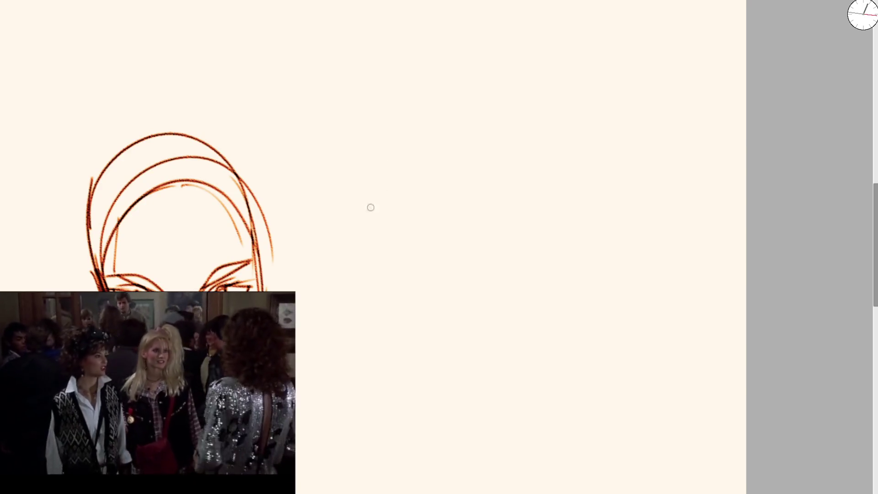
{"action": "mouse_move", "coordinate": [319, 215]}
{"action": "left_mouse_down"}
{"action": "mouse_move", "coordinate": [316, 229]}
{"action": "mouse_move", "coordinate": [348, 198]}
{"action": "left_mouse_up"}
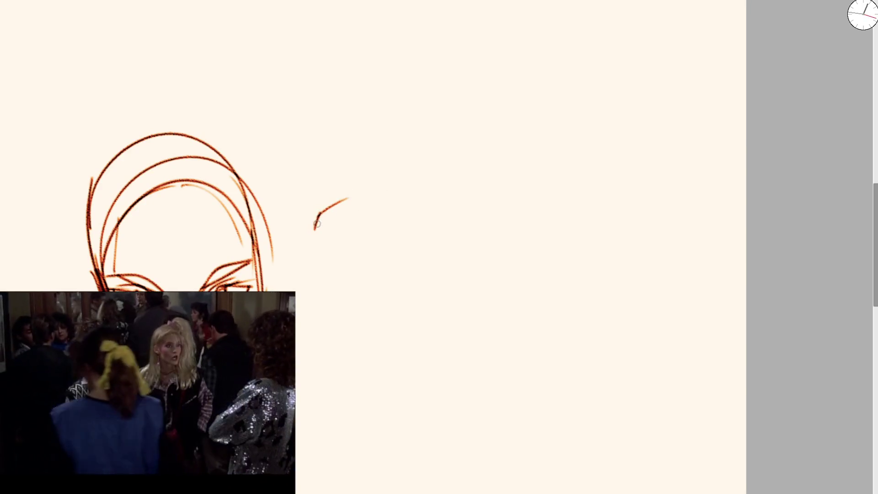
{"action": "mouse_move", "coordinate": [319, 228]}
{"action": "left_mouse_down"}
{"action": "mouse_move", "coordinate": [447, 176]}
{"action": "mouse_move", "coordinate": [425, 190]}
{"action": "left_mouse_up"}
{"action": "mouse_move", "coordinate": [306, 205]}
{"action": "left_mouse_down"}
{"action": "mouse_move", "coordinate": [356, 181]}
{"action": "mouse_move", "coordinate": [392, 147]}
{"action": "mouse_move", "coordinate": [416, 145]}
{"action": "left_mouse_up"}
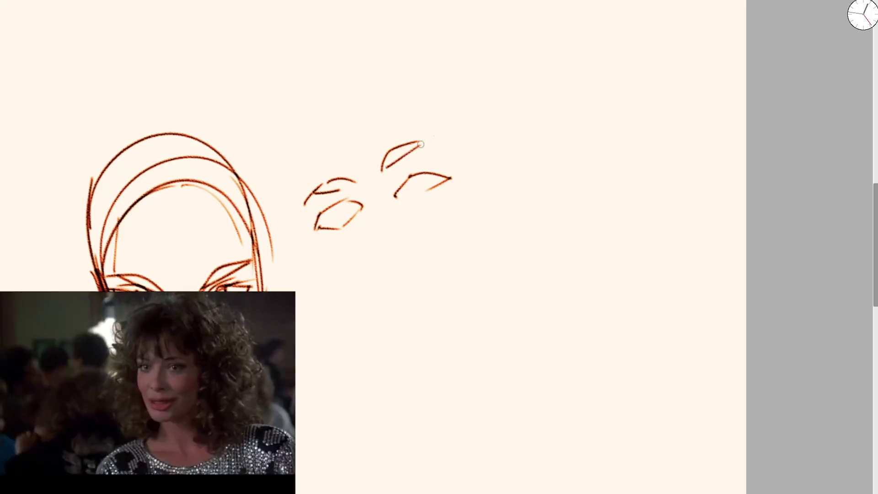
Step: Draw the nose, nostril and lips, then a larger-brush stroke for the face's left contour
{"action": "mouse_move", "coordinate": [365, 212]}
{"action": "left_mouse_down"}
{"action": "mouse_move", "coordinate": [364, 248]}
{"action": "mouse_move", "coordinate": [389, 249]}
{"action": "mouse_move", "coordinate": [366, 219]}
{"action": "mouse_move", "coordinate": [401, 242]}
{"action": "mouse_move", "coordinate": [367, 227]}
{"action": "left_mouse_up"}
{"action": "key", "text": "ctrl+z"}
{"action": "mouse_move", "coordinate": [385, 259]}
{"action": "left_mouse_down"}
{"action": "mouse_move", "coordinate": [374, 267]}
{"action": "mouse_move", "coordinate": [437, 255]}
{"action": "left_mouse_up"}
{"action": "left_click_drag", "start_coordinate": [379, 291], "coordinate": [436, 274]}
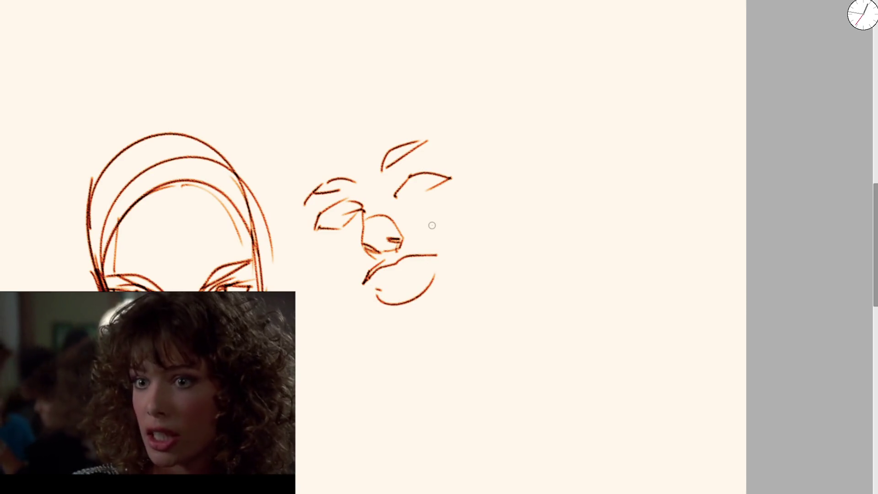
{"action": "left_click_drag", "start_coordinate": [362, 284], "coordinate": [442, 249]}
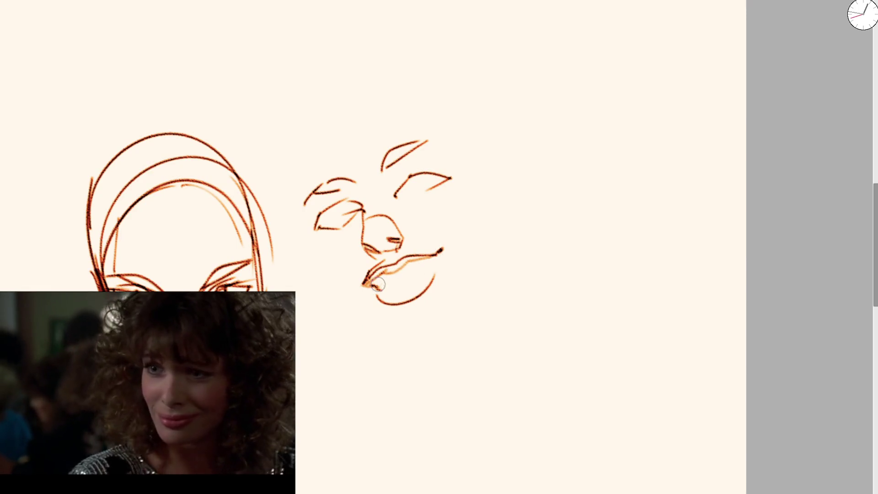
{"action": "left_click_drag", "start_coordinate": [377, 291], "coordinate": [438, 273]}
{"action": "key", "text": "bracketright"}
{"action": "key", "text": "bracketright"}
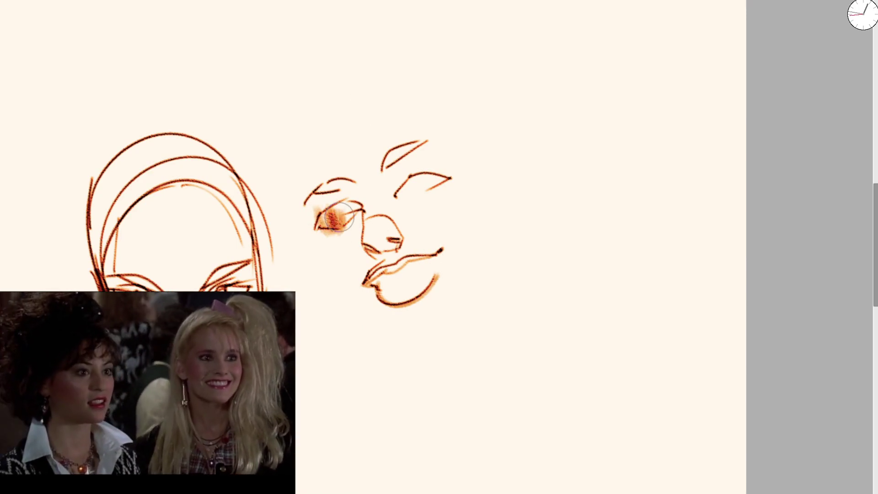
{"action": "mouse_move", "coordinate": [285, 183]}
{"action": "left_mouse_down"}
{"action": "mouse_move", "coordinate": [300, 225]}
{"action": "mouse_move", "coordinate": [356, 40]}
{"action": "left_mouse_up"}
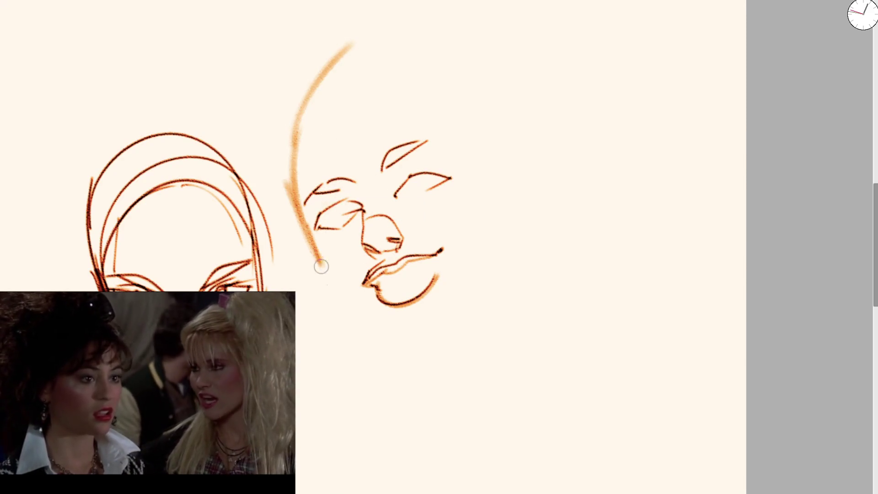
Step: Draw the jaw line and chin, and re-ink the face's left contour darker on a rotated canvas
{"action": "left_click_drag", "start_coordinate": [394, 349], "coordinate": [445, 328]}
{"action": "mouse_move", "coordinate": [309, 221]}
{"action": "left_mouse_down"}
{"action": "mouse_move", "coordinate": [301, 169]}
{"action": "mouse_move", "coordinate": [323, 258]}
{"action": "mouse_move", "coordinate": [387, 344]}
{"action": "left_mouse_up"}
{"action": "left_click_drag", "start_coordinate": [329, 283], "coordinate": [389, 342]}
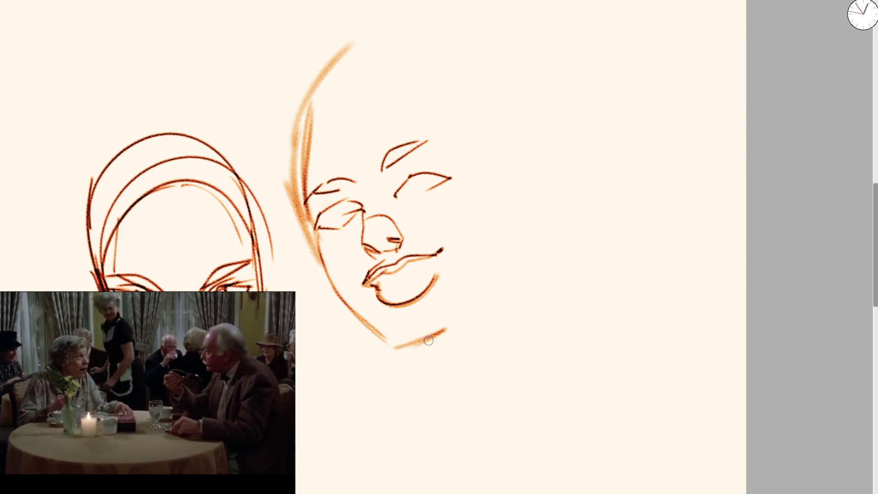
{"action": "mouse_move", "coordinate": [307, 206]}
{"action": "left_mouse_down"}
{"action": "mouse_move", "coordinate": [302, 133]}
{"action": "mouse_move", "coordinate": [326, 69]}
{"action": "left_mouse_up"}
{"action": "mouse_move", "coordinate": [326, 69]}
{"action": "left_mouse_down"}
{"action": "mouse_move", "coordinate": [305, 201]}
{"action": "mouse_move", "coordinate": [362, 320]}
{"action": "left_mouse_up"}
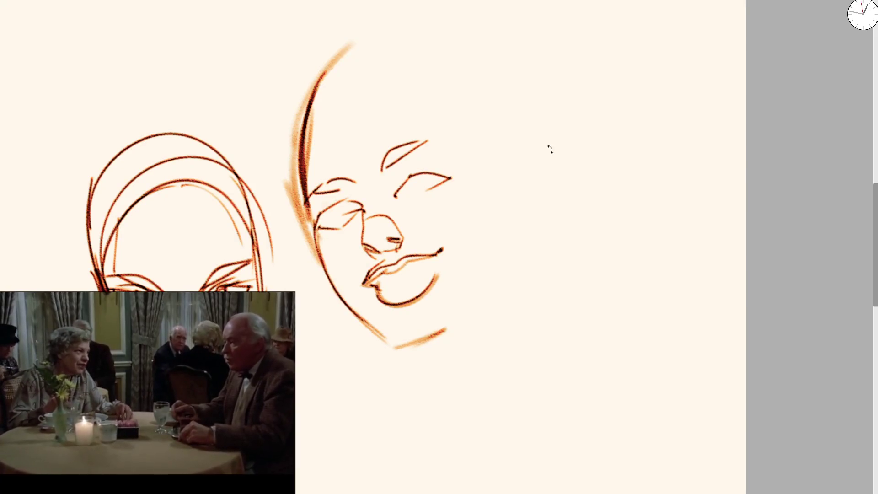
{"action": "key", "text": "ctrl+bracketright"}
{"action": "left_click_drag", "start_coordinate": [298, 216], "coordinate": [269, 289]}
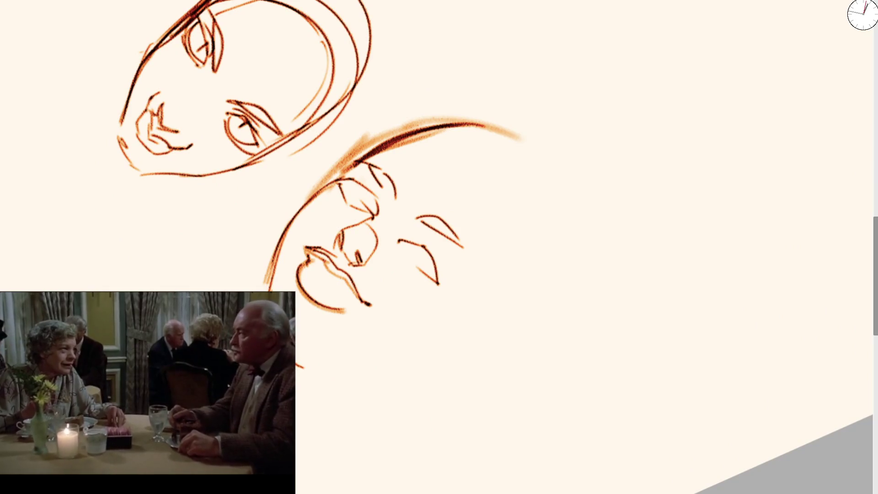
{"action": "key", "text": "ctrl+bracketleft"}
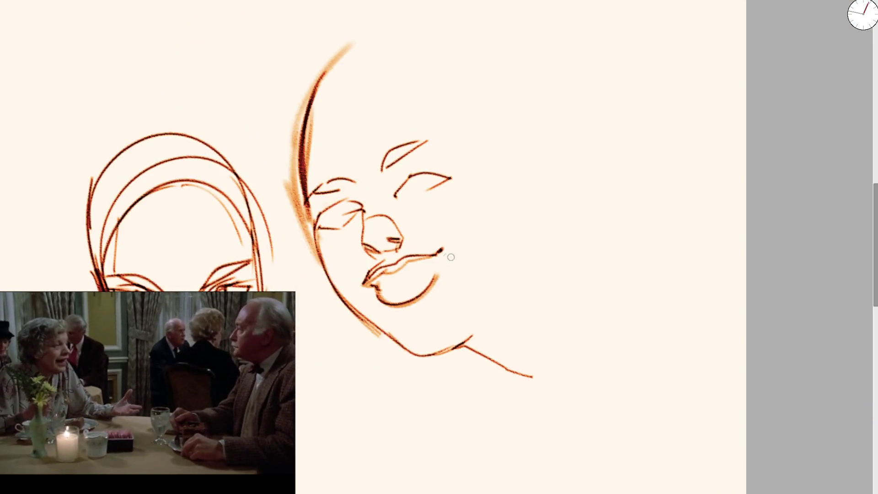
{"action": "key", "text": "ctrl+z"}
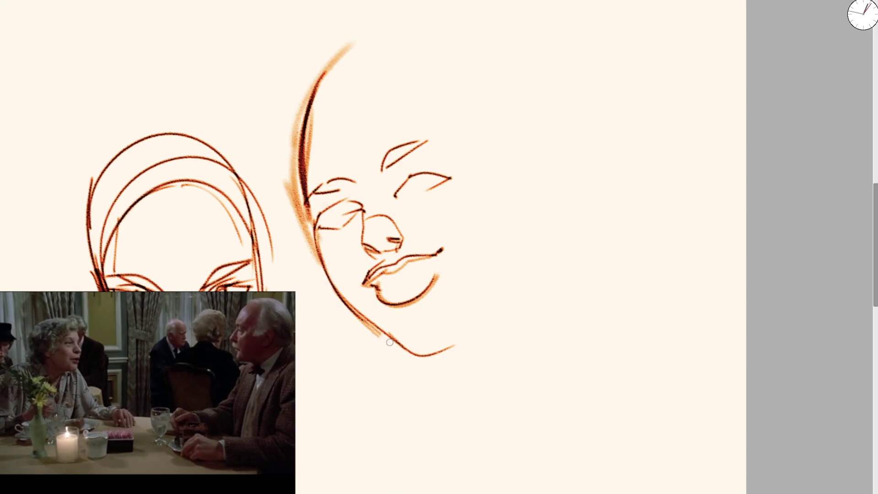
Step: Draw both sides of the neck, then a glasses line and brow details across the eyes
{"action": "mouse_move", "coordinate": [386, 334]}
{"action": "left_mouse_down"}
{"action": "mouse_move", "coordinate": [401, 426]}
{"action": "mouse_move", "coordinate": [427, 466]}
{"action": "left_mouse_up"}
{"action": "left_click_drag", "start_coordinate": [401, 361], "coordinate": [437, 461]}
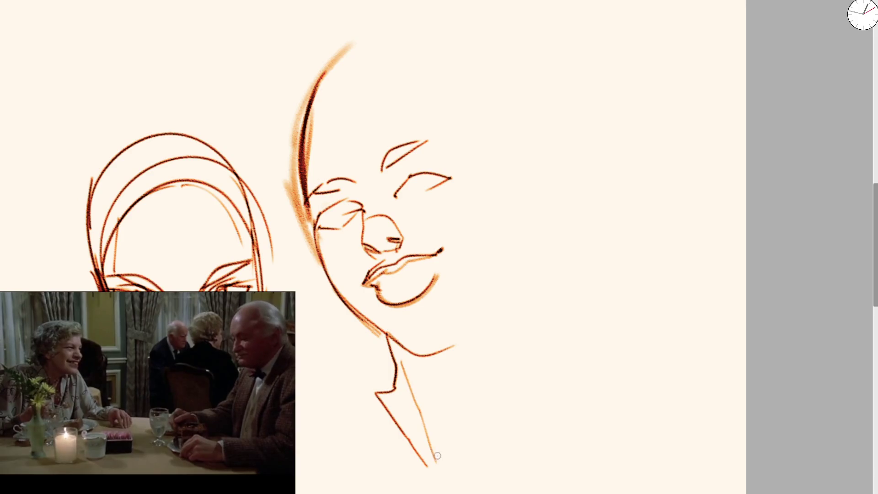
{"action": "left_click_drag", "start_coordinate": [539, 237], "coordinate": [513, 428]}
{"action": "key", "text": "ctrl+z"}
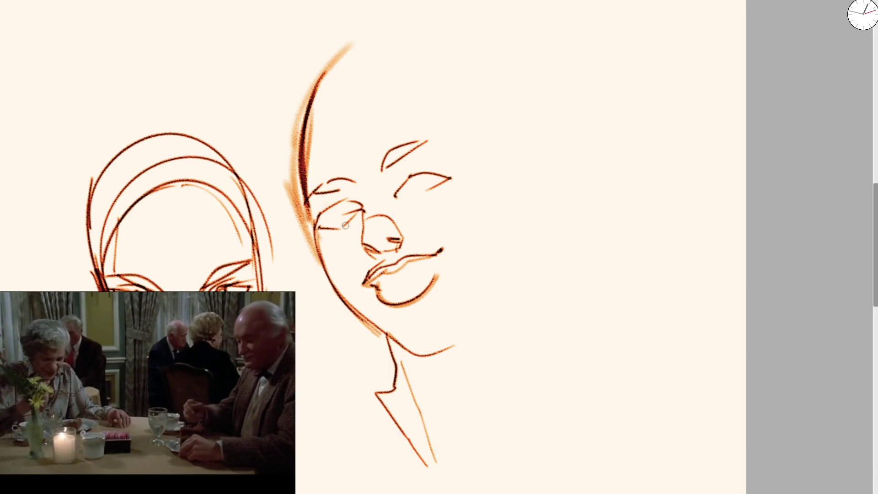
{"action": "left_click_drag", "start_coordinate": [320, 228], "coordinate": [451, 176]}
{"action": "mouse_move", "coordinate": [333, 206]}
{"action": "left_mouse_down"}
{"action": "mouse_move", "coordinate": [407, 168]}
{"action": "mouse_move", "coordinate": [446, 174]}
{"action": "left_mouse_up"}
Step: Sketch hair lines above the brow, the ear, a right cheek line and hair left of the face
{"action": "mouse_move", "coordinate": [386, 52]}
{"action": "left_mouse_down"}
{"action": "mouse_move", "coordinate": [352, 205]}
{"action": "mouse_move", "coordinate": [400, 32]}
{"action": "mouse_move", "coordinate": [417, 51]}
{"action": "left_mouse_up"}
{"action": "left_click_drag", "start_coordinate": [409, 62], "coordinate": [457, 112]}
{"action": "left_click_drag", "start_coordinate": [448, 83], "coordinate": [494, 233]}
{"action": "mouse_move", "coordinate": [386, 277]}
{"action": "left_mouse_down"}
{"action": "mouse_move", "coordinate": [411, 271]}
{"action": "mouse_move", "coordinate": [411, 279]}
{"action": "left_mouse_up"}
{"action": "mouse_move", "coordinate": [488, 158]}
{"action": "left_mouse_down"}
{"action": "mouse_move", "coordinate": [511, 120]}
{"action": "mouse_move", "coordinate": [528, 173]}
{"action": "left_mouse_up"}
{"action": "left_click_drag", "start_coordinate": [466, 128], "coordinate": [485, 286]}
{"action": "left_click_drag", "start_coordinate": [274, 130], "coordinate": [280, 263]}
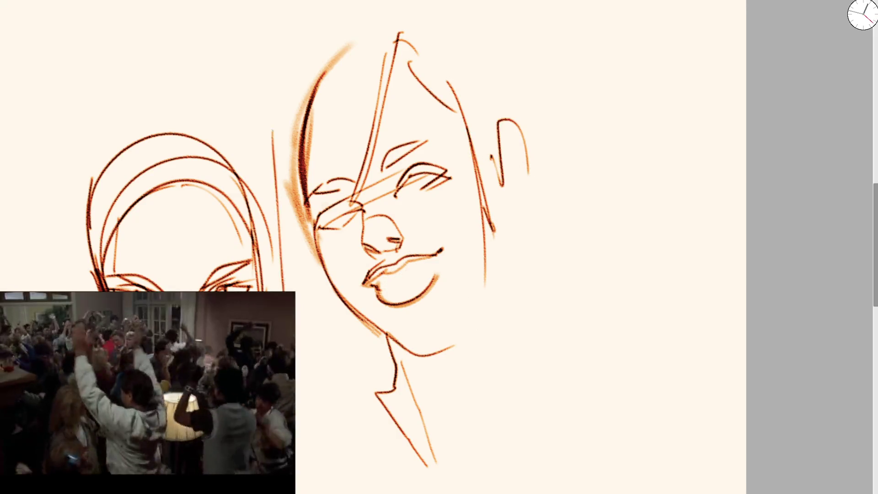
{"action": "left_click_drag", "start_coordinate": [294, 356], "coordinate": [366, 397]}
Step: Outline the hair over the head and its long right curve, plus shoulder and right neck lines
{"action": "left_click_drag", "start_coordinate": [290, 112], "coordinate": [267, 196]}
{"action": "left_click_drag", "start_coordinate": [306, 259], "coordinate": [363, 201]}
{"action": "left_click_drag", "start_coordinate": [402, 25], "coordinate": [450, 51]}
{"action": "left_click_drag", "start_coordinate": [288, 81], "coordinate": [442, 16]}
{"action": "mouse_move", "coordinate": [327, 35]}
{"action": "left_mouse_down"}
{"action": "mouse_move", "coordinate": [525, 108]}
{"action": "mouse_move", "coordinate": [578, 185]}
{"action": "mouse_move", "coordinate": [567, 295]}
{"action": "left_mouse_up"}
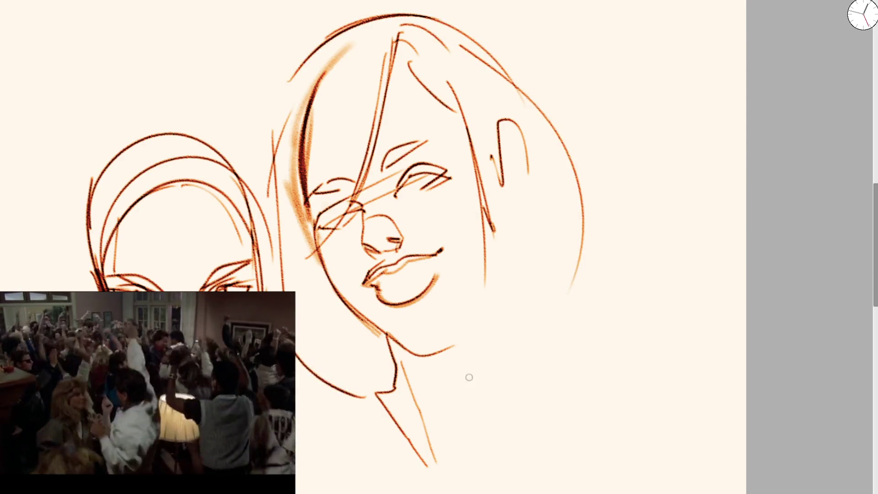
{"action": "left_click_drag", "start_coordinate": [494, 328], "coordinate": [416, 384]}
{"action": "mouse_move", "coordinate": [512, 291]}
{"action": "left_mouse_down"}
{"action": "mouse_move", "coordinate": [505, 401]}
{"action": "mouse_move", "coordinate": [532, 452]}
{"action": "left_mouse_up"}
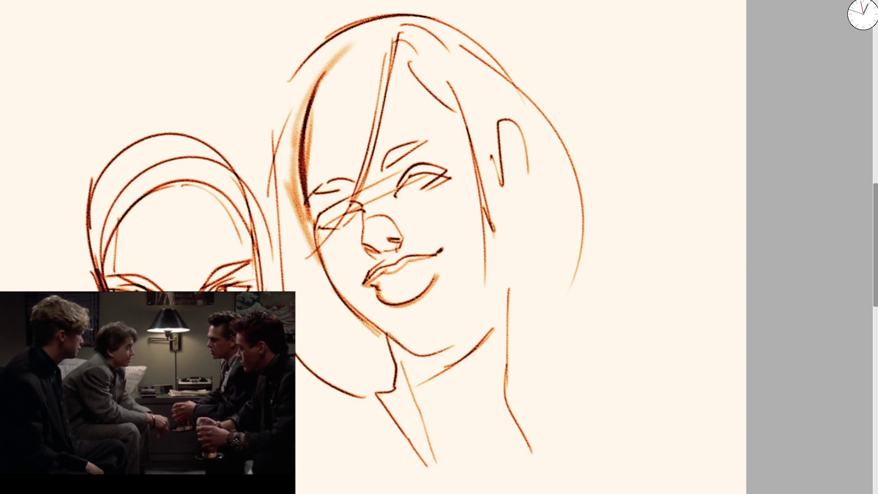
Step: Draw a thick orange rectangular frame in the empty space left of the faces, with an arching curve inside
{"action": "left_click_drag", "start_coordinate": [226, 198], "coordinate": [462, 136]}
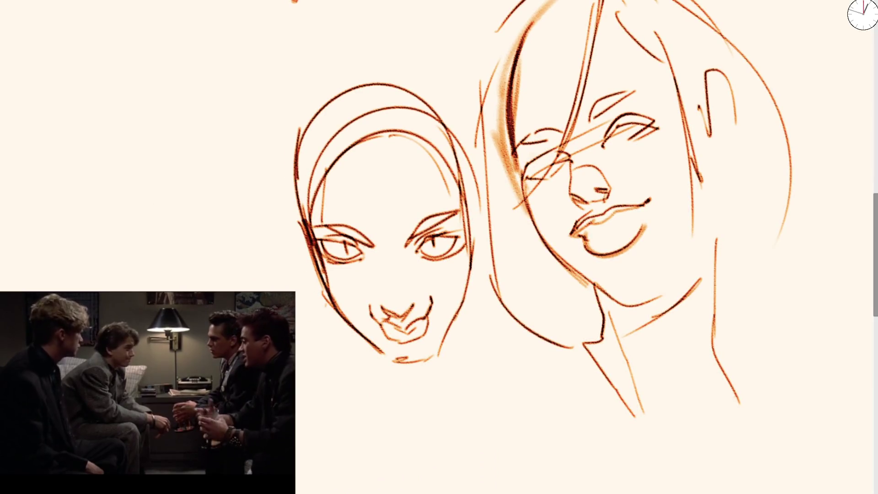
{"action": "left_click_drag", "start_coordinate": [183, 209], "coordinate": [331, 224]}
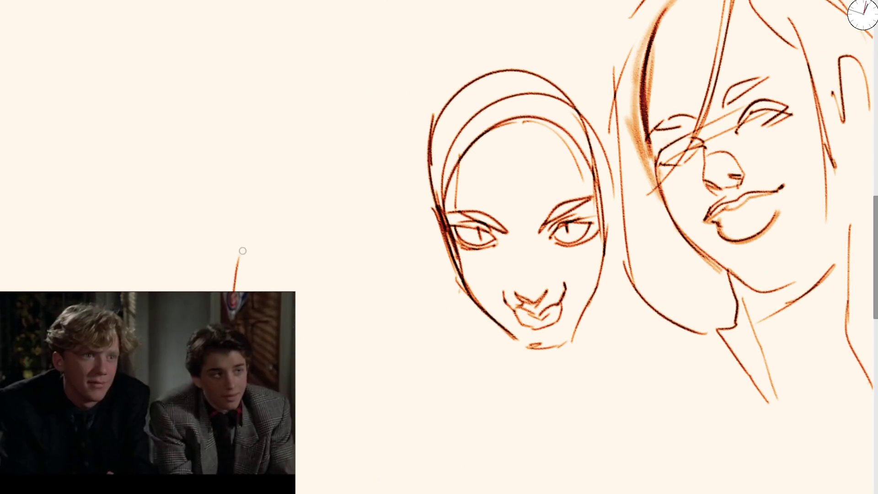
{"action": "left_click_drag", "start_coordinate": [89, 289], "coordinate": [86, 243]}
{"action": "left_click_drag", "start_coordinate": [81, 211], "coordinate": [221, 187]}
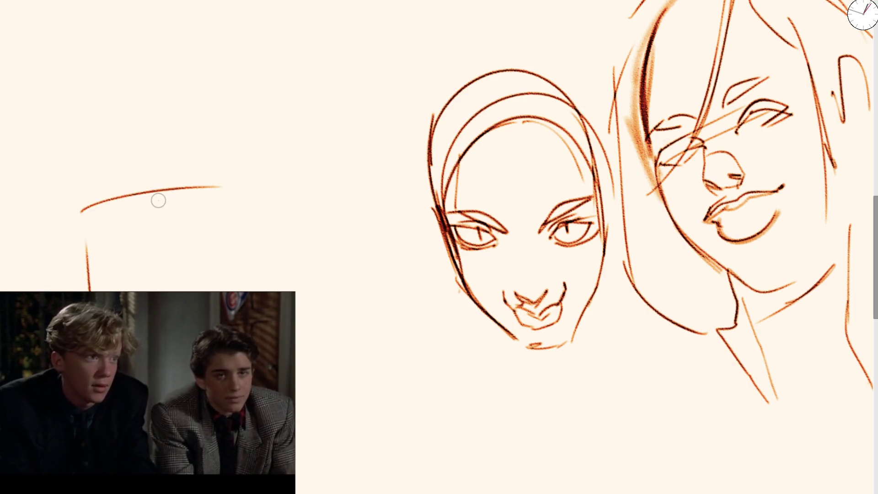
{"action": "key", "text": "ctrl+z"}
{"action": "key", "text": "ctrl+z"}
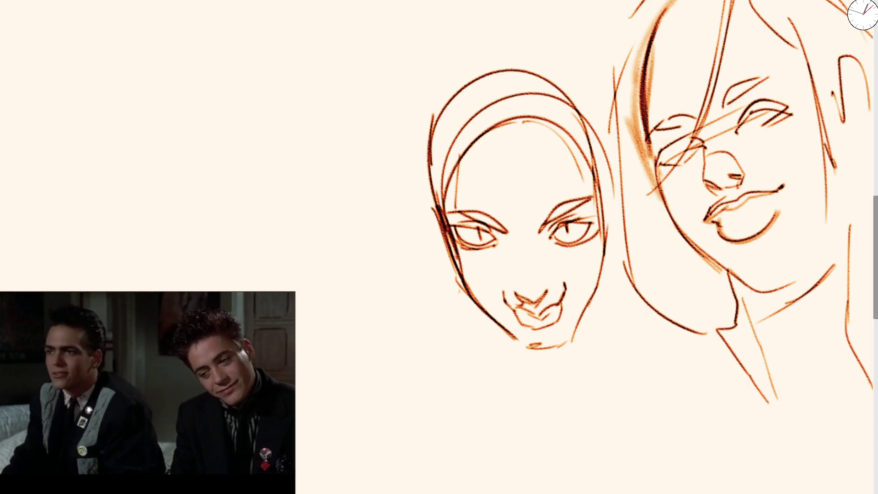
{"action": "mouse_move", "coordinate": [36, 284]}
{"action": "left_mouse_down"}
{"action": "mouse_move", "coordinate": [43, 200]}
{"action": "mouse_move", "coordinate": [324, 212]}
{"action": "mouse_move", "coordinate": [336, 366]}
{"action": "left_mouse_up"}
{"action": "key", "text": "ctrl+z"}
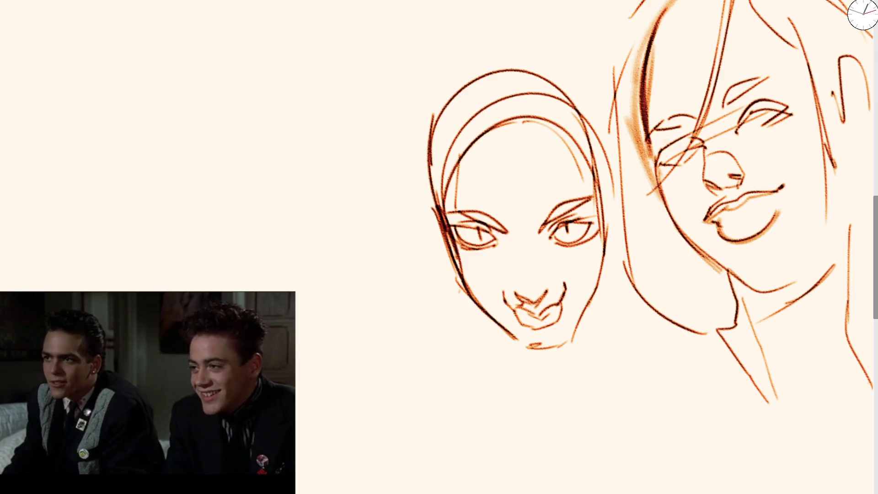
{"action": "mouse_move", "coordinate": [109, 291]}
{"action": "left_mouse_down"}
{"action": "mouse_move", "coordinate": [97, 149]}
{"action": "mouse_move", "coordinate": [395, 136]}
{"action": "mouse_move", "coordinate": [410, 427]}
{"action": "left_mouse_up"}
{"action": "left_click_drag", "start_coordinate": [109, 414], "coordinate": [382, 409]}
{"action": "mouse_move", "coordinate": [105, 271]}
{"action": "left_mouse_down"}
{"action": "mouse_move", "coordinate": [123, 270]}
{"action": "mouse_move", "coordinate": [145, 290]}
{"action": "mouse_move", "coordinate": [181, 212]}
{"action": "mouse_move", "coordinate": [231, 274]}
{"action": "mouse_move", "coordinate": [233, 293]}
{"action": "left_mouse_up"}
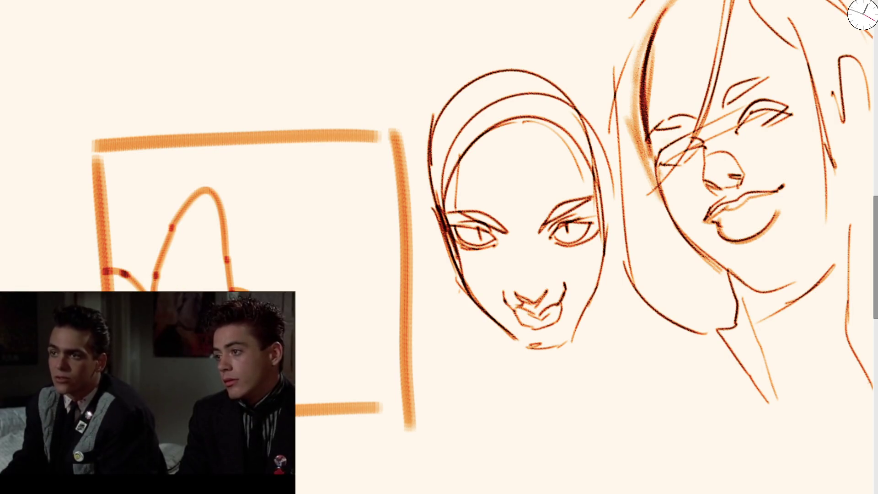
Step: Sketch a wavy peaked hill and ridge line across the thumbnail frame
{"action": "mouse_move", "coordinate": [296, 297]}
{"action": "left_mouse_down"}
{"action": "mouse_move", "coordinate": [284, 252]}
{"action": "mouse_move", "coordinate": [294, 255]}
{"action": "mouse_move", "coordinate": [345, 197]}
{"action": "mouse_move", "coordinate": [394, 186]}
{"action": "left_mouse_up"}
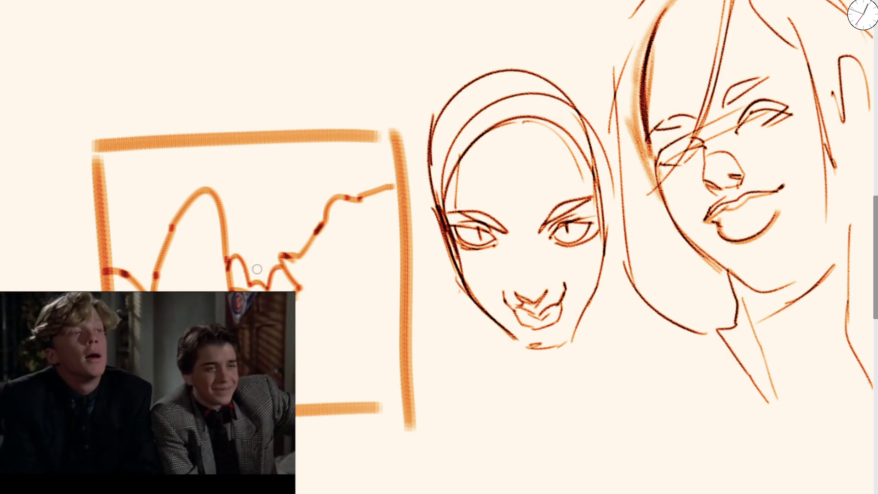
{"action": "mouse_move", "coordinate": [101, 235]}
{"action": "left_mouse_down"}
{"action": "mouse_move", "coordinate": [158, 245]}
{"action": "mouse_move", "coordinate": [190, 273]}
{"action": "mouse_move", "coordinate": [220, 274]}
{"action": "left_mouse_up"}
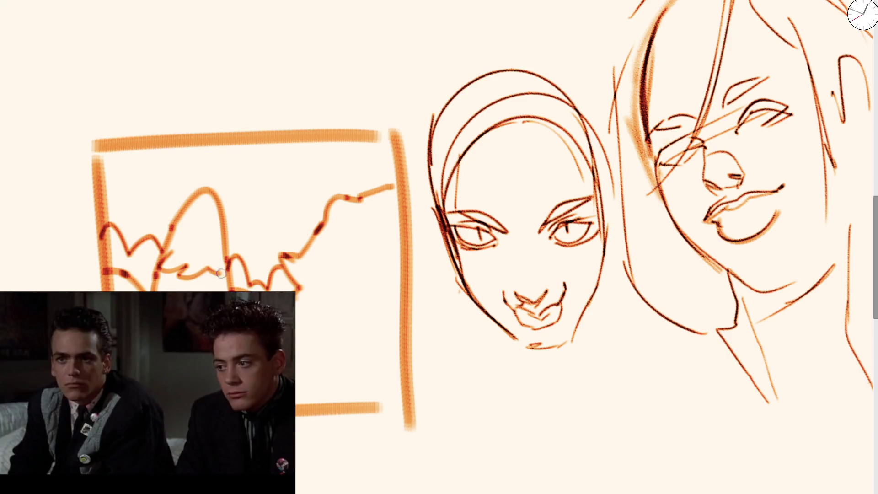
{"action": "key", "text": "ctrl+z"}
{"action": "left_click_drag", "start_coordinate": [182, 225], "coordinate": [187, 234]}
{"action": "left_click_drag", "start_coordinate": [160, 277], "coordinate": [217, 274]}
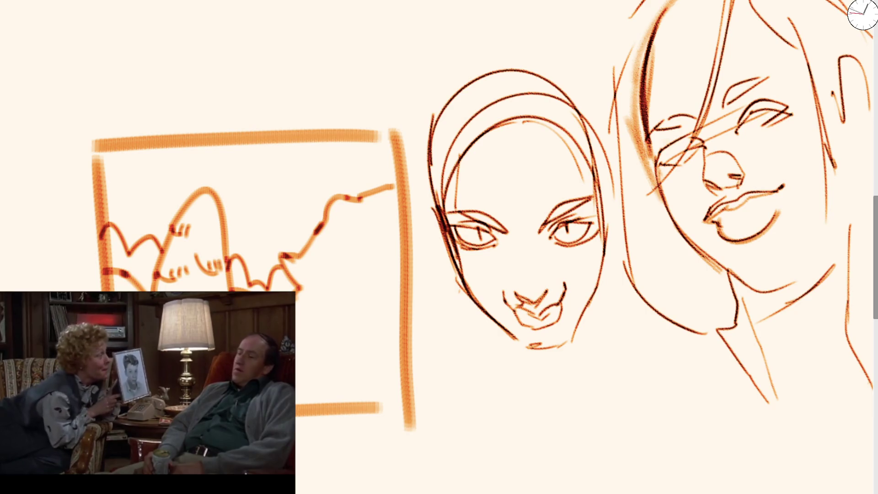
{"action": "key", "text": "ctrl+z"}
{"action": "key", "text": "ctrl+z"}
{"action": "key", "text": "ctrl+z"}
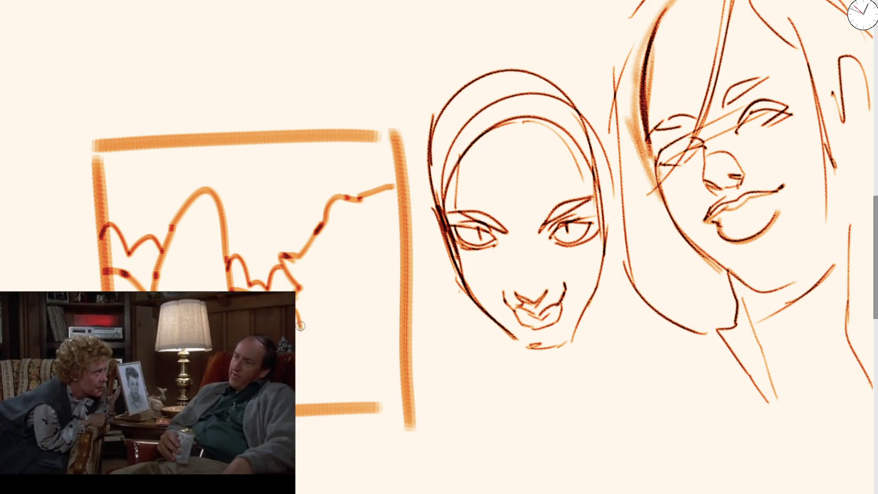
{"action": "left_click_drag", "start_coordinate": [300, 325], "coordinate": [318, 346]}
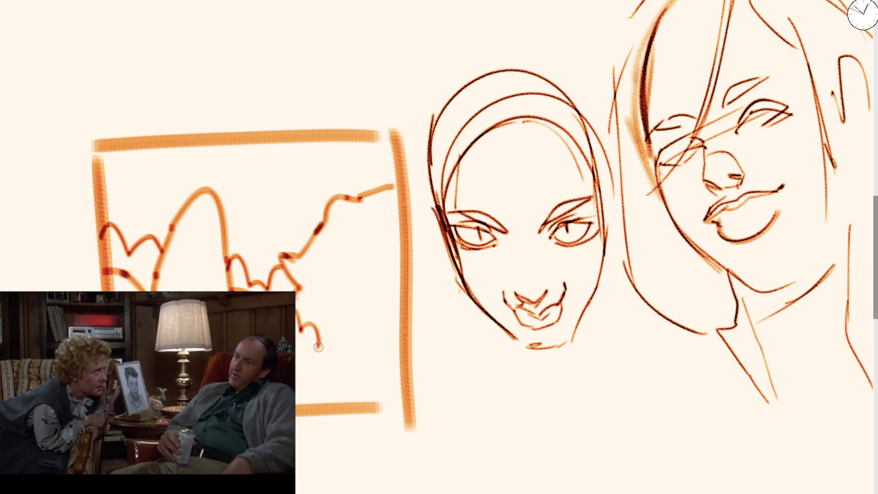
{"action": "key", "text": "ctrl+z"}
{"action": "left_click_drag", "start_coordinate": [316, 288], "coordinate": [366, 297]}
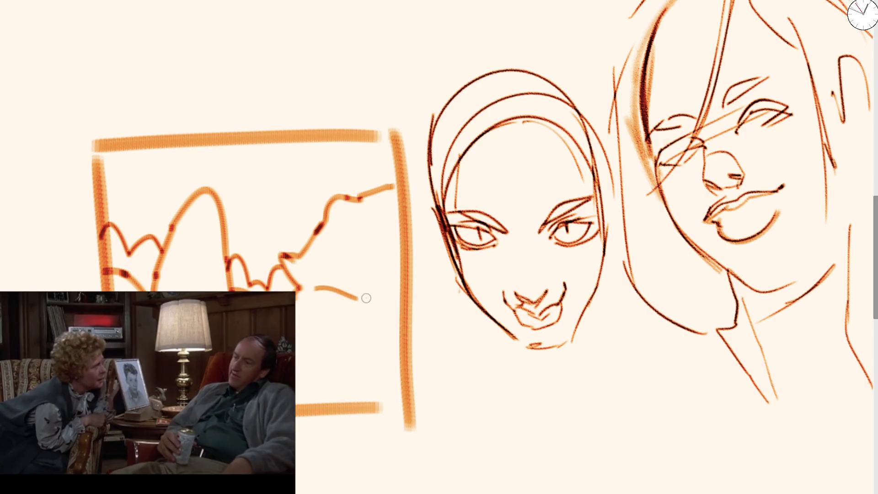
{"action": "mouse_move", "coordinate": [350, 261]}
{"action": "left_mouse_down"}
{"action": "mouse_move", "coordinate": [368, 265]}
{"action": "mouse_move", "coordinate": [398, 215]}
{"action": "mouse_move", "coordinate": [394, 207]}
{"action": "left_mouse_up"}
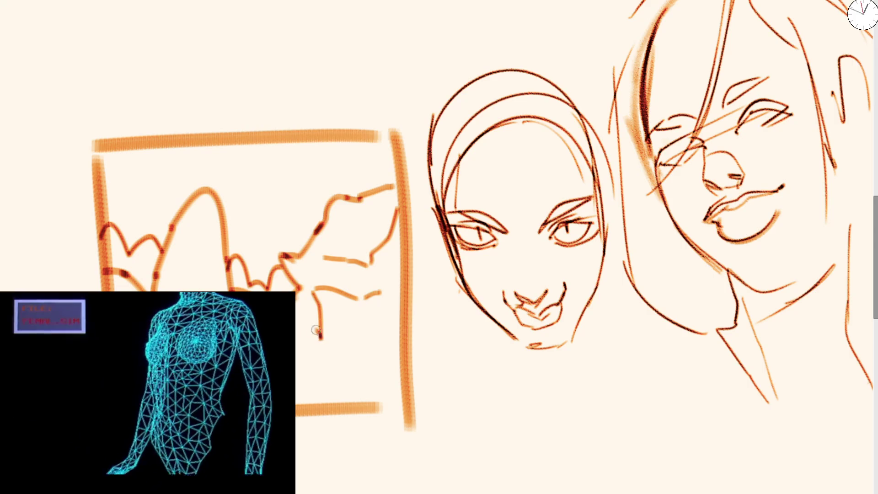
{"action": "left_click_drag", "start_coordinate": [320, 338], "coordinate": [297, 285]}
{"action": "left_click_drag", "start_coordinate": [360, 302], "coordinate": [385, 289]}
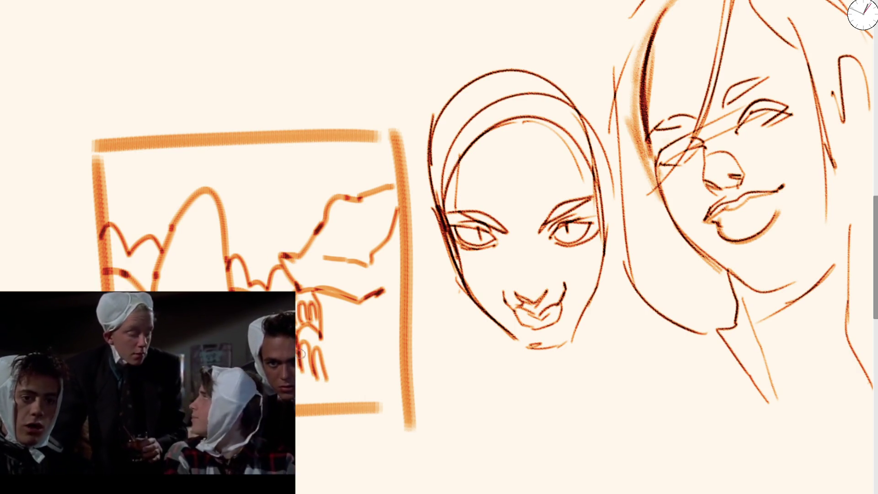
Step: Add small building and rooftop shapes below the hills and a thick dark shadow stroke under the ridge
{"action": "mouse_move", "coordinate": [338, 383]}
{"action": "left_mouse_down"}
{"action": "mouse_move", "coordinate": [355, 372]}
{"action": "mouse_move", "coordinate": [356, 385]}
{"action": "left_mouse_up"}
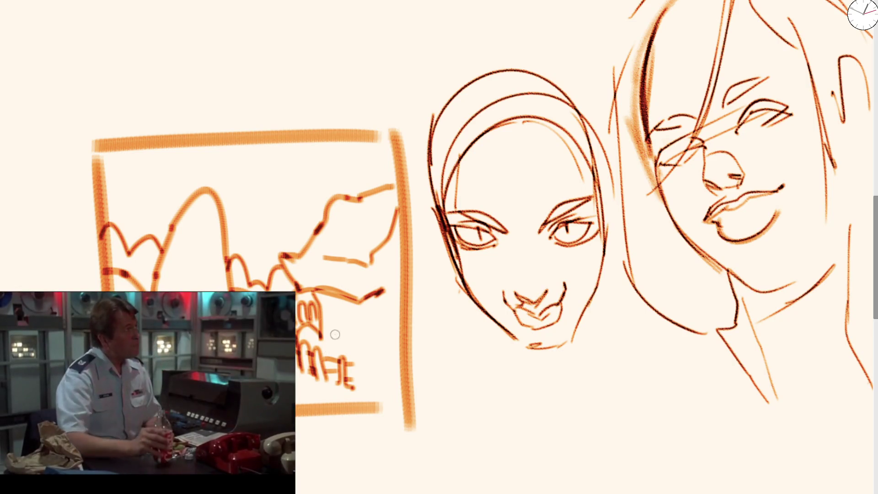
{"action": "mouse_move", "coordinate": [324, 337]}
{"action": "left_mouse_down"}
{"action": "mouse_move", "coordinate": [378, 343]}
{"action": "mouse_move", "coordinate": [382, 366]}
{"action": "left_mouse_up"}
{"action": "left_click_drag", "start_coordinate": [290, 259], "coordinate": [339, 265]}
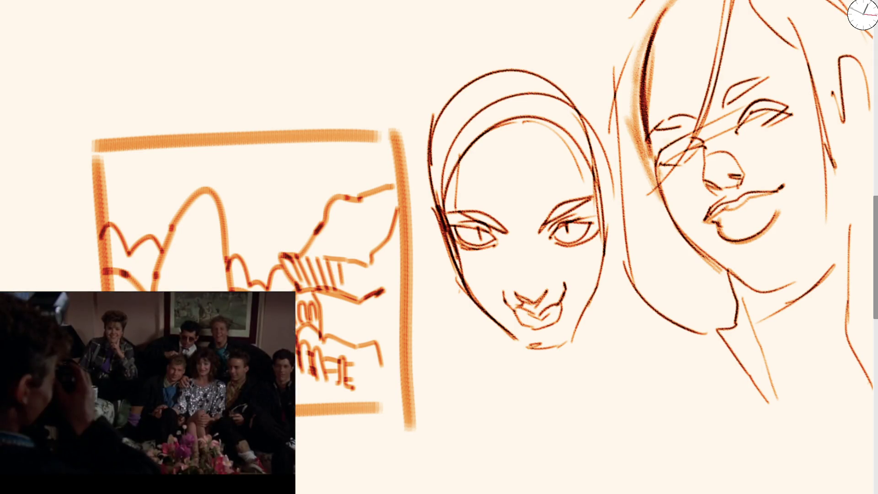
{"action": "mouse_move", "coordinate": [318, 268]}
{"action": "left_mouse_down"}
{"action": "mouse_move", "coordinate": [306, 279]}
{"action": "mouse_move", "coordinate": [357, 297]}
{"action": "mouse_move", "coordinate": [399, 281]}
{"action": "left_mouse_up"}
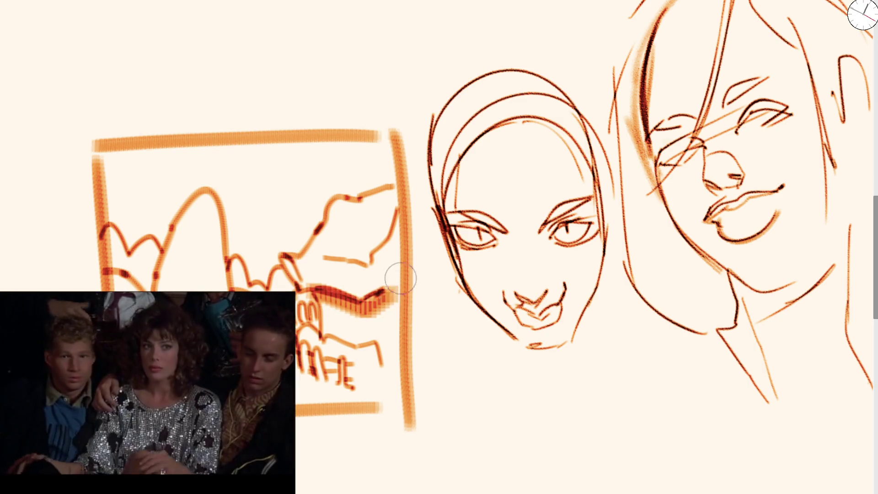
Step: Add a curved line to the left hills of the mountain thumbnail
{"action": "scroll", "coordinate": [400, 281], "scroll_direction": "down", "scroll_amount": 5}
{"action": "scroll", "coordinate": [238, 256], "scroll_direction": "up", "scroll_amount": 5}
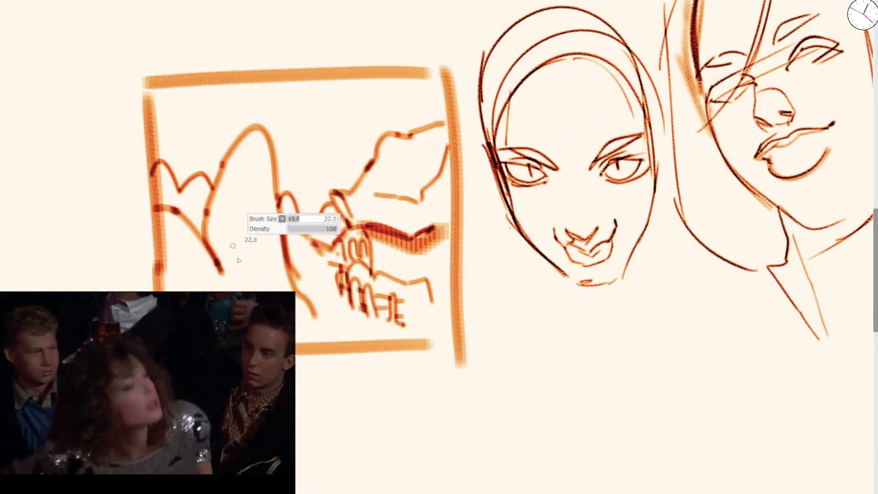
{"action": "left_click_drag", "start_coordinate": [218, 261], "coordinate": [228, 289]}
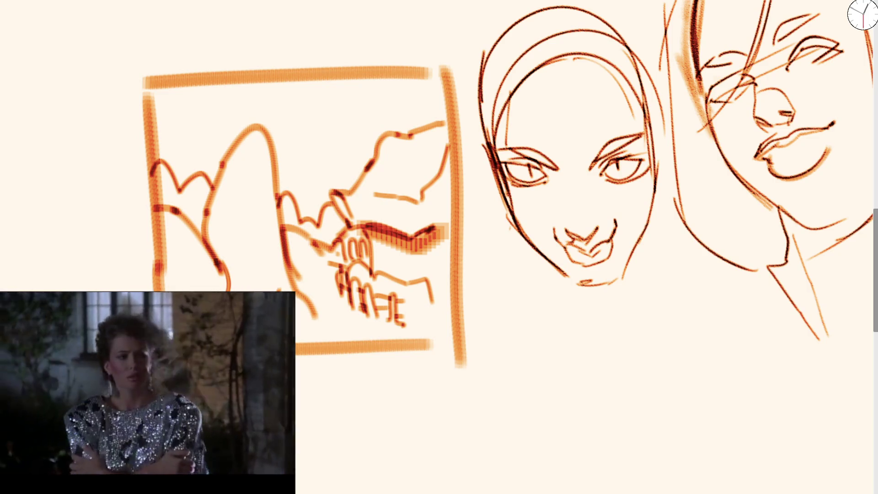
Step: Sketch a new frame with an arc on the blank page, then undo it and zoom out
{"action": "left_click_drag", "start_coordinate": [370, 38], "coordinate": [283, 338]}
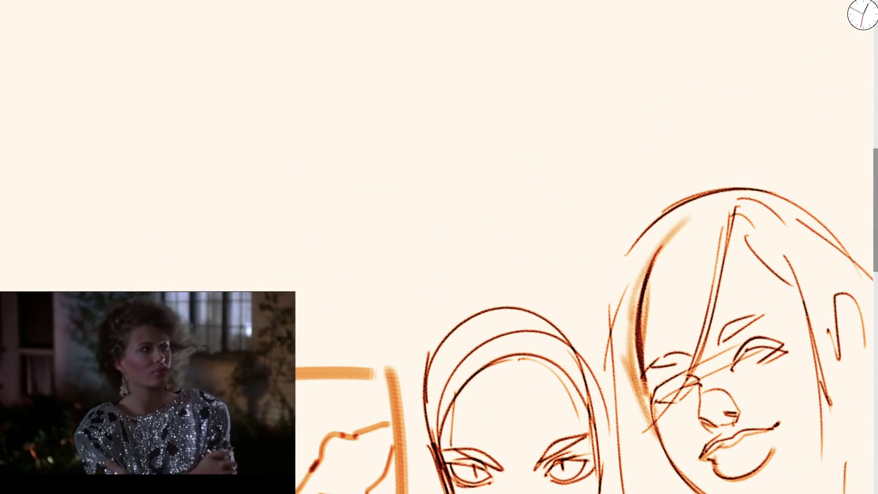
{"action": "mouse_move", "coordinate": [92, 274]}
{"action": "left_mouse_down"}
{"action": "mouse_move", "coordinate": [88, 137]}
{"action": "mouse_move", "coordinate": [352, 128]}
{"action": "mouse_move", "coordinate": [382, 146]}
{"action": "mouse_move", "coordinate": [405, 328]}
{"action": "left_mouse_up"}
{"action": "left_click_drag", "start_coordinate": [300, 346], "coordinate": [391, 343]}
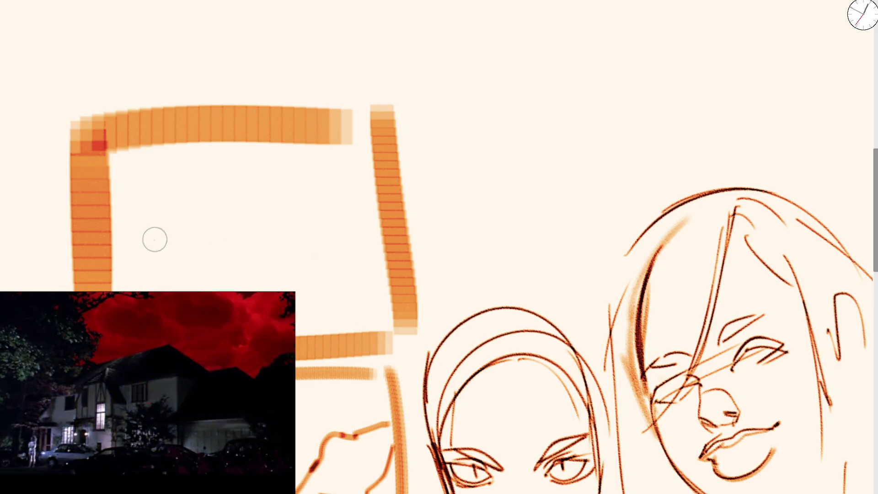
{"action": "left_click_drag", "start_coordinate": [127, 259], "coordinate": [147, 286]}
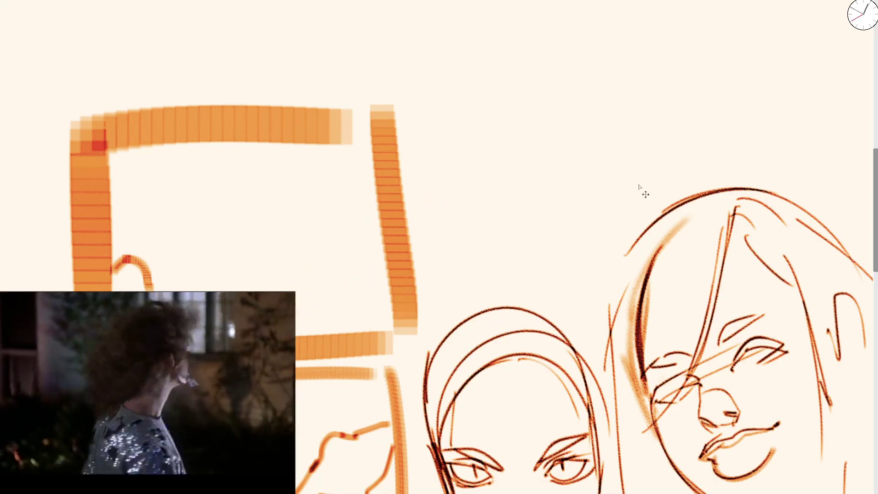
{"action": "key", "text": "ctrl+z"}
{"action": "key", "text": "ctrl+z"}
{"action": "key", "text": "ctrl+z"}
{"action": "key", "text": "ctrl+minus"}
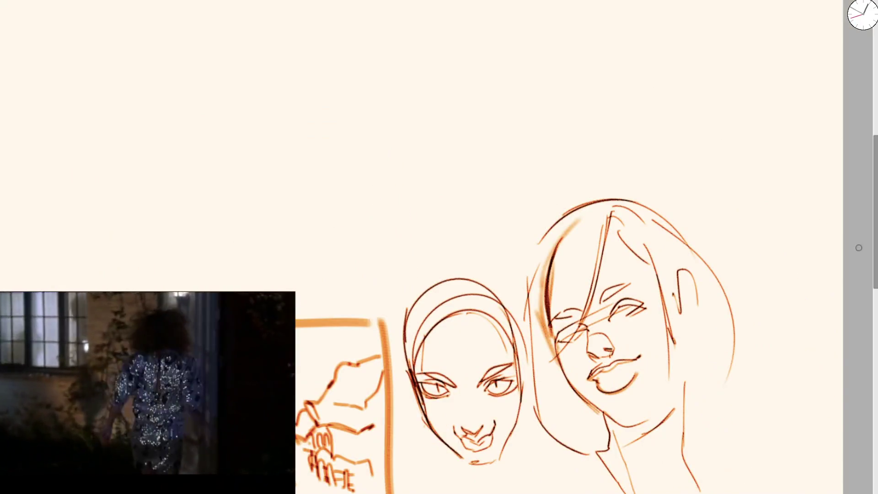
Step: Draw a large rectangle above the faces and sketch two low hill outlines inside it
{"action": "mouse_move", "coordinate": [143, 271]}
{"action": "left_mouse_down"}
{"action": "mouse_move", "coordinate": [337, 76]}
{"action": "mouse_move", "coordinate": [428, 282]}
{"action": "left_mouse_up"}
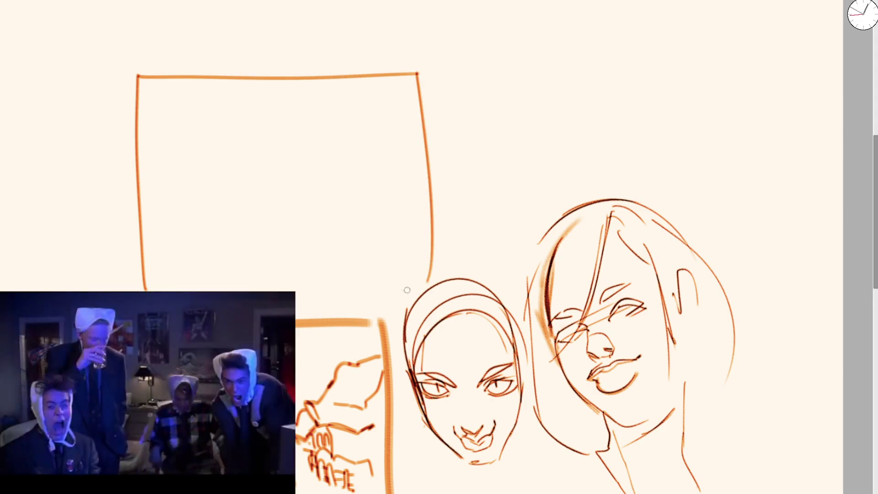
{"action": "left_click_drag", "start_coordinate": [144, 289], "coordinate": [413, 295]}
{"action": "scroll", "coordinate": [172, 168], "scroll_direction": "up", "scroll_amount": 2}
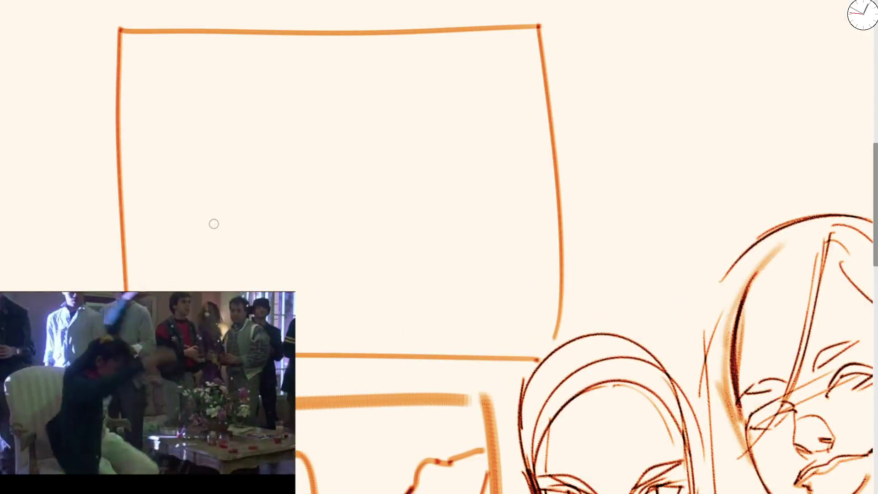
{"action": "mouse_move", "coordinate": [131, 274]}
{"action": "left_mouse_down"}
{"action": "mouse_move", "coordinate": [212, 204]}
{"action": "mouse_move", "coordinate": [240, 290]}
{"action": "mouse_move", "coordinate": [265, 245]}
{"action": "mouse_move", "coordinate": [330, 292]}
{"action": "left_mouse_up"}
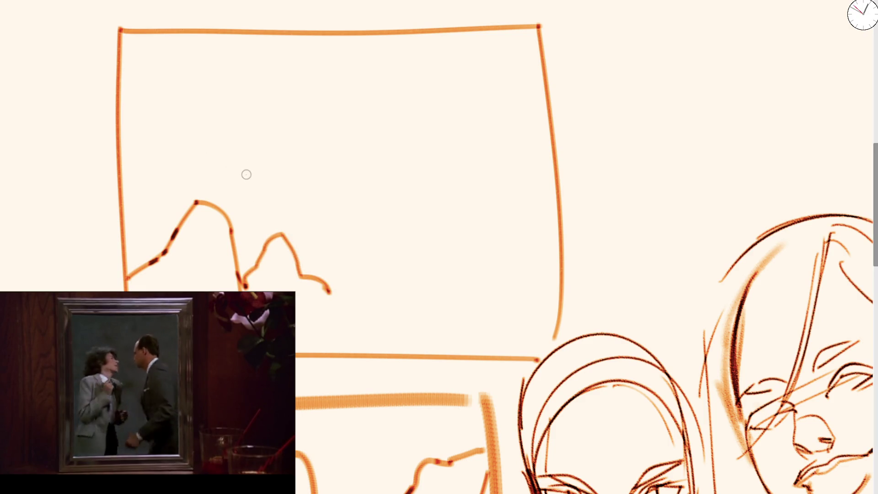
{"action": "mouse_move", "coordinate": [214, 188]}
{"action": "left_mouse_down"}
{"action": "mouse_move", "coordinate": [251, 125]}
{"action": "mouse_move", "coordinate": [287, 140]}
{"action": "mouse_move", "coordinate": [323, 180]}
{"action": "mouse_move", "coordinate": [327, 190]}
{"action": "mouse_move", "coordinate": [252, 182]}
{"action": "mouse_move", "coordinate": [250, 145]}
{"action": "mouse_move", "coordinate": [273, 183]}
{"action": "mouse_move", "coordinate": [304, 193]}
{"action": "mouse_move", "coordinate": [317, 235]}
{"action": "mouse_move", "coordinate": [311, 193]}
{"action": "mouse_move", "coordinate": [326, 243]}
{"action": "mouse_move", "coordinate": [318, 153]}
{"action": "mouse_move", "coordinate": [401, 173]}
{"action": "mouse_move", "coordinate": [427, 212]}
{"action": "mouse_move", "coordinate": [414, 217]}
{"action": "left_mouse_up"}
Step: Extend the ridge into a peak, erase the frame's top edge and redraw the frame sides upward
{"action": "left_click_drag", "start_coordinate": [265, 131], "coordinate": [281, 103]}
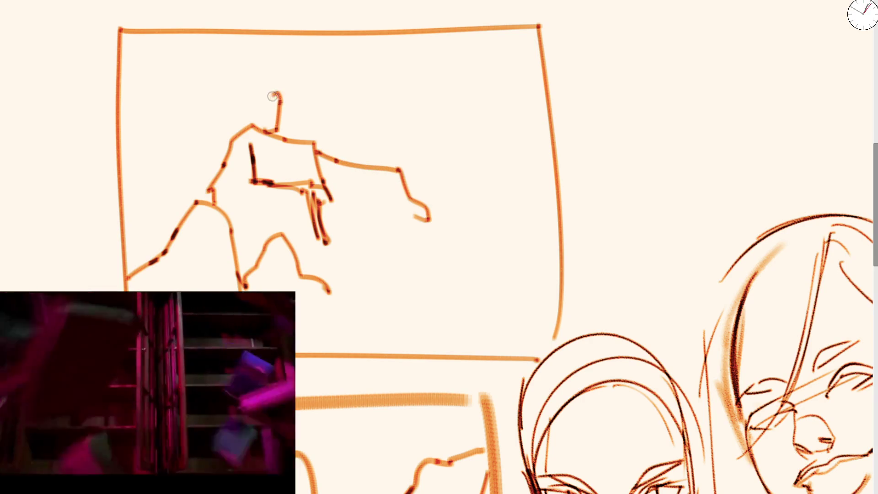
{"action": "key", "text": "e"}
{"action": "scroll", "coordinate": [191, 97], "scroll_direction": "up", "scroll_amount": 3}
{"action": "left_click_drag", "start_coordinate": [190, 98], "coordinate": [510, 104]}
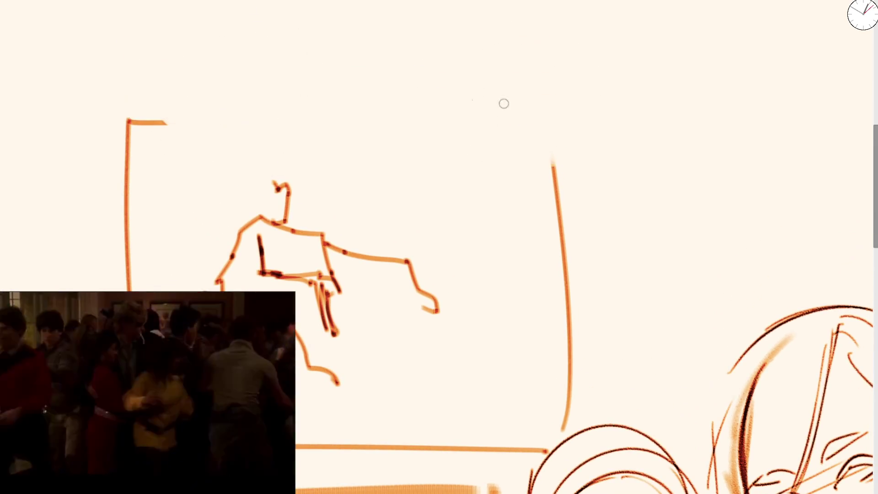
{"action": "left_click_drag", "start_coordinate": [139, 110], "coordinate": [156, 108]}
{"action": "key", "text": "e"}
{"action": "left_click_drag", "start_coordinate": [133, 163], "coordinate": [135, 0]}
{"action": "left_click_drag", "start_coordinate": [555, 1], "coordinate": [558, 313]}
Step: Rough in the windmill's head arc, top strokes and a small loop at the sail hub
{"action": "mouse_move", "coordinate": [277, 173]}
{"action": "left_mouse_down"}
{"action": "mouse_move", "coordinate": [273, 152]}
{"action": "mouse_move", "coordinate": [305, 65]}
{"action": "mouse_move", "coordinate": [364, 50]}
{"action": "mouse_move", "coordinate": [358, 9]}
{"action": "mouse_move", "coordinate": [397, 43]}
{"action": "mouse_move", "coordinate": [403, 68]}
{"action": "left_mouse_up"}
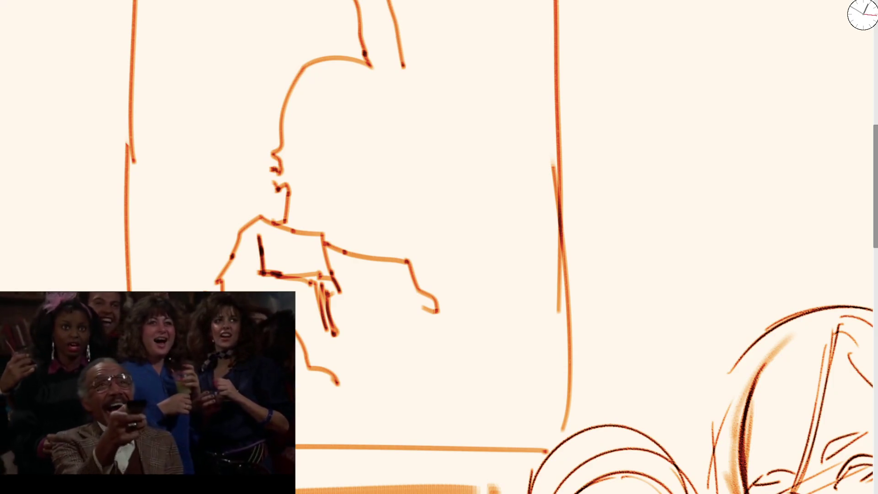
{"action": "left_click_drag", "start_coordinate": [389, 1], "coordinate": [403, 99]}
{"action": "left_click_drag", "start_coordinate": [354, 1], "coordinate": [382, 92]}
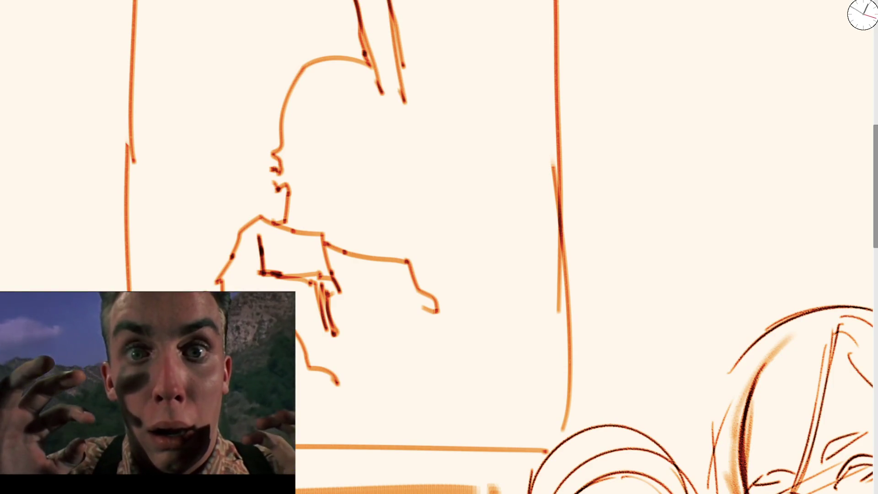
{"action": "left_click_drag", "start_coordinate": [303, 4], "coordinate": [287, 92]}
{"action": "mouse_move", "coordinate": [332, 188]}
{"action": "left_mouse_down"}
{"action": "mouse_move", "coordinate": [388, 212]}
{"action": "mouse_move", "coordinate": [461, 199]}
{"action": "left_mouse_up"}
{"action": "left_click", "coordinate": [488, 175]}
{"action": "key", "text": "ctrl+z"}
{"action": "key", "text": "ctrl+z"}
{"action": "key", "text": "ctrl+z"}
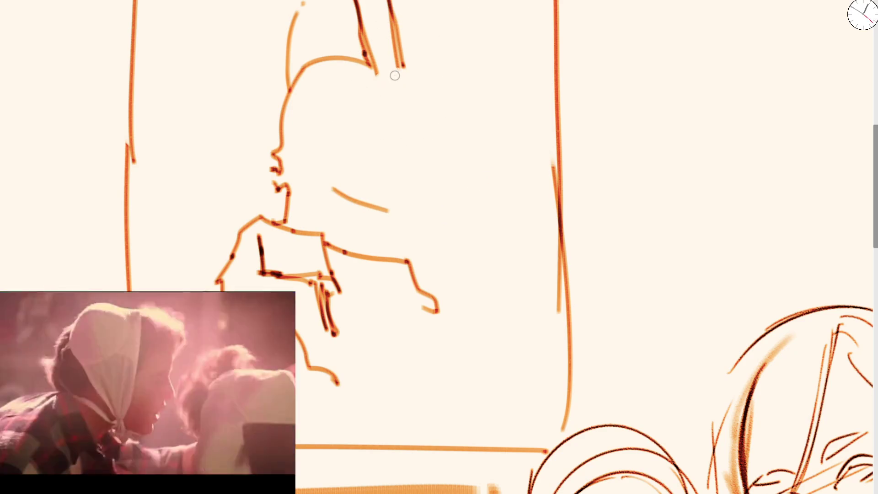
{"action": "left_click_drag", "start_coordinate": [399, 84], "coordinate": [396, 70]}
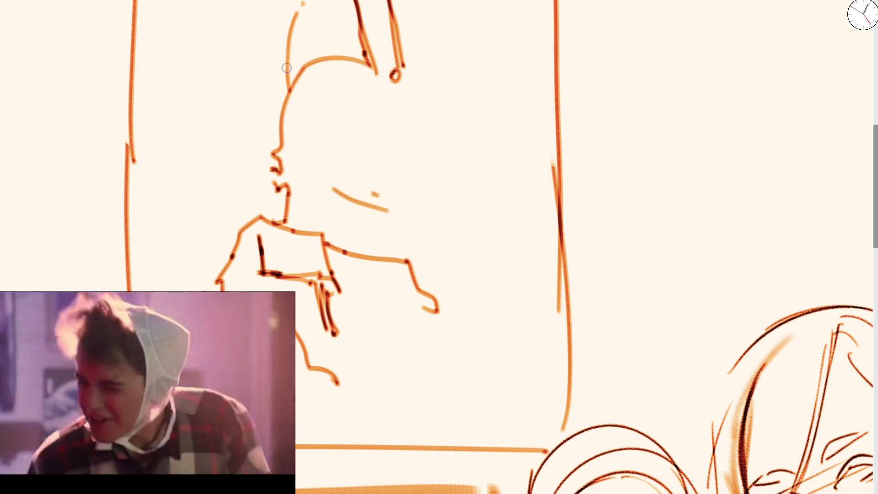
{"action": "left_click_drag", "start_coordinate": [359, 15], "coordinate": [383, 74]}
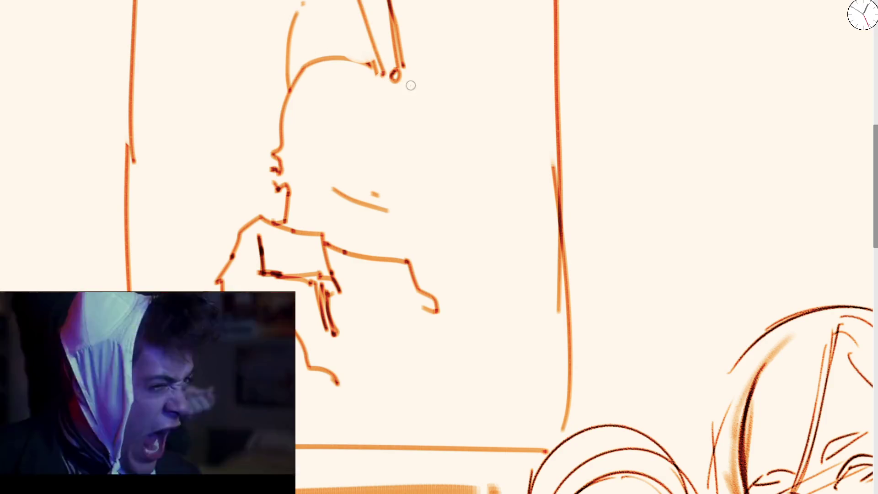
{"action": "left_click_drag", "start_coordinate": [389, 107], "coordinate": [397, 208]}
{"action": "left_click_drag", "start_coordinate": [417, 101], "coordinate": [445, 211]}
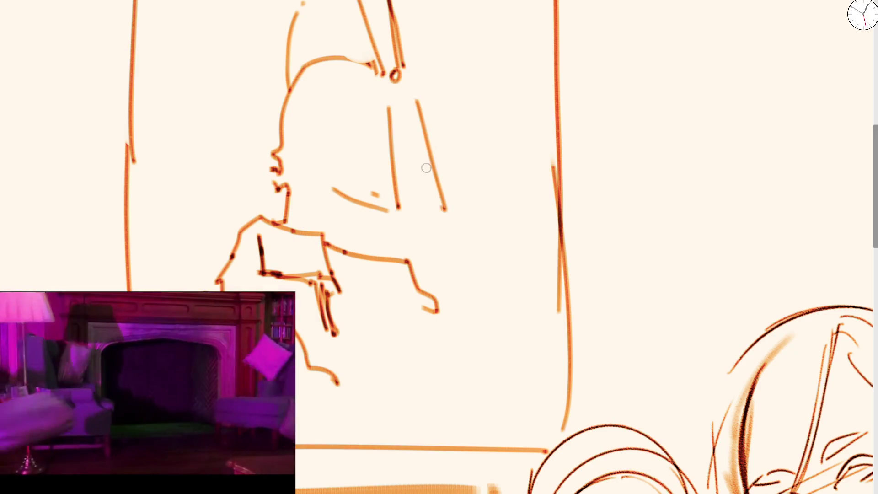
{"action": "key", "text": "ctrl+z"}
{"action": "key", "text": "ctrl+z"}
Step: Draw the crossed sail lines through a circled hub and outline the left and right sails
{"action": "mouse_move", "coordinate": [375, 2]}
{"action": "left_mouse_down"}
{"action": "mouse_move", "coordinate": [411, 172]}
{"action": "mouse_move", "coordinate": [434, 224]}
{"action": "left_mouse_up"}
{"action": "mouse_move", "coordinate": [258, 129]}
{"action": "left_mouse_down"}
{"action": "mouse_move", "coordinate": [466, 74]}
{"action": "mouse_move", "coordinate": [503, 75]}
{"action": "left_mouse_up"}
{"action": "mouse_move", "coordinate": [394, 76]}
{"action": "left_mouse_down"}
{"action": "mouse_move", "coordinate": [386, 103]}
{"action": "mouse_move", "coordinate": [392, 78]}
{"action": "left_mouse_up"}
{"action": "mouse_move", "coordinate": [264, 108]}
{"action": "left_mouse_down"}
{"action": "mouse_move", "coordinate": [270, 146]}
{"action": "mouse_move", "coordinate": [279, 147]}
{"action": "mouse_move", "coordinate": [372, 84]}
{"action": "left_mouse_up"}
{"action": "left_click_drag", "start_coordinate": [273, 148], "coordinate": [384, 111]}
{"action": "left_click_drag", "start_coordinate": [410, 78], "coordinate": [496, 53]}
{"action": "left_click_drag", "start_coordinate": [411, 111], "coordinate": [511, 100]}
{"action": "left_click_drag", "start_coordinate": [490, 55], "coordinate": [499, 94]}
Step: Retrace the top sail darker and add the lower sail lines with a foot stroke
{"action": "left_click_drag", "start_coordinate": [352, 2], "coordinate": [378, 70]}
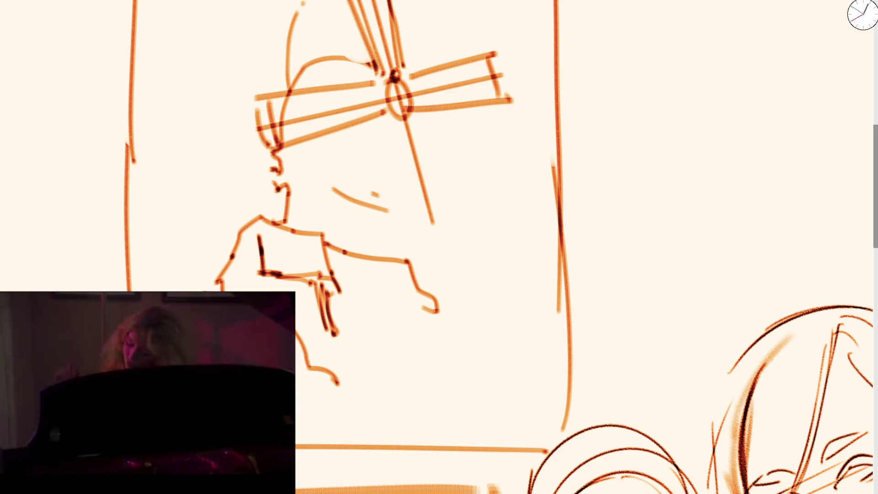
{"action": "left_click_drag", "start_coordinate": [389, 1], "coordinate": [402, 66]}
{"action": "mouse_move", "coordinate": [384, 107]}
{"action": "left_mouse_down"}
{"action": "mouse_move", "coordinate": [432, 229]}
{"action": "mouse_move", "coordinate": [405, 227]}
{"action": "mouse_move", "coordinate": [423, 224]}
{"action": "left_mouse_up"}
{"action": "key", "text": "ctrl+z"}
{"action": "left_click_drag", "start_coordinate": [410, 103], "coordinate": [467, 226]}
{"action": "scroll", "coordinate": [468, 226], "scroll_direction": "up", "scroll_amount": 3}
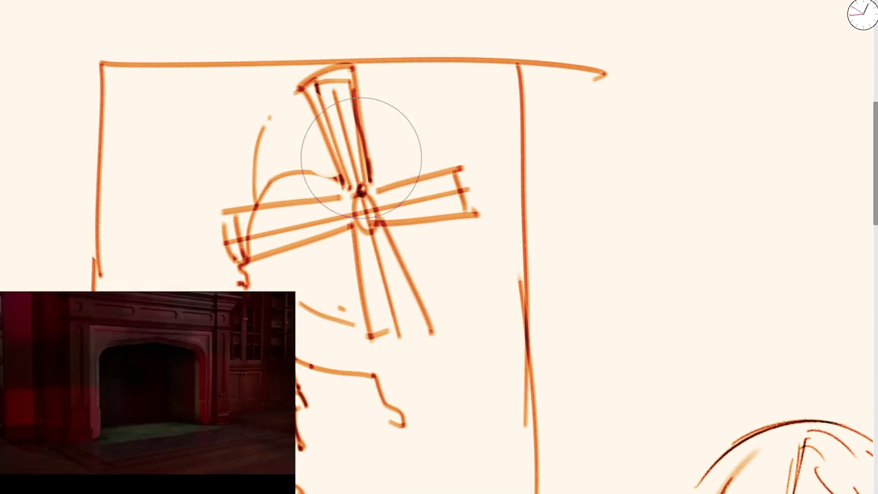
Step: Rework the thumbnail frame by erasing its top border and extending both sides upward
{"action": "left_click_drag", "start_coordinate": [151, 65], "coordinate": [516, 63]}
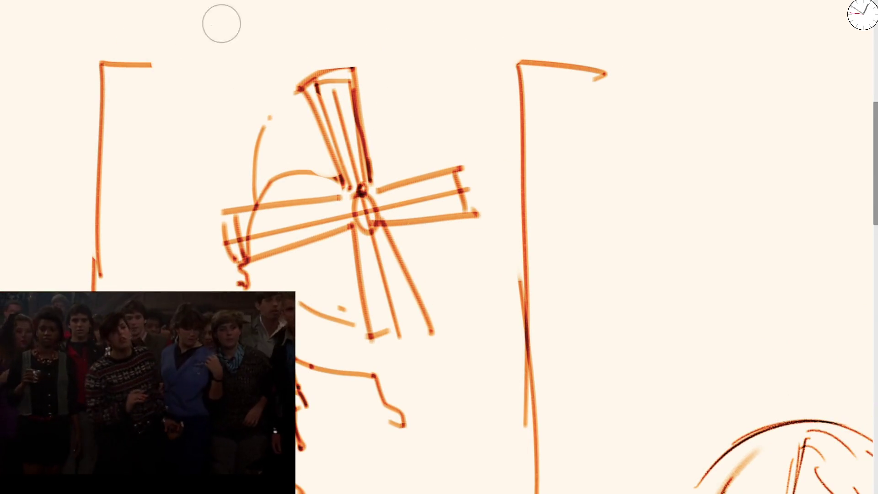
{"action": "left_click_drag", "start_coordinate": [102, 78], "coordinate": [120, 49]}
{"action": "mouse_move", "coordinate": [103, 1]}
{"action": "left_mouse_down"}
{"action": "mouse_move", "coordinate": [101, 99]}
{"action": "mouse_move", "coordinate": [179, 0]}
{"action": "left_mouse_up"}
{"action": "mouse_move", "coordinate": [531, 2]}
{"action": "left_mouse_down"}
{"action": "mouse_move", "coordinate": [583, 4]}
{"action": "mouse_move", "coordinate": [530, 87]}
{"action": "mouse_move", "coordinate": [531, 129]}
{"action": "left_mouse_up"}
{"action": "left_click_drag", "start_coordinate": [519, 62], "coordinate": [564, 66]}
Step: Curve the sail ends and draw a dome arc over the windmill hub
{"action": "scroll", "coordinate": [474, 155], "scroll_direction": "down", "scroll_amount": 3}
{"action": "scroll", "coordinate": [474, 155], "scroll_direction": "left", "scroll_amount": 2}
{"action": "left_click_drag", "start_coordinate": [285, 127], "coordinate": [302, 194]}
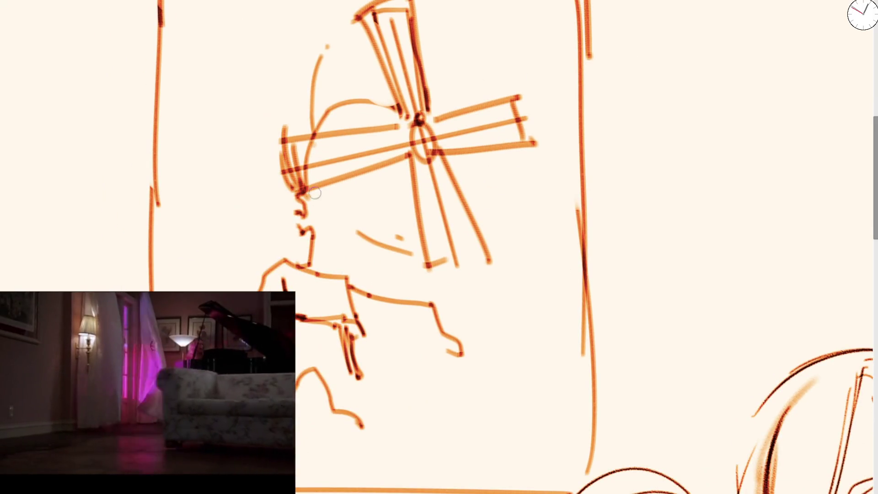
{"action": "left_click_drag", "start_coordinate": [490, 88], "coordinate": [508, 170]}
{"action": "left_click_drag", "start_coordinate": [426, 270], "coordinate": [489, 259]}
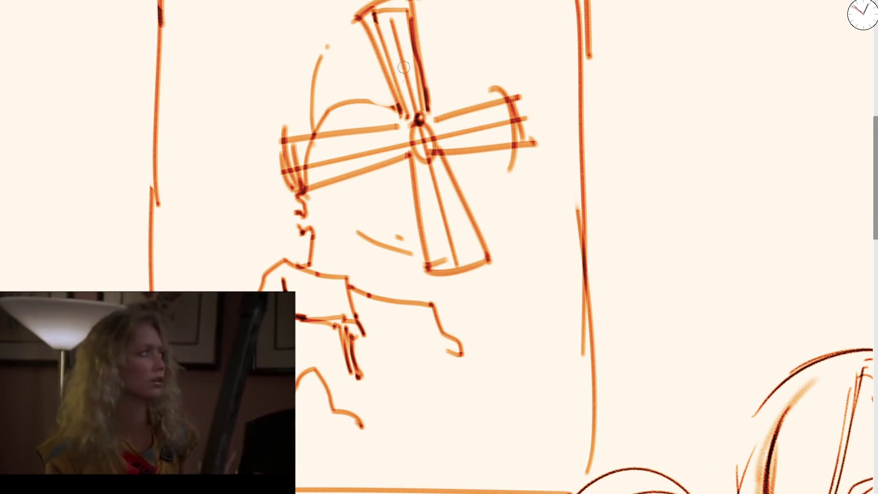
{"action": "mouse_move", "coordinate": [326, 108]}
{"action": "left_mouse_down"}
{"action": "mouse_move", "coordinate": [405, 78]}
{"action": "mouse_move", "coordinate": [426, 104]}
{"action": "left_mouse_up"}
{"action": "left_click_drag", "start_coordinate": [451, 128], "coordinate": [463, 186]}
Step: Sketch horizontal base strokes under the hub, redoing the overly long one
{"action": "mouse_move", "coordinate": [322, 201]}
{"action": "left_mouse_down"}
{"action": "mouse_move", "coordinate": [359, 209]}
{"action": "mouse_move", "coordinate": [414, 197]}
{"action": "mouse_move", "coordinate": [404, 220]}
{"action": "left_mouse_up"}
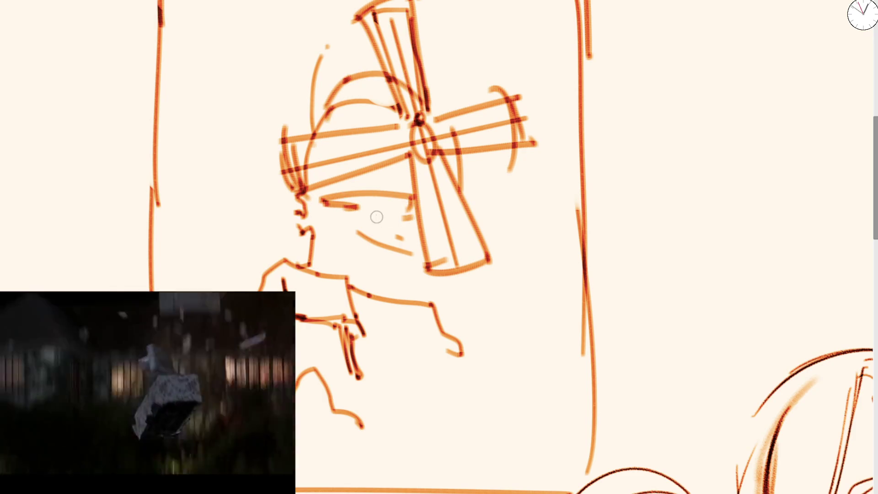
{"action": "key", "text": "ctrl+z"}
{"action": "key", "text": "ctrl+z"}
{"action": "left_click_drag", "start_coordinate": [308, 205], "coordinate": [384, 196]}
{"action": "left_click_drag", "start_coordinate": [323, 193], "coordinate": [393, 192]}
{"action": "mouse_move", "coordinate": [354, 212]}
{"action": "left_mouse_down"}
{"action": "mouse_move", "coordinate": [345, 215]}
{"action": "mouse_move", "coordinate": [354, 225]}
{"action": "left_mouse_up"}
{"action": "mouse_move", "coordinate": [302, 211]}
{"action": "left_mouse_down"}
{"action": "mouse_move", "coordinate": [293, 221]}
{"action": "mouse_move", "coordinate": [415, 234]}
{"action": "left_mouse_up"}
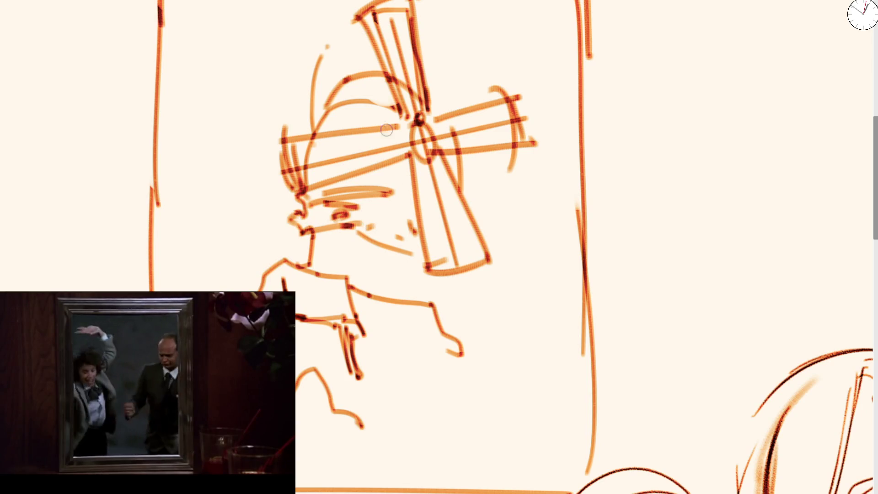
Step: Draw the hill outline and curved strokes below the lower sail tip
{"action": "left_click_drag", "start_coordinate": [450, 273], "coordinate": [461, 340]}
{"action": "left_click_drag", "start_coordinate": [448, 312], "coordinate": [465, 321]}
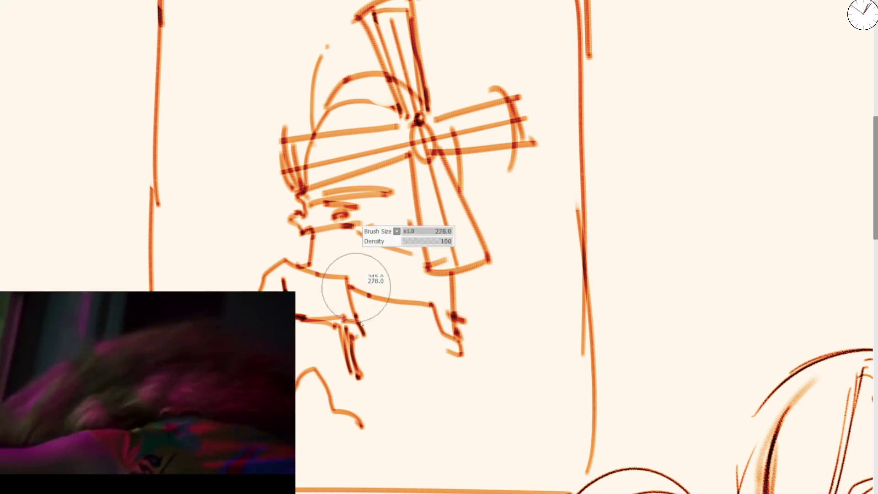
{"action": "left_click_drag", "start_coordinate": [352, 274], "coordinate": [453, 348]}
{"action": "mouse_move", "coordinate": [318, 269]}
{"action": "left_mouse_down"}
{"action": "mouse_move", "coordinate": [339, 290]}
{"action": "mouse_move", "coordinate": [346, 327]}
{"action": "left_mouse_up"}
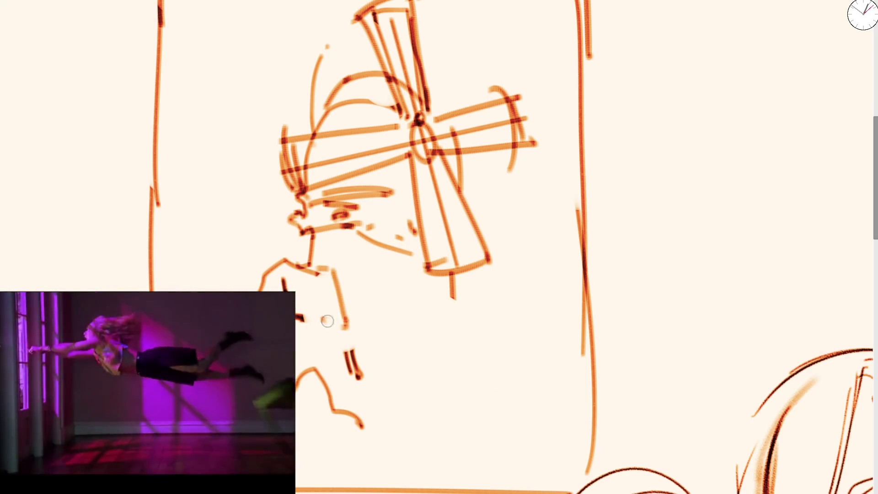
{"action": "mouse_move", "coordinate": [453, 287]}
{"action": "left_mouse_down"}
{"action": "mouse_move", "coordinate": [519, 337]}
{"action": "mouse_move", "coordinate": [534, 384]}
{"action": "left_mouse_up"}
{"action": "key", "text": "ctrl+z"}
{"action": "left_click_drag", "start_coordinate": [450, 285], "coordinate": [515, 360]}
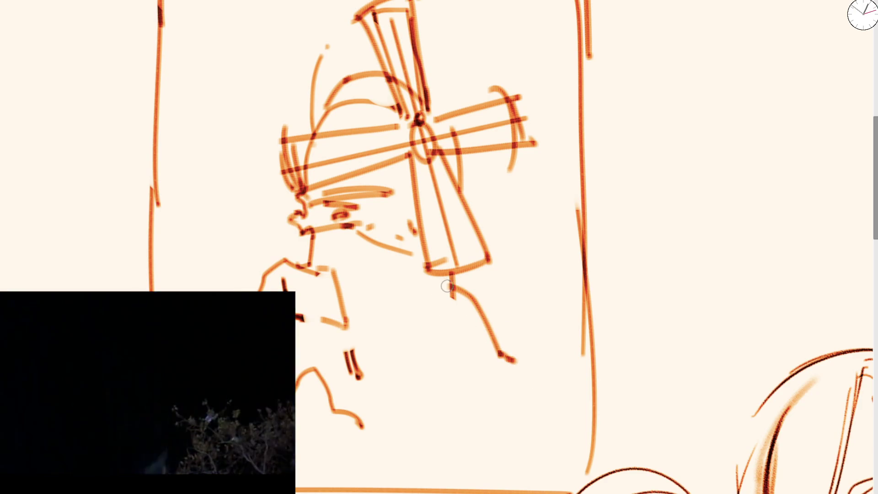
{"action": "mouse_move", "coordinate": [405, 302]}
{"action": "left_mouse_down"}
{"action": "mouse_move", "coordinate": [436, 293]}
{"action": "mouse_move", "coordinate": [446, 324]}
{"action": "left_mouse_up"}
{"action": "mouse_move", "coordinate": [423, 283]}
{"action": "left_mouse_down"}
{"action": "mouse_move", "coordinate": [407, 320]}
{"action": "mouse_move", "coordinate": [443, 334]}
{"action": "mouse_move", "coordinate": [410, 354]}
{"action": "left_mouse_up"}
{"action": "mouse_move", "coordinate": [418, 323]}
{"action": "left_mouse_down"}
{"action": "mouse_move", "coordinate": [439, 313]}
{"action": "mouse_move", "coordinate": [421, 359]}
{"action": "mouse_move", "coordinate": [476, 380]}
{"action": "mouse_move", "coordinate": [449, 319]}
{"action": "left_mouse_up"}
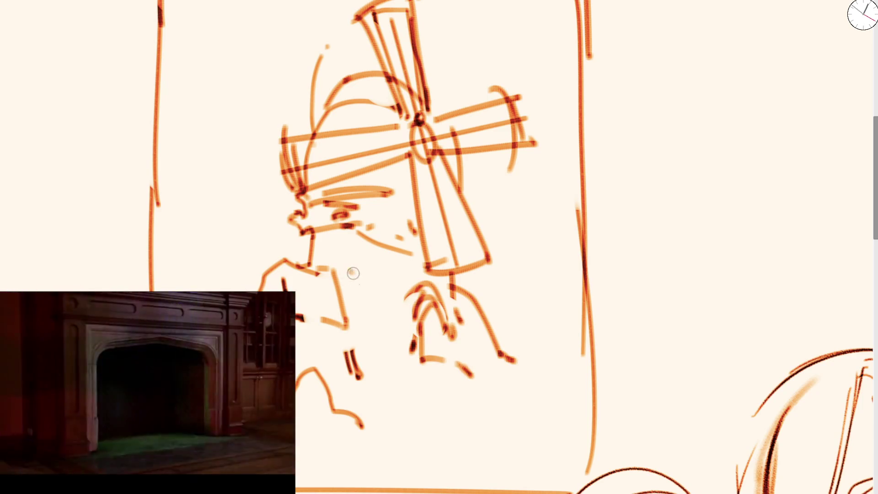
Step: Sketch the windmill base, ground line, right slope and door in orange
{"action": "left_click_drag", "start_coordinate": [351, 272], "coordinate": [371, 334]}
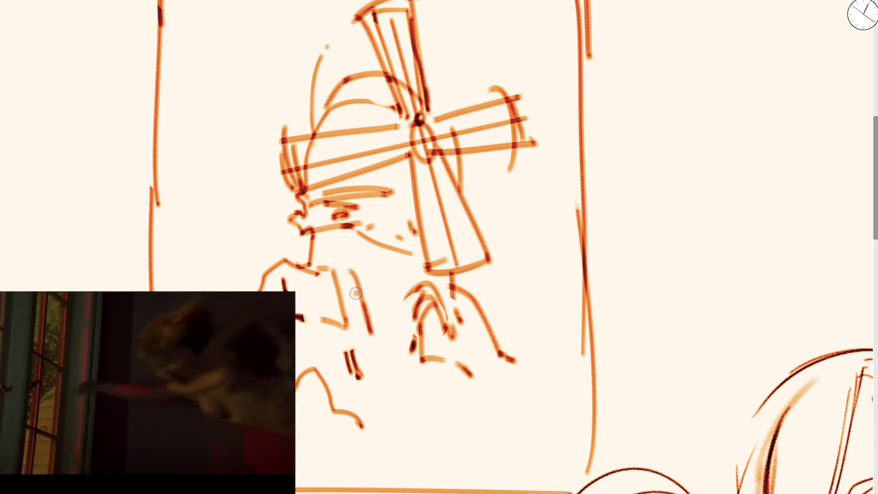
{"action": "left_click_drag", "start_coordinate": [354, 290], "coordinate": [400, 297]}
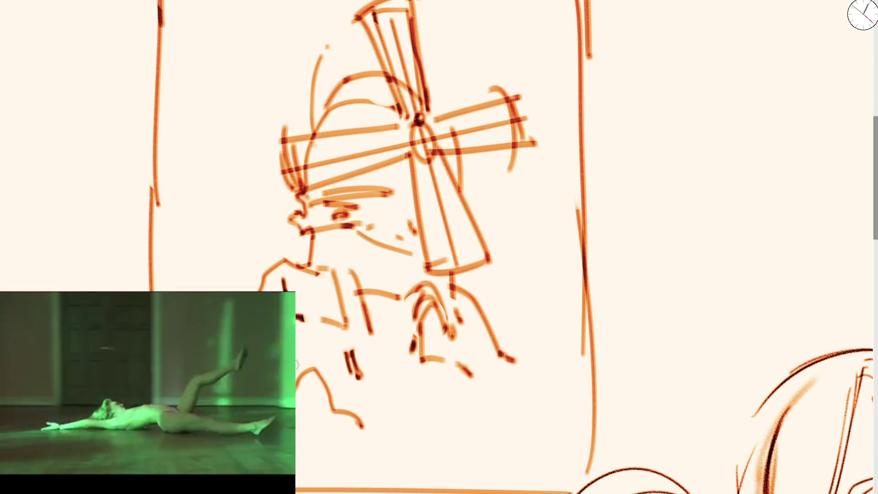
{"action": "mouse_move", "coordinate": [328, 378]}
{"action": "left_mouse_down"}
{"action": "mouse_move", "coordinate": [387, 386]}
{"action": "mouse_move", "coordinate": [382, 373]}
{"action": "mouse_move", "coordinate": [440, 393]}
{"action": "left_mouse_up"}
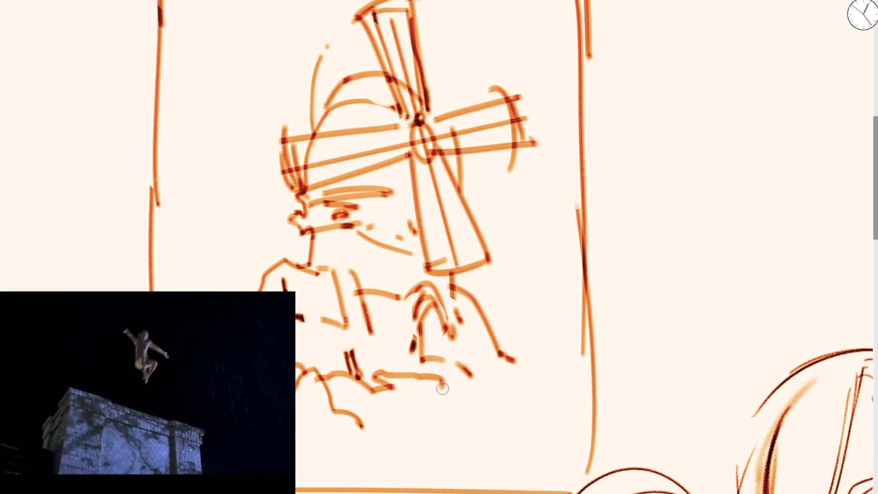
{"action": "mouse_move", "coordinate": [457, 375]}
{"action": "left_mouse_down"}
{"action": "mouse_move", "coordinate": [454, 384]}
{"action": "mouse_move", "coordinate": [492, 394]}
{"action": "left_mouse_up"}
{"action": "left_click_drag", "start_coordinate": [490, 322], "coordinate": [514, 366]}
{"action": "mouse_move", "coordinate": [479, 300]}
{"action": "left_mouse_down"}
{"action": "mouse_move", "coordinate": [487, 316]}
{"action": "mouse_move", "coordinate": [521, 296]}
{"action": "mouse_move", "coordinate": [546, 339]}
{"action": "mouse_move", "coordinate": [553, 354]}
{"action": "mouse_move", "coordinate": [509, 359]}
{"action": "mouse_move", "coordinate": [530, 391]}
{"action": "mouse_move", "coordinate": [516, 392]}
{"action": "left_mouse_up"}
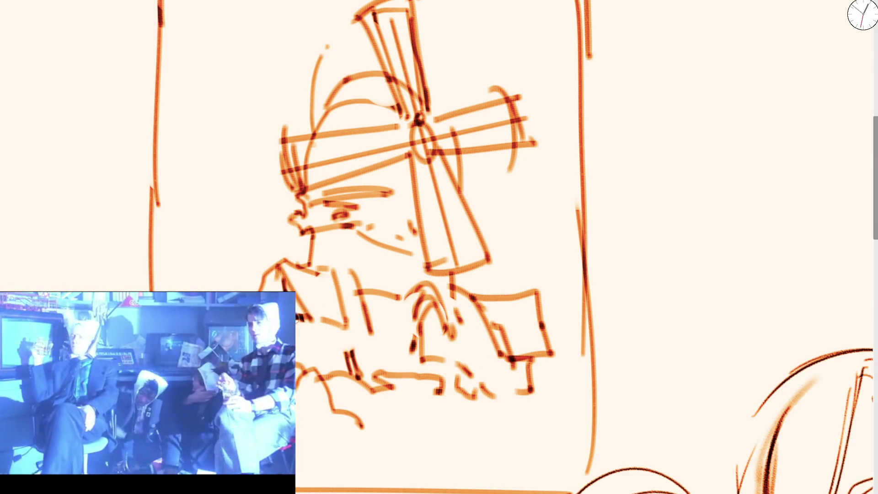
{"action": "mouse_move", "coordinate": [433, 327]}
{"action": "left_mouse_down"}
{"action": "mouse_move", "coordinate": [423, 361]}
{"action": "mouse_move", "coordinate": [487, 387]}
{"action": "mouse_move", "coordinate": [474, 405]}
{"action": "mouse_move", "coordinate": [401, 412]}
{"action": "mouse_move", "coordinate": [444, 401]}
{"action": "mouse_move", "coordinate": [444, 418]}
{"action": "mouse_move", "coordinate": [476, 424]}
{"action": "mouse_move", "coordinate": [386, 443]}
{"action": "mouse_move", "coordinate": [359, 460]}
{"action": "mouse_move", "coordinate": [375, 487]}
{"action": "mouse_move", "coordinate": [406, 476]}
{"action": "mouse_move", "coordinate": [393, 466]}
{"action": "mouse_move", "coordinate": [436, 432]}
{"action": "mouse_move", "coordinate": [505, 418]}
{"action": "mouse_move", "coordinate": [473, 404]}
{"action": "mouse_move", "coordinate": [531, 394]}
{"action": "mouse_move", "coordinate": [564, 433]}
{"action": "mouse_move", "coordinate": [599, 450]}
{"action": "left_mouse_up"}
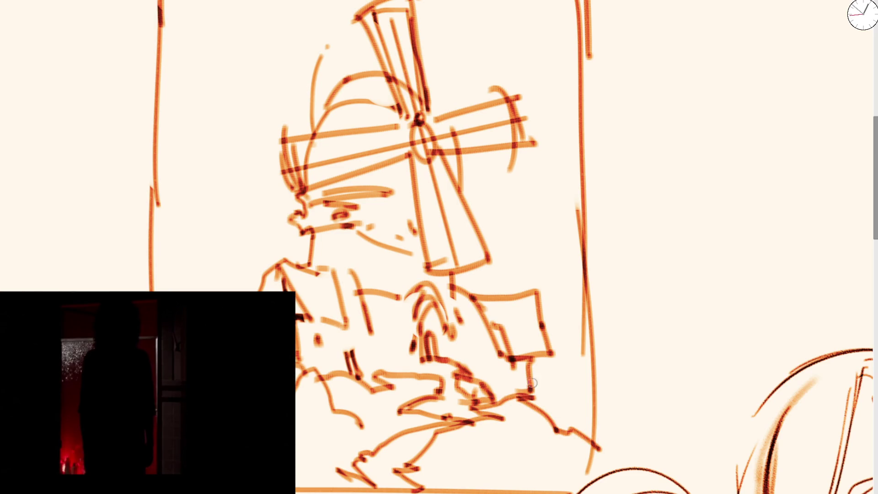
Step: Draw a zigzag edge and a line running right from the windmill base
{"action": "mouse_move", "coordinate": [522, 361]}
{"action": "left_mouse_down"}
{"action": "mouse_move", "coordinate": [526, 394]}
{"action": "mouse_move", "coordinate": [576, 437]}
{"action": "left_mouse_up"}
{"action": "left_click_drag", "start_coordinate": [530, 414], "coordinate": [484, 309]}
{"action": "key", "text": "ctrl+z"}
{"action": "key", "text": "ctrl+z"}
{"action": "mouse_move", "coordinate": [480, 253]}
{"action": "left_mouse_down"}
{"action": "mouse_move", "coordinate": [485, 279]}
{"action": "mouse_move", "coordinate": [554, 313]}
{"action": "left_mouse_up"}
{"action": "mouse_move", "coordinate": [457, 293]}
{"action": "left_mouse_down"}
{"action": "mouse_move", "coordinate": [421, 313]}
{"action": "mouse_move", "coordinate": [450, 319]}
{"action": "mouse_move", "coordinate": [433, 275]}
{"action": "mouse_move", "coordinate": [539, 325]}
{"action": "left_mouse_up"}
{"action": "key", "text": "ctrl+z"}
{"action": "mouse_move", "coordinate": [426, 277]}
{"action": "left_mouse_down"}
{"action": "mouse_move", "coordinate": [519, 305]}
{"action": "mouse_move", "coordinate": [497, 321]}
{"action": "mouse_move", "coordinate": [446, 334]}
{"action": "mouse_move", "coordinate": [490, 387]}
{"action": "left_mouse_up"}
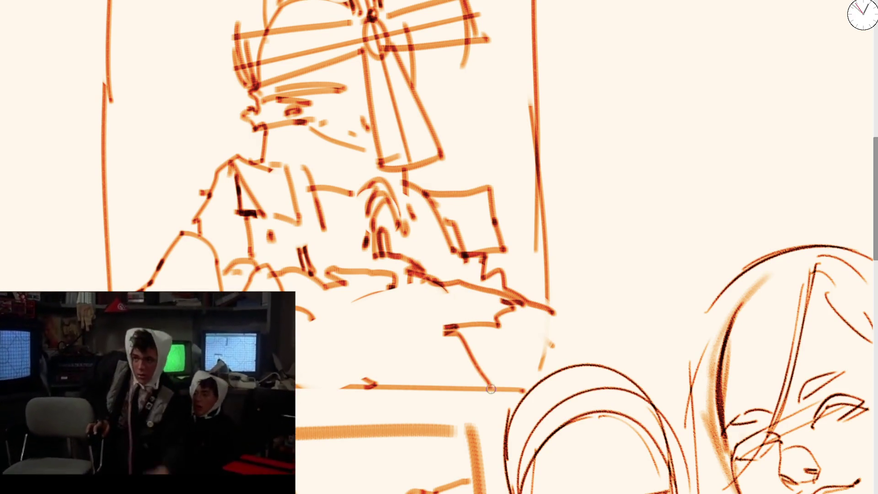
Step: Draw the path's left edge and three horizontal step lines across it
{"action": "mouse_move", "coordinate": [329, 388]}
{"action": "left_mouse_down"}
{"action": "mouse_move", "coordinate": [370, 329]}
{"action": "mouse_move", "coordinate": [481, 316]}
{"action": "mouse_move", "coordinate": [452, 289]}
{"action": "left_mouse_up"}
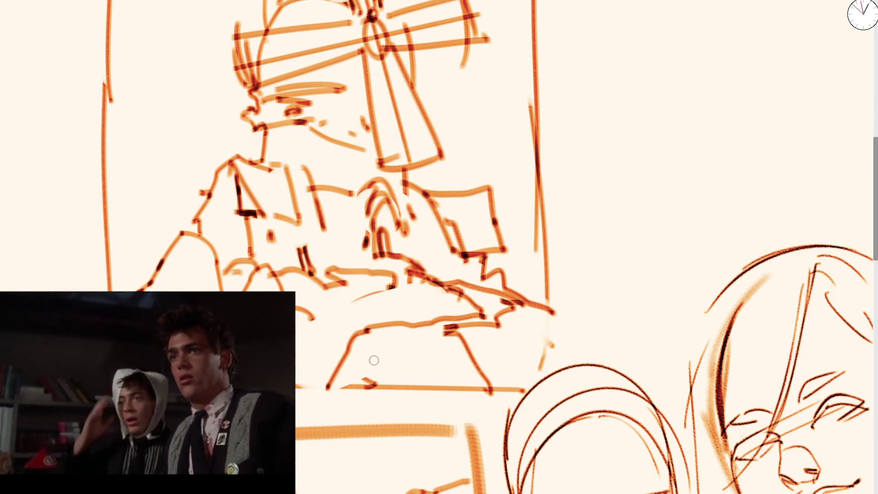
{"action": "left_click_drag", "start_coordinate": [343, 366], "coordinate": [458, 370]}
{"action": "left_click_drag", "start_coordinate": [352, 344], "coordinate": [439, 343]}
{"action": "left_click_drag", "start_coordinate": [390, 326], "coordinate": [460, 322]}
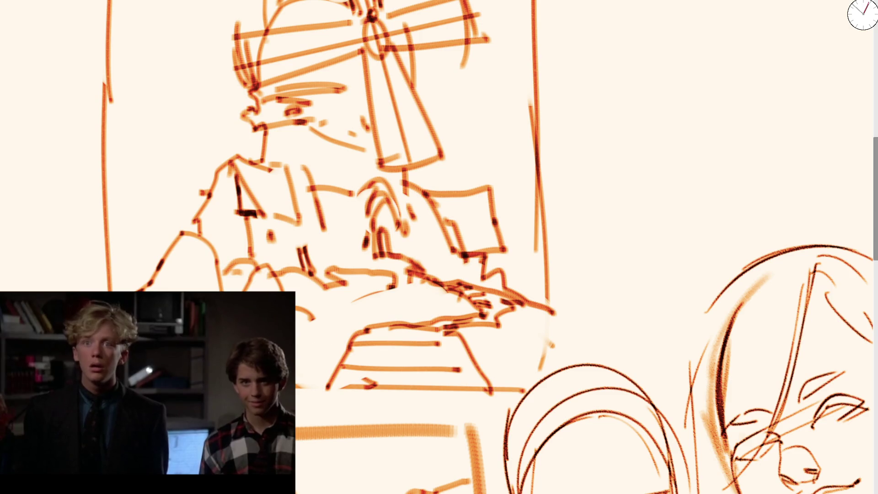
{"action": "left_click_drag", "start_coordinate": [296, 342], "coordinate": [329, 309]}
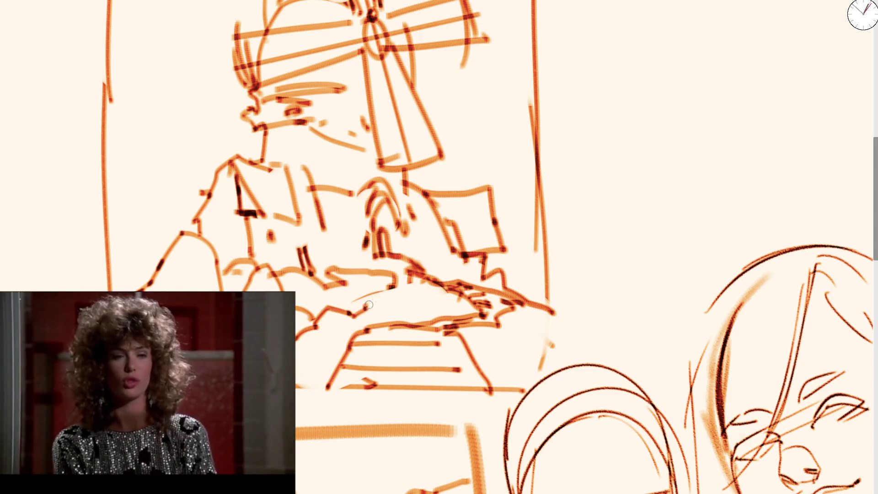
Step: With a larger brush, refine the base marks and hatch the arch solid dark
{"action": "mouse_move", "coordinate": [399, 292]}
{"action": "left_mouse_down"}
{"action": "mouse_move", "coordinate": [453, 281]}
{"action": "mouse_move", "coordinate": [430, 301]}
{"action": "mouse_move", "coordinate": [417, 272]}
{"action": "left_mouse_up"}
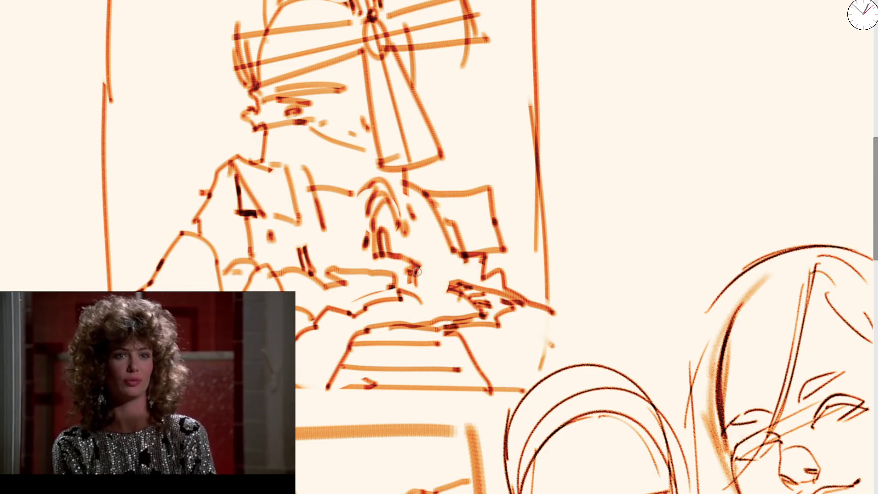
{"action": "key", "text": "bracketright"}
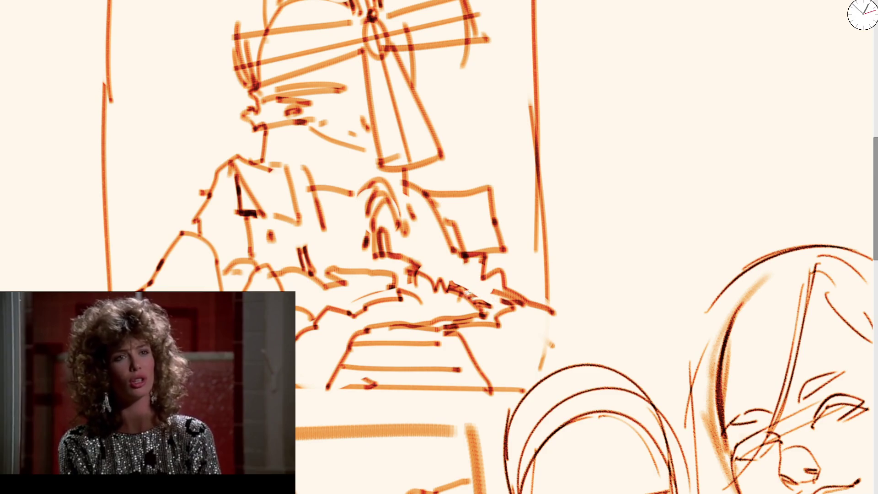
{"action": "mouse_move", "coordinate": [449, 277]}
{"action": "left_mouse_down"}
{"action": "mouse_move", "coordinate": [485, 299]}
{"action": "mouse_move", "coordinate": [462, 291]}
{"action": "left_mouse_up"}
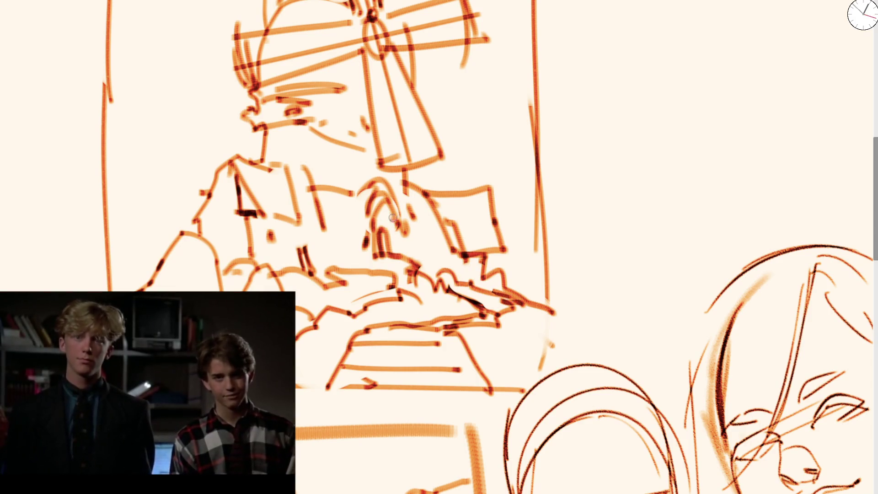
{"action": "mouse_move", "coordinate": [392, 218]}
{"action": "left_mouse_down"}
{"action": "mouse_move", "coordinate": [396, 263]}
{"action": "mouse_move", "coordinate": [384, 274]}
{"action": "mouse_move", "coordinate": [379, 215]}
{"action": "mouse_move", "coordinate": [400, 261]}
{"action": "left_mouse_up"}
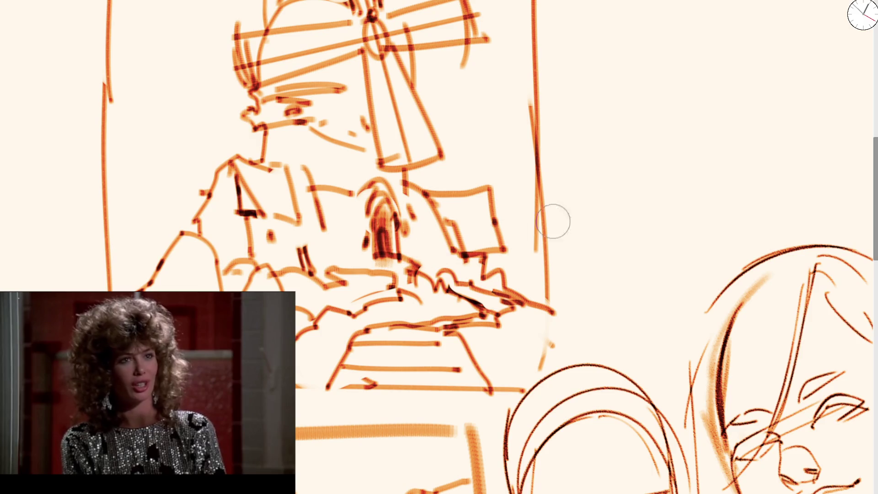
Step: Fill the arch and the box shape right of it with light orange
{"action": "key", "text": "ctrl+z"}
{"action": "left_click_drag", "start_coordinate": [361, 206], "coordinate": [412, 266]}
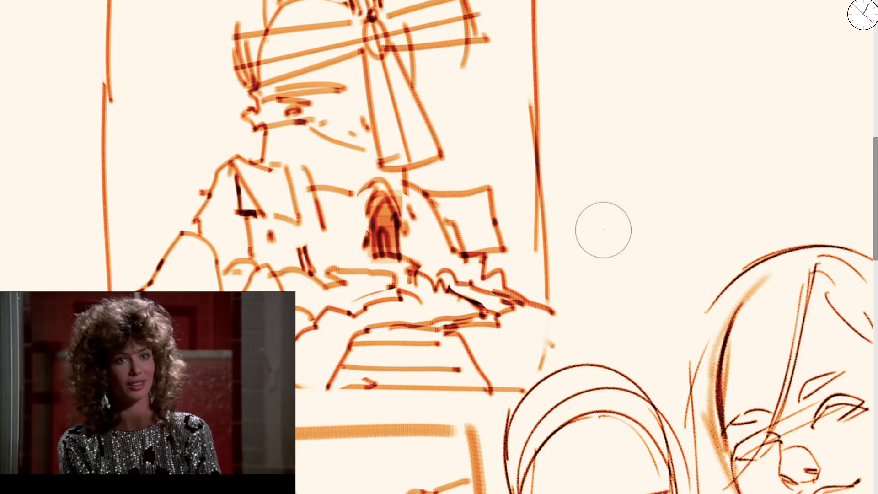
{"action": "key", "text": "ctrl+z"}
{"action": "left_click_drag", "start_coordinate": [369, 221], "coordinate": [412, 229]}
{"action": "mouse_move", "coordinate": [442, 203]}
{"action": "left_mouse_down"}
{"action": "mouse_move", "coordinate": [457, 228]}
{"action": "mouse_move", "coordinate": [480, 196]}
{"action": "mouse_move", "coordinate": [496, 192]}
{"action": "left_mouse_up"}
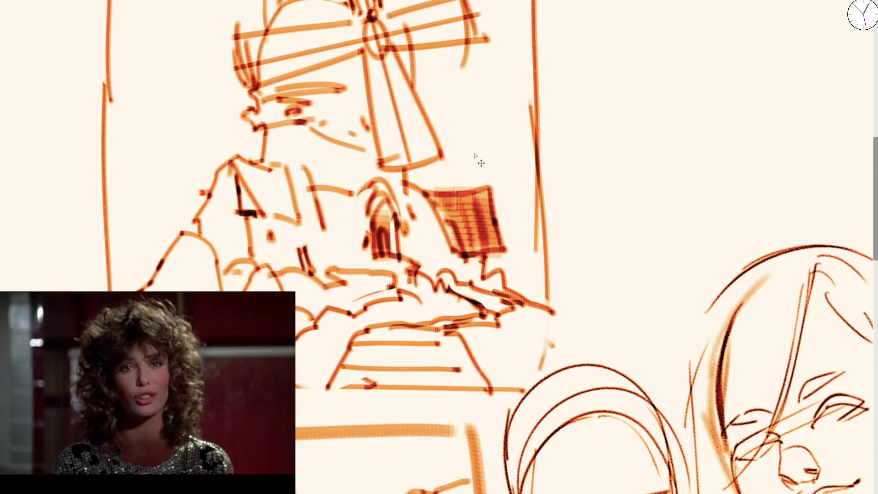
{"action": "key", "text": "ctrl+z"}
{"action": "key", "text": "ctrl+z"}
{"action": "key", "text": "ctrl+z"}
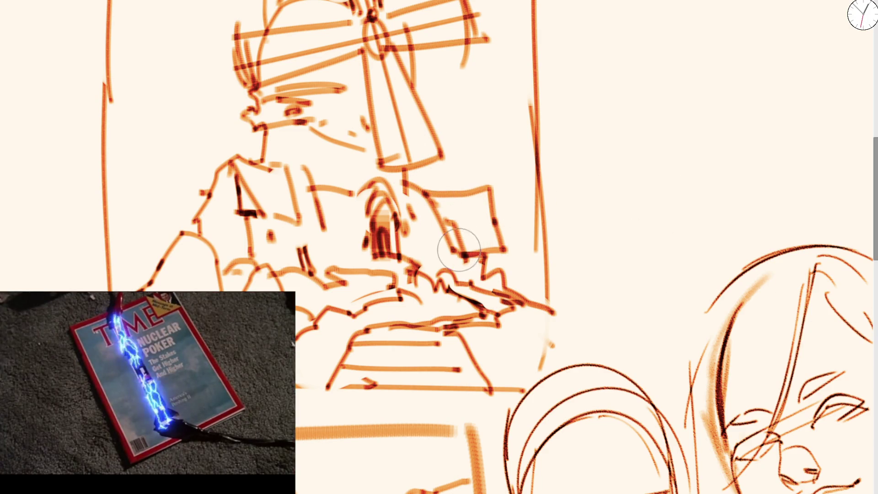
{"action": "mouse_move", "coordinate": [445, 214]}
{"action": "left_mouse_down"}
{"action": "mouse_move", "coordinate": [500, 232]}
{"action": "mouse_move", "coordinate": [475, 247]}
{"action": "left_mouse_up"}
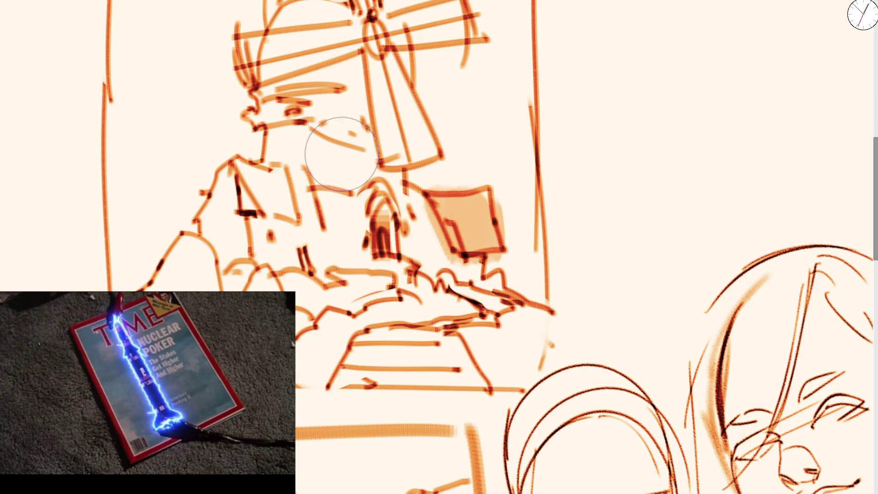
Step: Fill the left sail, the cap and the area below the arch with light orange
{"action": "scroll", "coordinate": [301, 51], "scroll_direction": "up", "scroll_amount": 3}
{"action": "mouse_move", "coordinate": [284, 177]}
{"action": "left_mouse_down"}
{"action": "mouse_move", "coordinate": [286, 167]}
{"action": "mouse_move", "coordinate": [466, 130]}
{"action": "mouse_move", "coordinate": [382, 166]}
{"action": "mouse_move", "coordinate": [418, 248]}
{"action": "mouse_move", "coordinate": [359, 89]}
{"action": "mouse_move", "coordinate": [342, 19]}
{"action": "mouse_move", "coordinate": [372, 127]}
{"action": "left_mouse_up"}
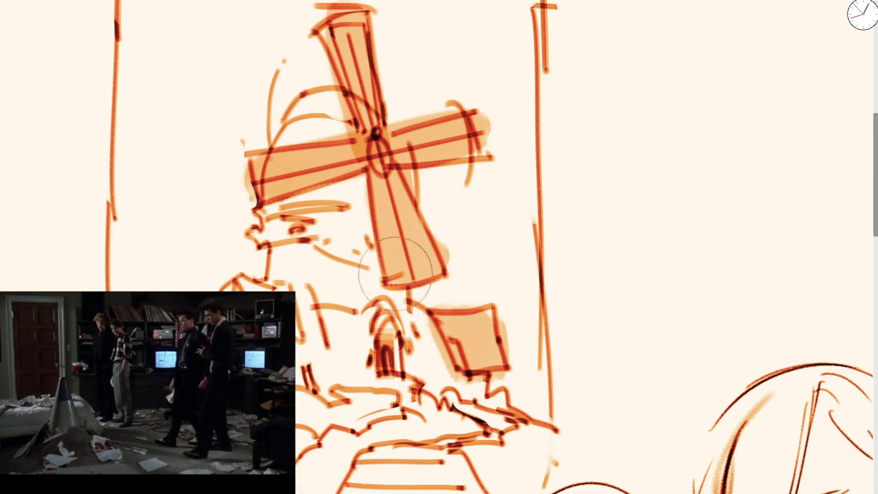
{"action": "mouse_move", "coordinate": [312, 221]}
{"action": "left_mouse_down"}
{"action": "mouse_move", "coordinate": [284, 197]}
{"action": "mouse_move", "coordinate": [366, 247]}
{"action": "mouse_move", "coordinate": [295, 127]}
{"action": "mouse_move", "coordinate": [334, 116]}
{"action": "left_mouse_up"}
{"action": "mouse_move", "coordinate": [320, 247]}
{"action": "left_mouse_down"}
{"action": "mouse_move", "coordinate": [314, 265]}
{"action": "mouse_move", "coordinate": [347, 251]}
{"action": "mouse_move", "coordinate": [368, 256]}
{"action": "left_mouse_up"}
{"action": "mouse_move", "coordinate": [386, 329]}
{"action": "left_mouse_down"}
{"action": "mouse_move", "coordinate": [348, 369]}
{"action": "mouse_move", "coordinate": [329, 328]}
{"action": "left_mouse_up"}
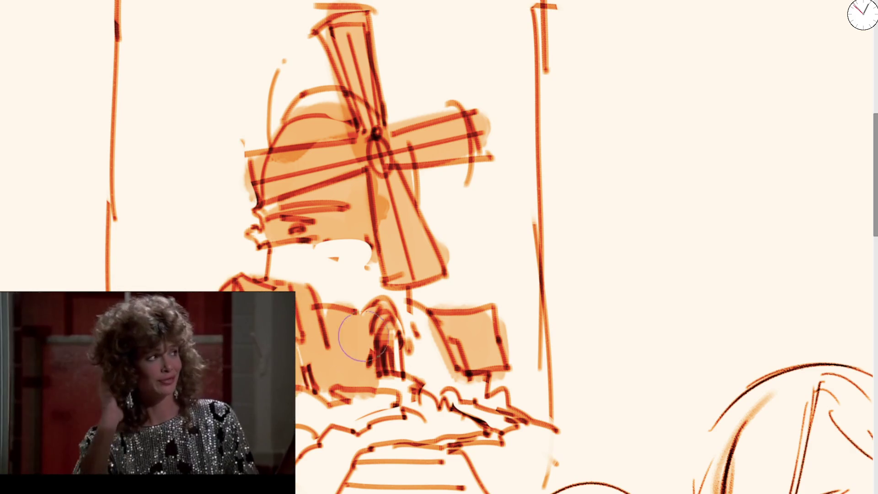
{"action": "key", "text": "ctrl+z"}
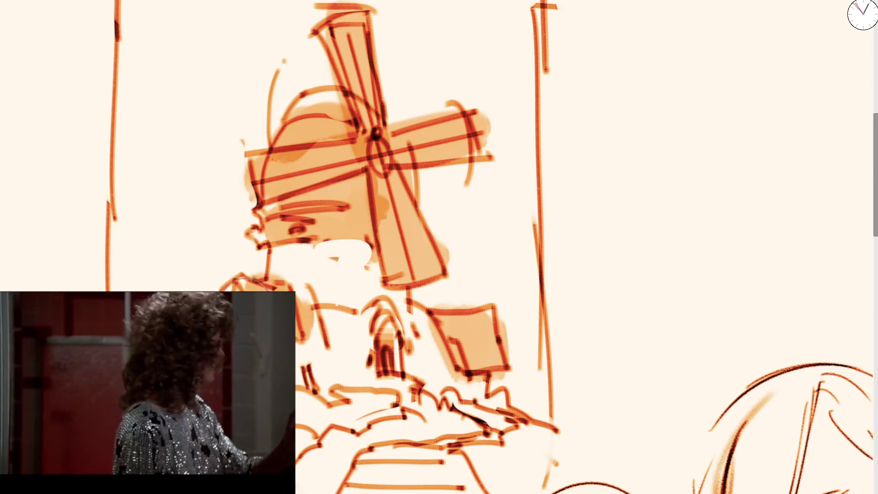
{"action": "left_click_drag", "start_coordinate": [357, 377], "coordinate": [393, 307]}
{"action": "scroll", "coordinate": [467, 182], "scroll_direction": "down", "scroll_amount": 5}
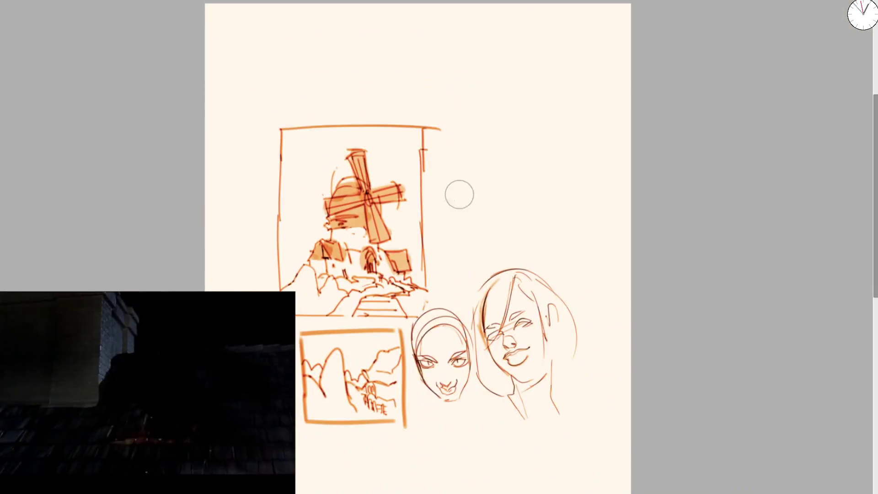
Step: Shade the area below the arch in light orange
{"action": "scroll", "coordinate": [467, 182], "scroll_direction": "up", "scroll_amount": 5}
{"action": "mouse_move", "coordinate": [247, 281]}
{"action": "left_mouse_down"}
{"action": "mouse_move", "coordinate": [256, 274]}
{"action": "mouse_move", "coordinate": [310, 339]}
{"action": "mouse_move", "coordinate": [309, 350]}
{"action": "left_mouse_up"}
{"action": "key", "text": "ctrl+z"}
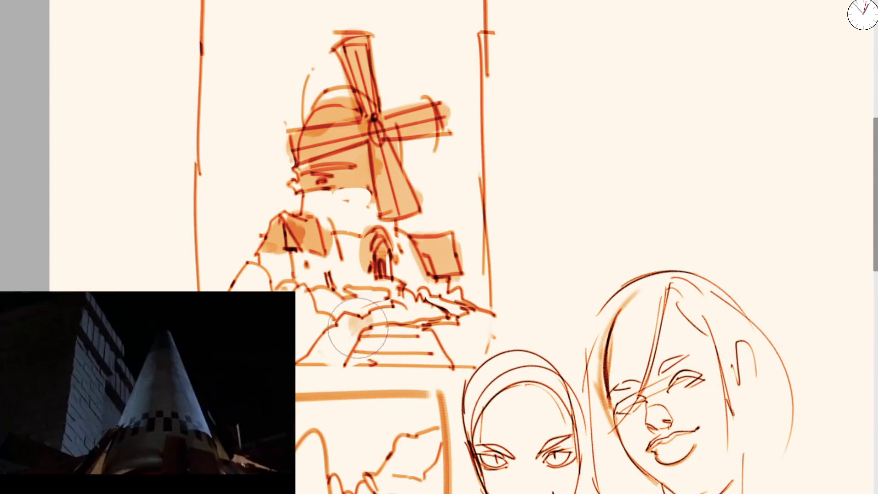
{"action": "left_click_drag", "start_coordinate": [359, 333], "coordinate": [324, 365]}
Step: Draw wavy clouds left, right and along the top of the windmill frame
{"action": "left_click_drag", "start_coordinate": [204, 94], "coordinate": [215, 102]}
{"action": "left_click_drag", "start_coordinate": [237, 140], "coordinate": [287, 125]}
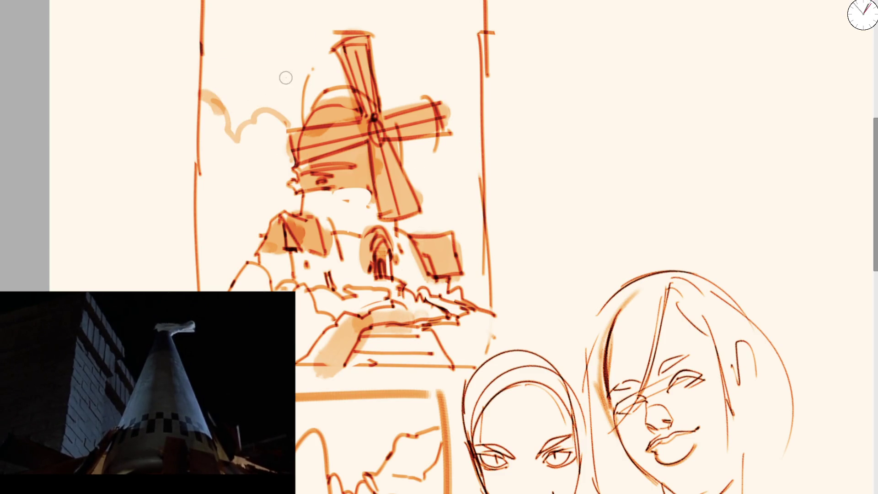
{"action": "left_click_drag", "start_coordinate": [419, 201], "coordinate": [485, 202]}
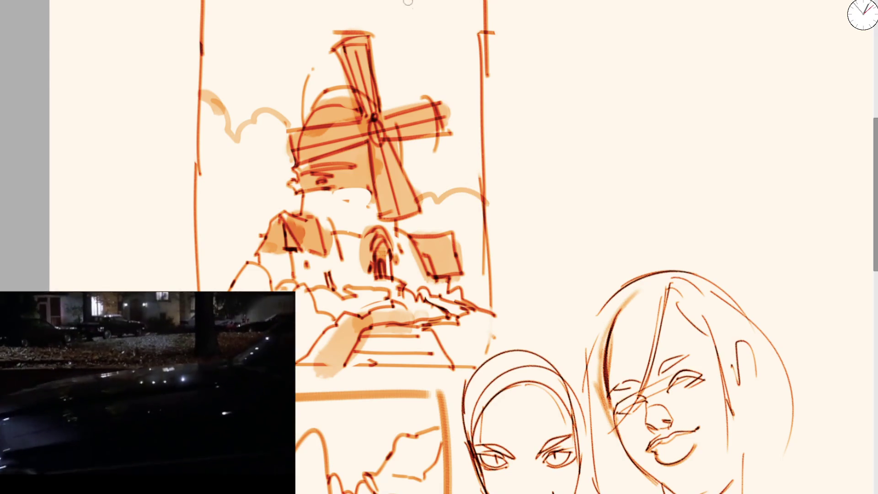
{"action": "left_click_drag", "start_coordinate": [407, 3], "coordinate": [496, 16]}
{"action": "mouse_move", "coordinate": [229, 262]}
{"action": "left_mouse_down"}
{"action": "mouse_move", "coordinate": [197, 282]}
{"action": "mouse_move", "coordinate": [270, 280]}
{"action": "left_mouse_up"}
{"action": "key", "text": "ctrl+z"}
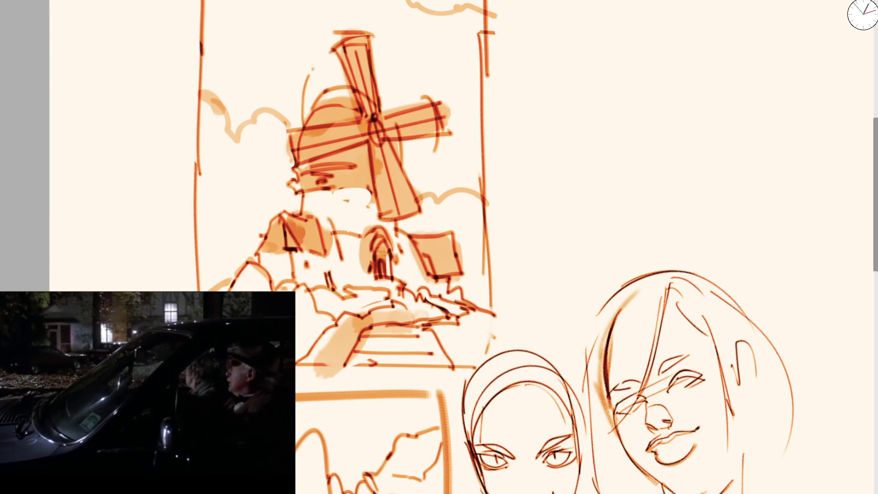
Step: Erase the dark hill outlines and old step strokes under the windmill
{"action": "key", "text": "e"}
{"action": "mouse_move", "coordinate": [252, 277]}
{"action": "left_mouse_down"}
{"action": "mouse_move", "coordinate": [243, 275]}
{"action": "mouse_move", "coordinate": [264, 257]}
{"action": "left_mouse_up"}
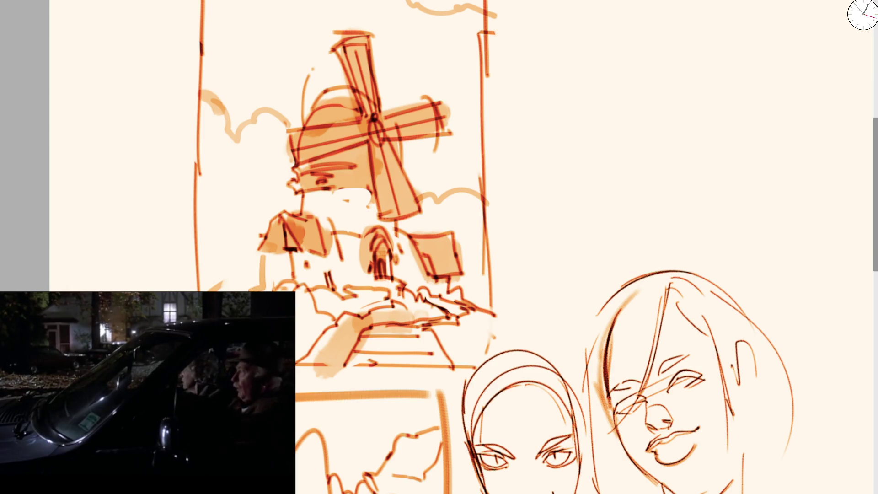
{"action": "left_click_drag", "start_coordinate": [492, 320], "coordinate": [470, 304]}
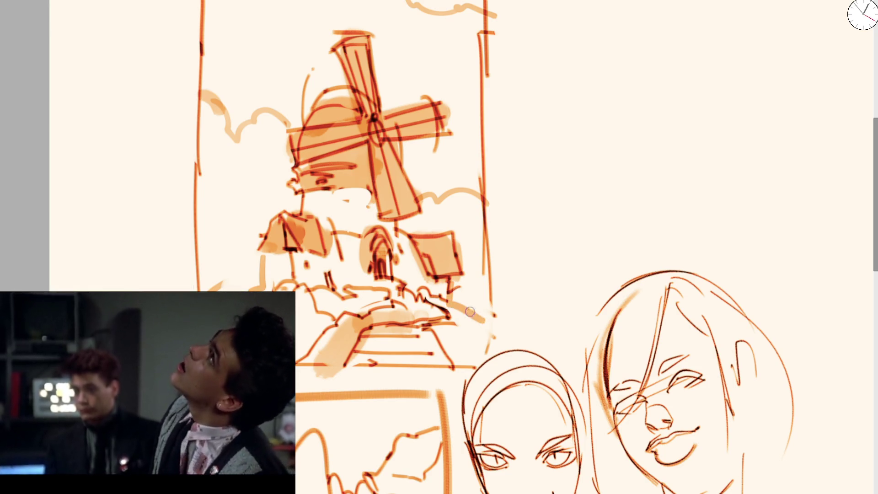
{"action": "key", "text": "e"}
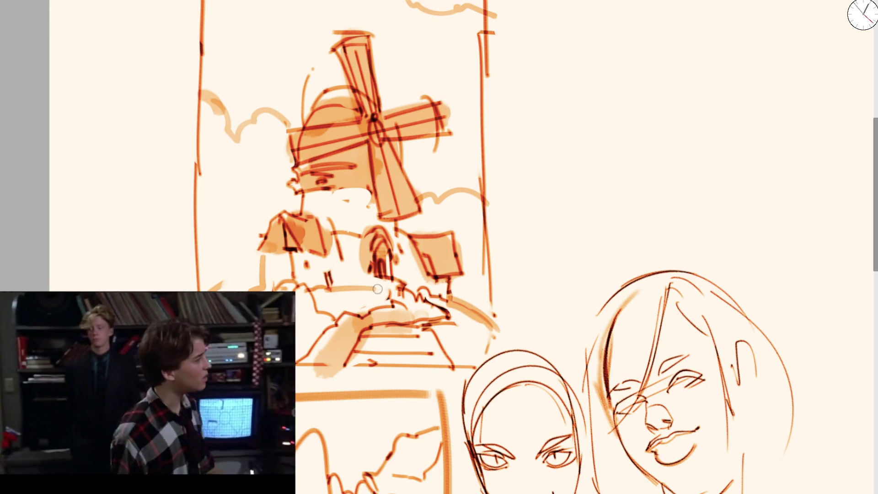
{"action": "key", "text": "e"}
{"action": "left_click_drag", "start_coordinate": [425, 292], "coordinate": [348, 315]}
{"action": "mouse_move", "coordinate": [439, 320]}
{"action": "left_mouse_down"}
{"action": "mouse_move", "coordinate": [412, 338]}
{"action": "mouse_move", "coordinate": [339, 347]}
{"action": "mouse_move", "coordinate": [414, 323]}
{"action": "mouse_move", "coordinate": [370, 371]}
{"action": "mouse_move", "coordinate": [423, 320]}
{"action": "left_mouse_up"}
{"action": "key", "text": "e"}
Step: Draw new path edges up the hill and lines along its edges
{"action": "mouse_move", "coordinate": [343, 342]}
{"action": "left_mouse_down"}
{"action": "mouse_move", "coordinate": [333, 352]}
{"action": "mouse_move", "coordinate": [398, 311]}
{"action": "mouse_move", "coordinate": [439, 304]}
{"action": "left_mouse_up"}
{"action": "left_click_drag", "start_coordinate": [403, 278], "coordinate": [368, 283]}
{"action": "scroll", "coordinate": [313, 169], "scroll_direction": "down", "scroll_amount": 2}
{"action": "scroll", "coordinate": [313, 170], "scroll_direction": "up", "scroll_amount": 2}
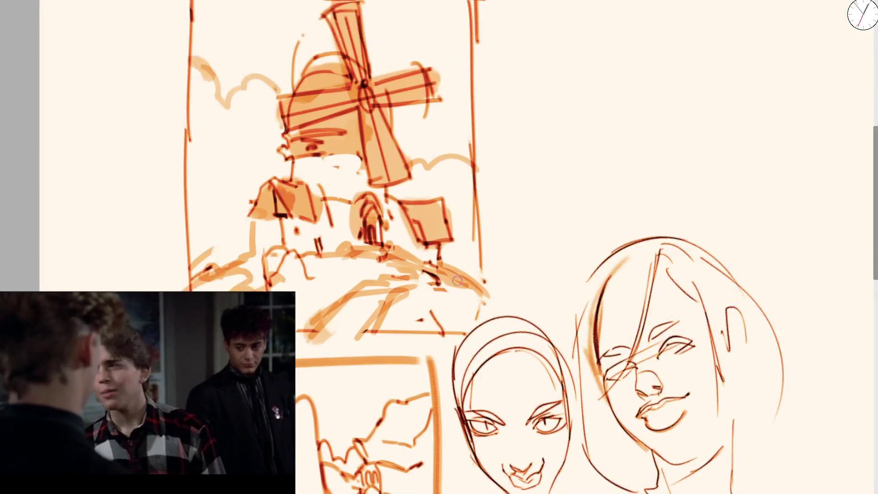
{"action": "left_click_drag", "start_coordinate": [432, 263], "coordinate": [474, 275]}
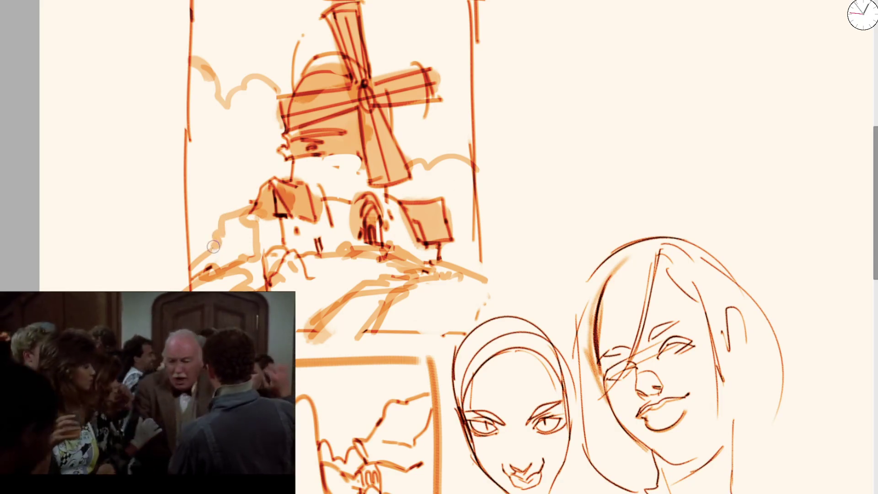
Step: Fill the house's left side and centre wall with light orange
{"action": "left_click_drag", "start_coordinate": [222, 234], "coordinate": [231, 215]}
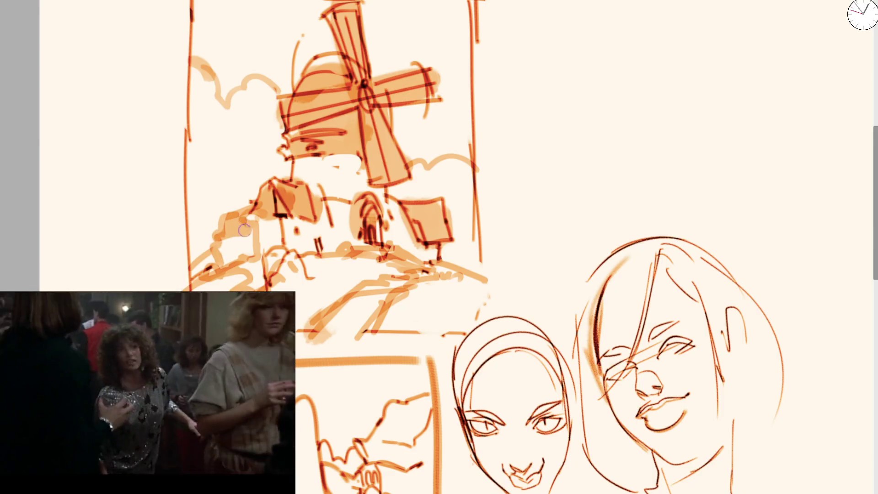
{"action": "left_click_drag", "start_coordinate": [229, 259], "coordinate": [256, 220]}
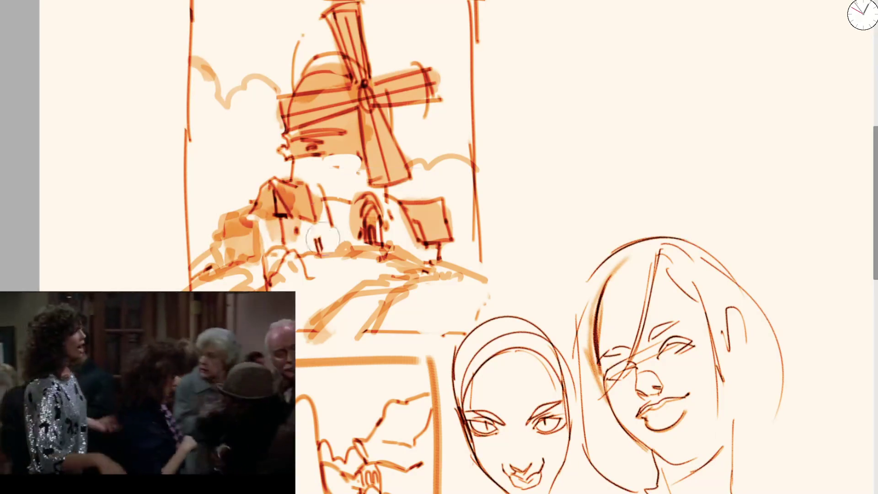
{"action": "left_click_drag", "start_coordinate": [320, 238], "coordinate": [341, 205]}
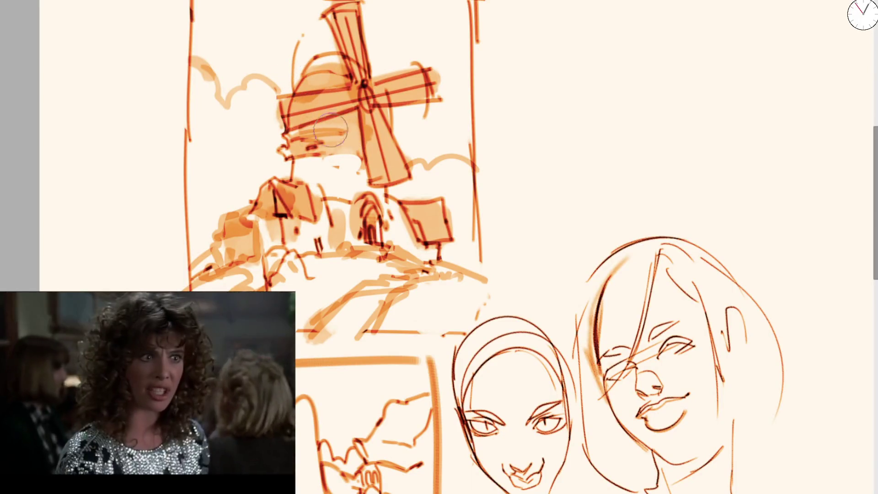
{"action": "scroll", "coordinate": [480, 94], "scroll_direction": "down", "scroll_amount": 3}
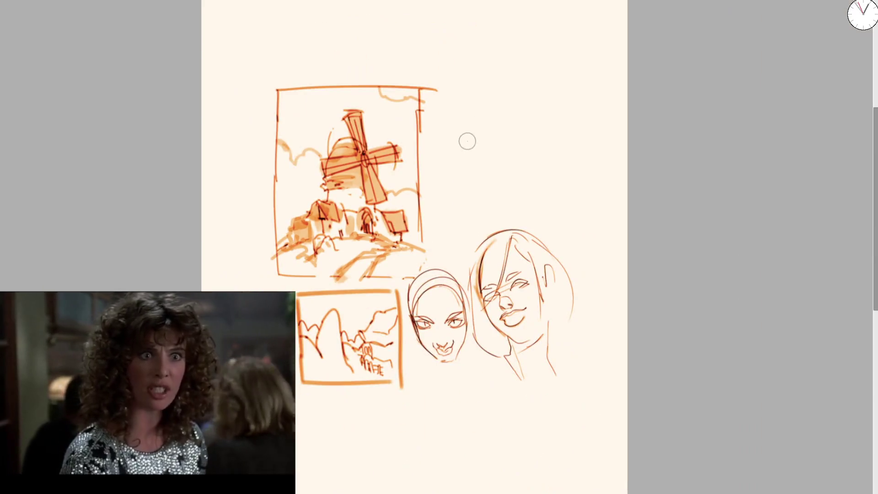
Step: With an enlarged brush, wash the upper-left sky in soft orange
{"action": "key", "text": "bracketright"}
{"action": "key", "text": "bracketright"}
{"action": "key", "text": "bracketright"}
{"action": "mouse_move", "coordinate": [294, 147]}
{"action": "left_mouse_down"}
{"action": "mouse_move", "coordinate": [323, 136]}
{"action": "mouse_move", "coordinate": [314, 89]}
{"action": "mouse_move", "coordinate": [384, 101]}
{"action": "mouse_move", "coordinate": [406, 122]}
{"action": "mouse_move", "coordinate": [395, 176]}
{"action": "left_mouse_up"}
{"action": "left_click_drag", "start_coordinate": [274, 78], "coordinate": [421, 62]}
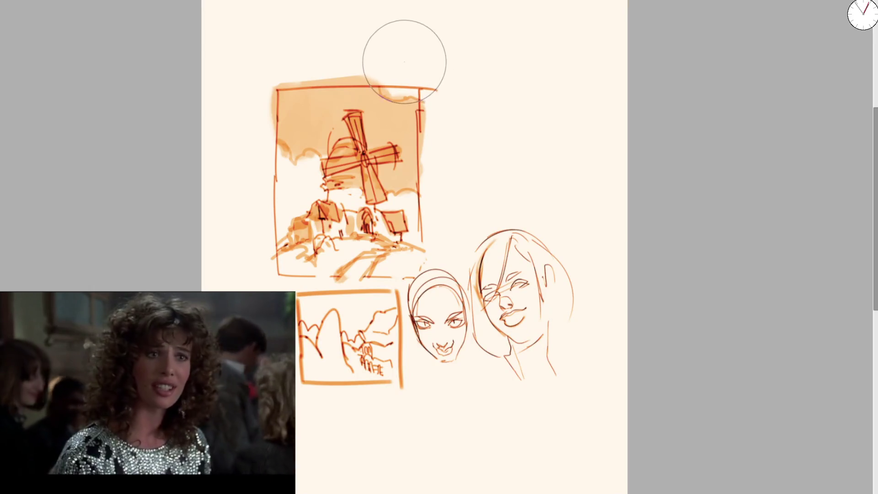
{"action": "key", "text": "ctrl+z"}
{"action": "key", "text": "ctrl+z"}
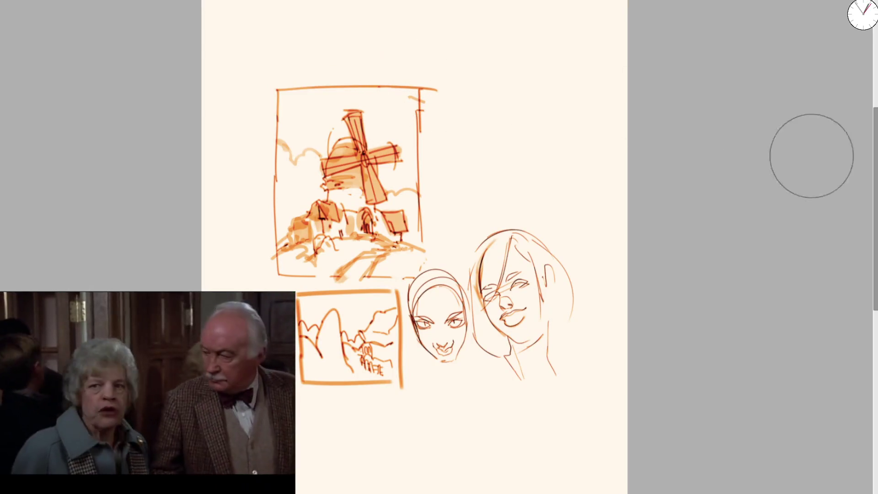
{"action": "mouse_move", "coordinate": [290, 118]}
{"action": "left_mouse_down"}
{"action": "mouse_move", "coordinate": [297, 108]}
{"action": "mouse_move", "coordinate": [309, 146]}
{"action": "mouse_move", "coordinate": [268, 120]}
{"action": "mouse_move", "coordinate": [303, 133]}
{"action": "mouse_move", "coordinate": [393, 110]}
{"action": "mouse_move", "coordinate": [405, 183]}
{"action": "left_mouse_up"}
{"action": "key", "text": "ctrl+z"}
{"action": "key", "text": "ctrl+z"}
Step: Wash the ground in soft orange and fade the whole sketch to pale orange
{"action": "mouse_move", "coordinate": [325, 251]}
{"action": "left_mouse_down"}
{"action": "mouse_move", "coordinate": [385, 273]}
{"action": "mouse_move", "coordinate": [414, 265]}
{"action": "left_mouse_up"}
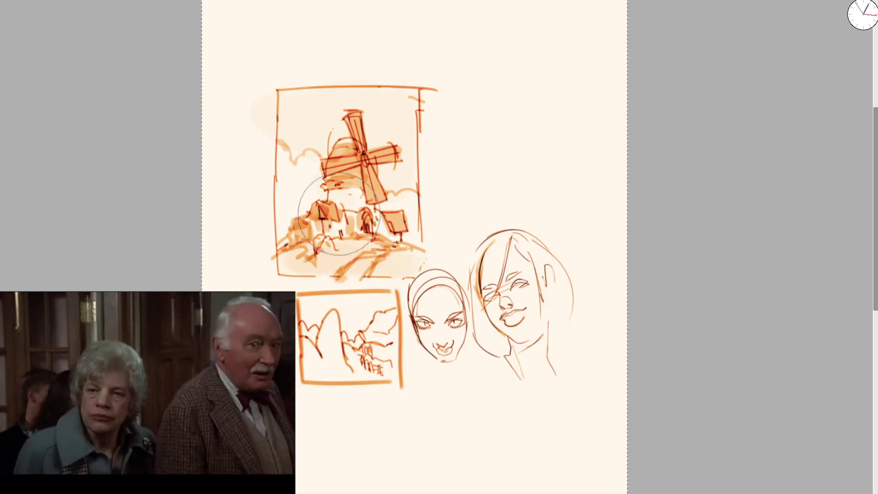
{"action": "scroll", "coordinate": [378, 180], "scroll_direction": "down", "scroll_amount": 2}
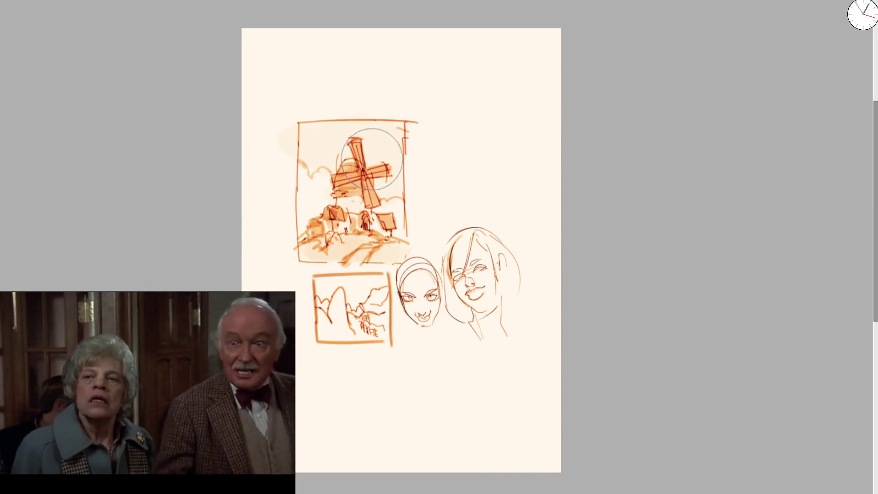
{"action": "scroll", "coordinate": [351, 220], "scroll_direction": "up", "scroll_amount": 5}
{"action": "key", "text": "5"}
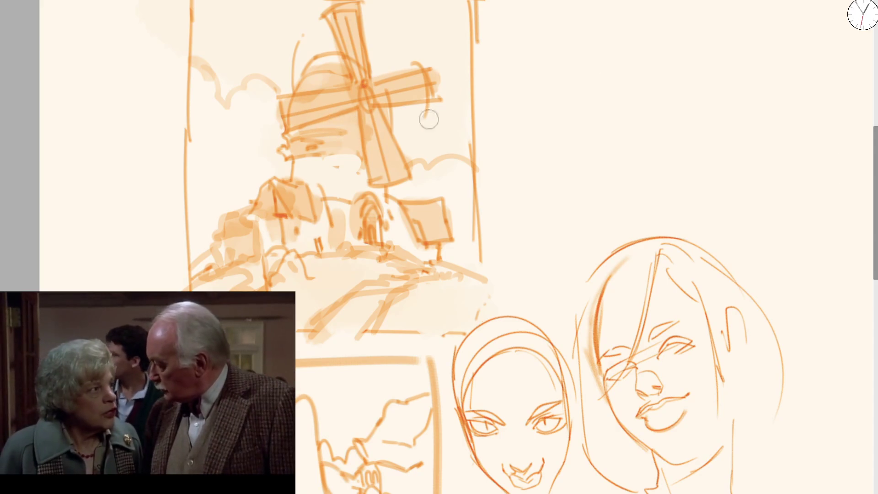
Step: Mirror the canvas view to check the sketch, then flip it back
{"action": "left_click_drag", "start_coordinate": [268, 205], "coordinate": [225, 239]}
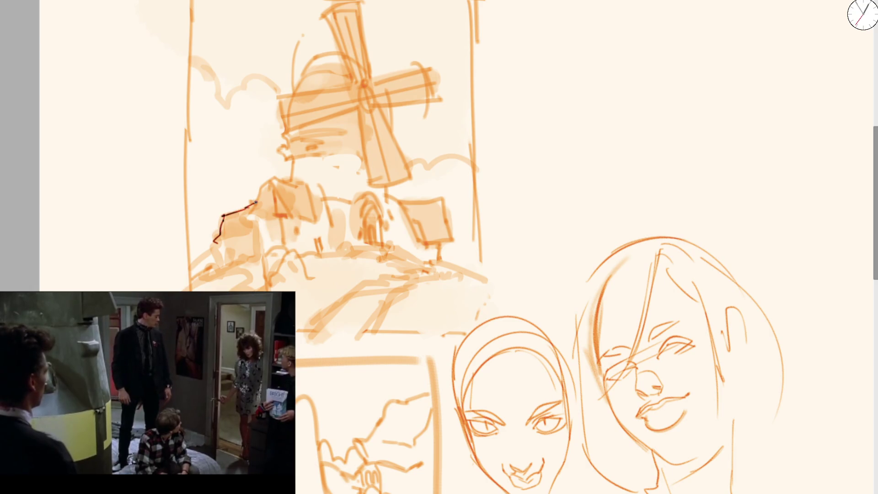
{"action": "scroll", "coordinate": [231, 131], "scroll_direction": "up", "scroll_amount": 2}
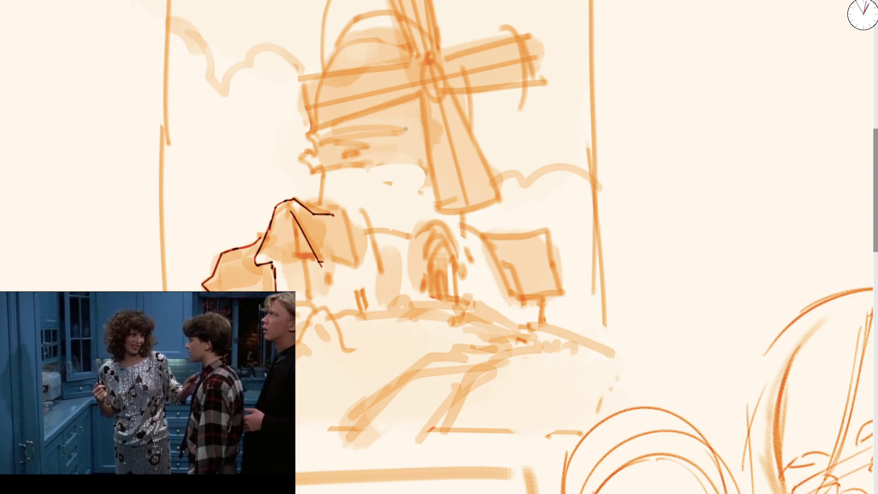
{"action": "scroll", "coordinate": [394, 128], "scroll_direction": "down", "scroll_amount": 3}
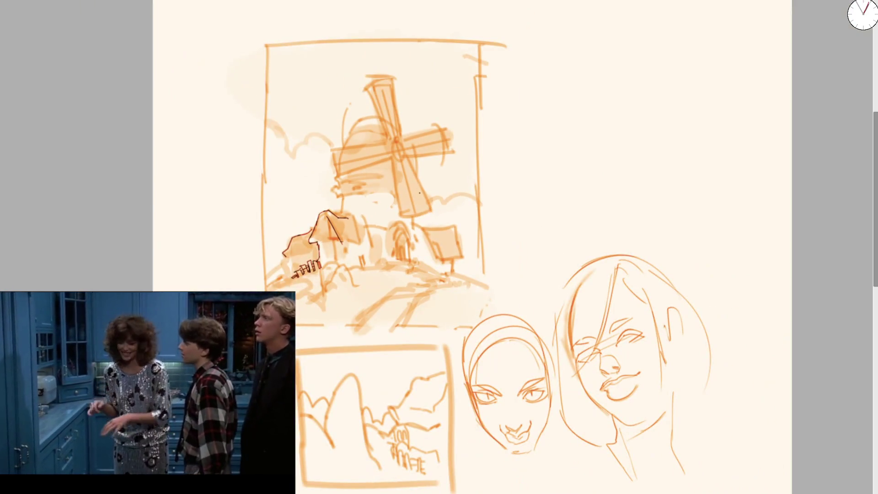
{"action": "key", "text": "m"}
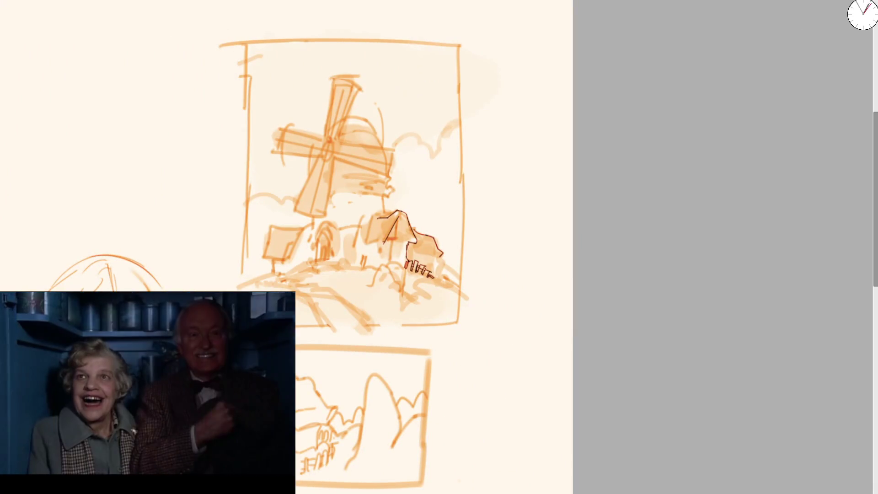
{"action": "scroll", "coordinate": [366, 211], "scroll_direction": "up", "scroll_amount": 5}
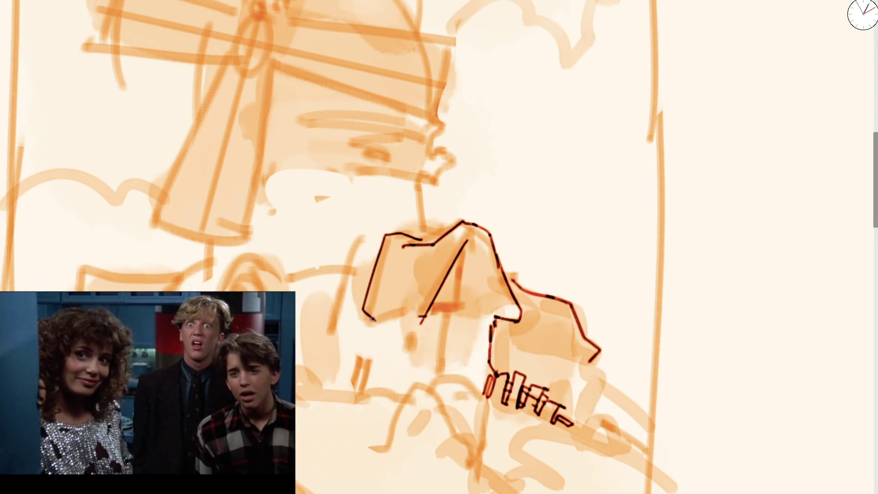
{"action": "key", "text": "m"}
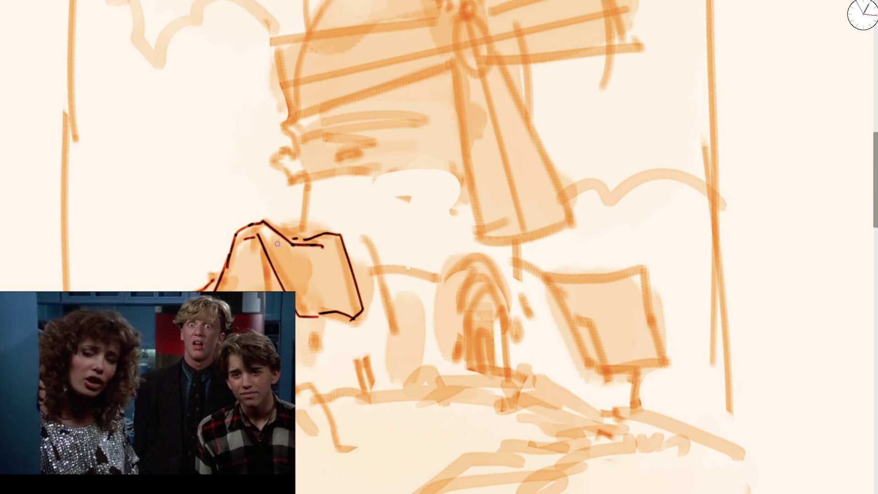
Step: Ink the house roof, front lines, wall supports and the post up to the tower
{"action": "left_click_drag", "start_coordinate": [324, 293], "coordinate": [335, 298]}
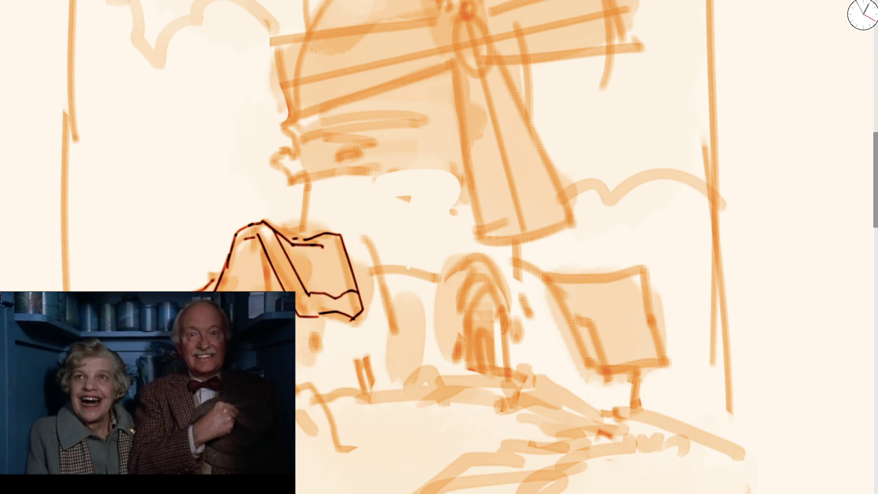
{"action": "mouse_move", "coordinate": [262, 257]}
{"action": "left_mouse_down"}
{"action": "mouse_move", "coordinate": [256, 285]}
{"action": "mouse_move", "coordinate": [271, 286]}
{"action": "left_mouse_up"}
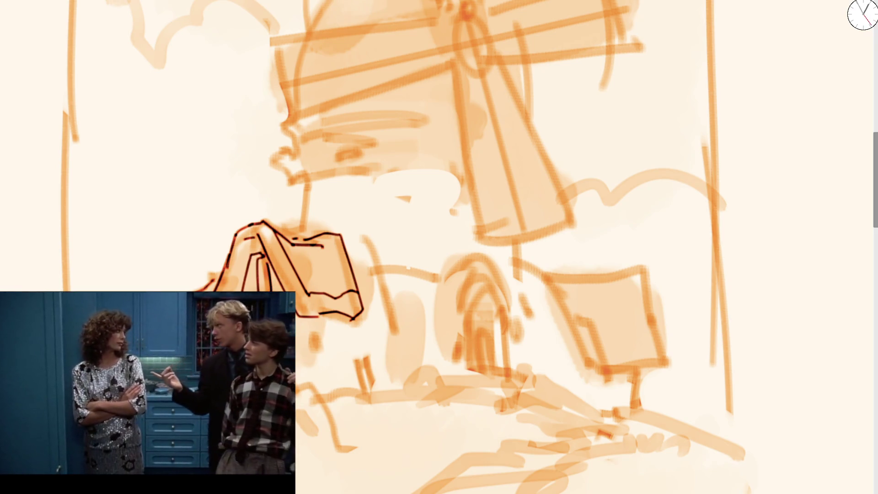
{"action": "left_click_drag", "start_coordinate": [309, 325], "coordinate": [315, 368]}
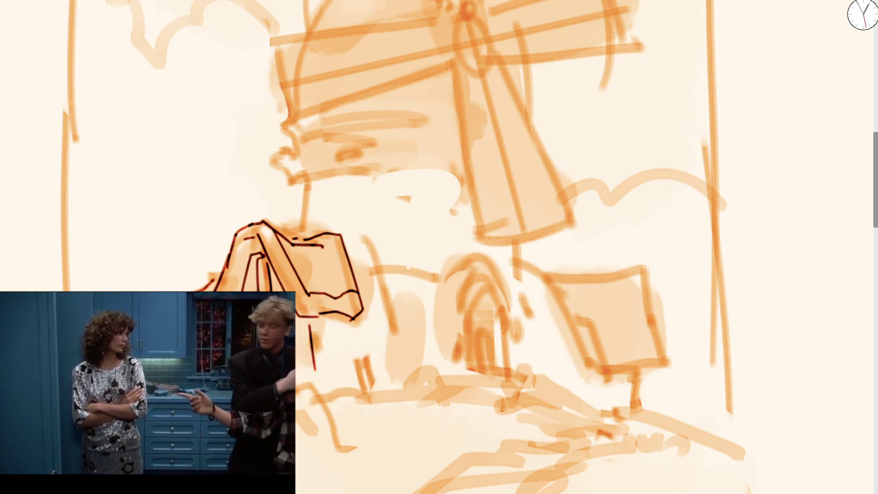
{"action": "left_click_drag", "start_coordinate": [351, 320], "coordinate": [362, 368]}
{"action": "left_click_drag", "start_coordinate": [356, 321], "coordinate": [369, 373]}
{"action": "mouse_move", "coordinate": [302, 238]}
{"action": "left_mouse_down"}
{"action": "mouse_move", "coordinate": [308, 175]}
{"action": "mouse_move", "coordinate": [299, 180]}
{"action": "mouse_move", "coordinate": [290, 152]}
{"action": "mouse_move", "coordinate": [300, 128]}
{"action": "left_mouse_up"}
Step: Ink the tower cap's left end and window rectangles, using a mirrored view
{"action": "mouse_move", "coordinate": [352, 134]}
{"action": "left_mouse_down"}
{"action": "mouse_move", "coordinate": [339, 151]}
{"action": "mouse_move", "coordinate": [349, 134]}
{"action": "left_mouse_up"}
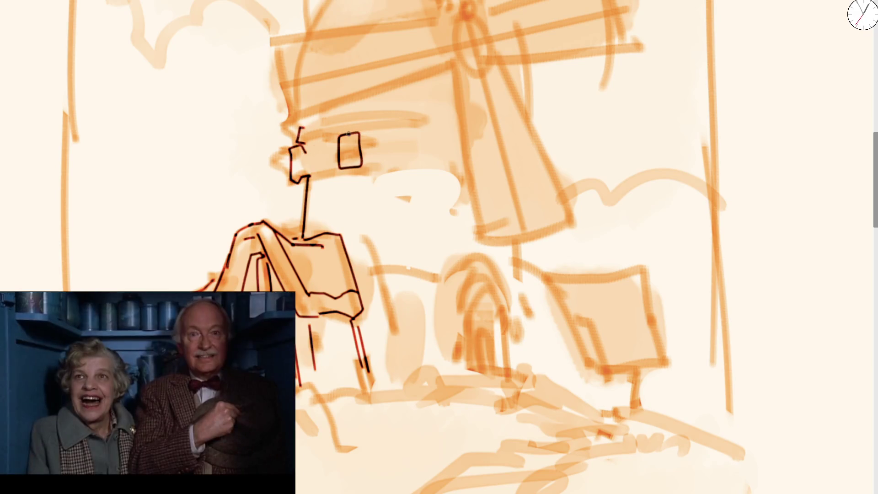
{"action": "left_click_drag", "start_coordinate": [287, 153], "coordinate": [309, 182]}
{"action": "key", "text": "m"}
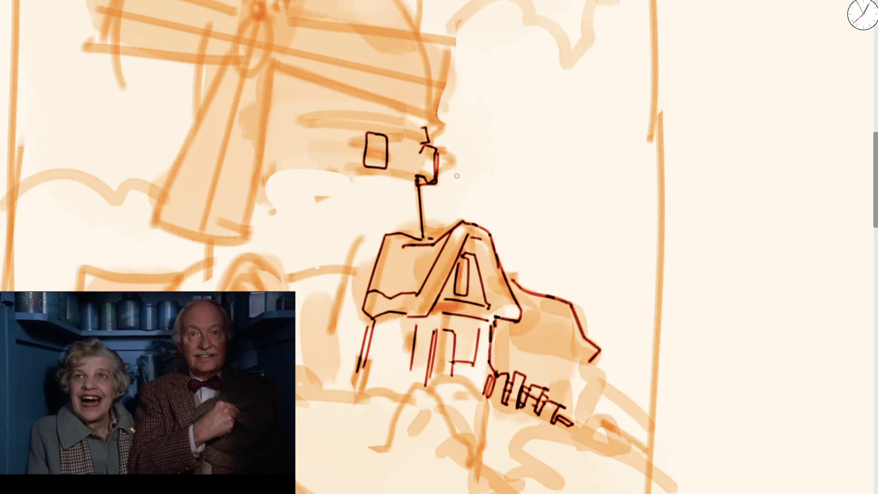
{"action": "mouse_move", "coordinate": [272, 141]}
{"action": "left_mouse_down"}
{"action": "mouse_move", "coordinate": [298, 143]}
{"action": "mouse_move", "coordinate": [270, 132]}
{"action": "mouse_move", "coordinate": [296, 165]}
{"action": "mouse_move", "coordinate": [275, 126]}
{"action": "left_mouse_up"}
{"action": "key", "text": "m"}
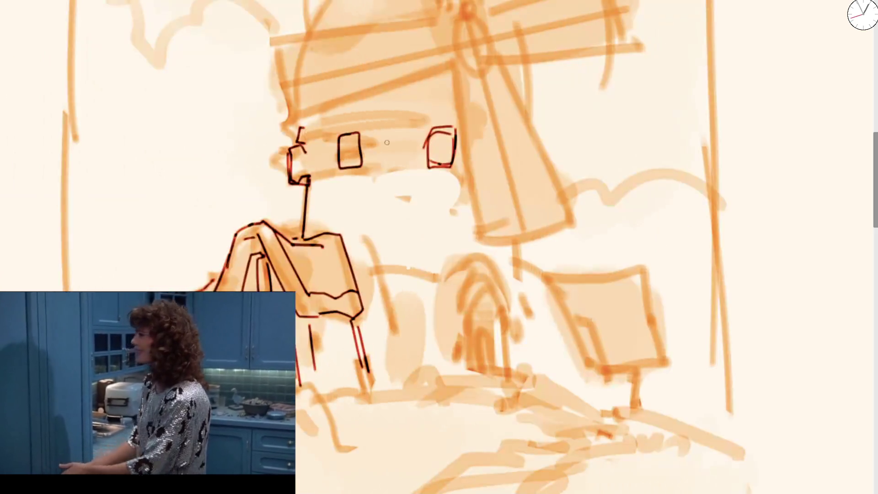
{"action": "mouse_move", "coordinate": [446, 137]}
{"action": "left_mouse_down"}
{"action": "mouse_move", "coordinate": [422, 150]}
{"action": "mouse_move", "coordinate": [458, 158]}
{"action": "mouse_move", "coordinate": [437, 158]}
{"action": "mouse_move", "coordinate": [435, 170]}
{"action": "left_mouse_up"}
{"action": "left_click_drag", "start_coordinate": [281, 150], "coordinate": [370, 132]}
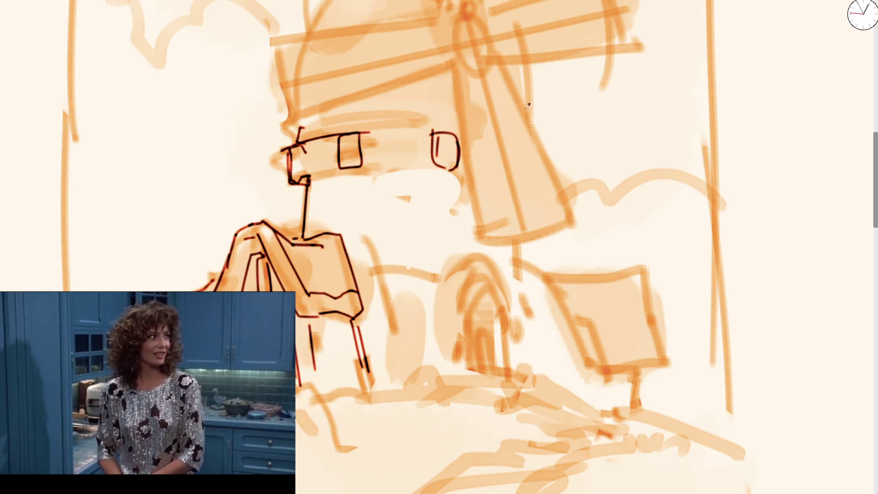
{"action": "key", "text": "ctrl+z"}
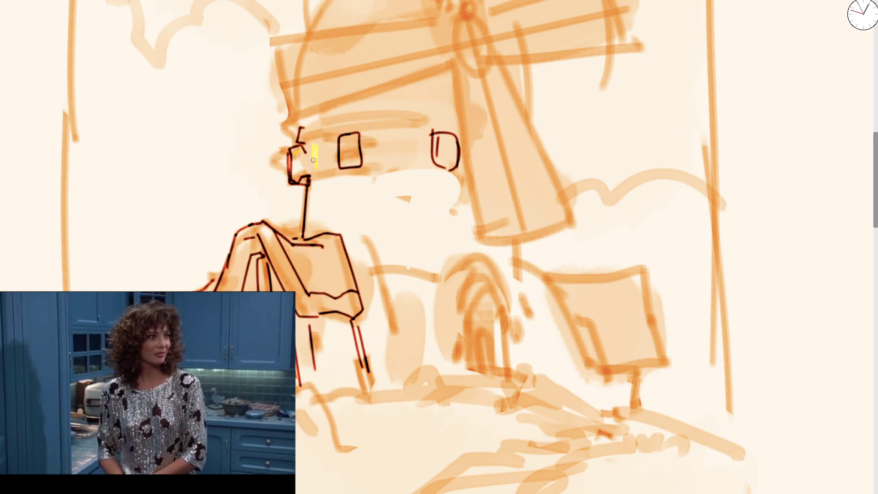
{"action": "left_click_drag", "start_coordinate": [306, 148], "coordinate": [316, 176]}
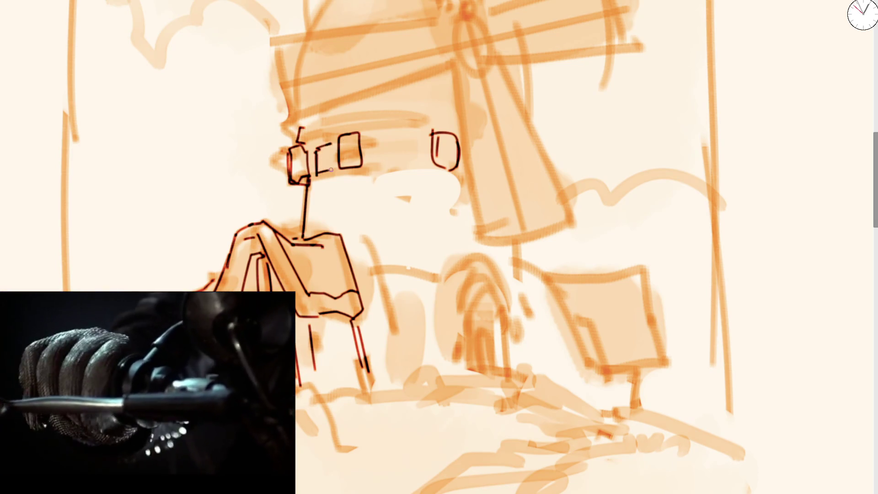
Step: Tilt the view and ink the cap's top edge lines
{"action": "key", "text": "4"}
{"action": "key", "text": "4"}
{"action": "left_click_drag", "start_coordinate": [347, 170], "coordinate": [389, 148]}
{"action": "key", "text": "ctrl+z"}
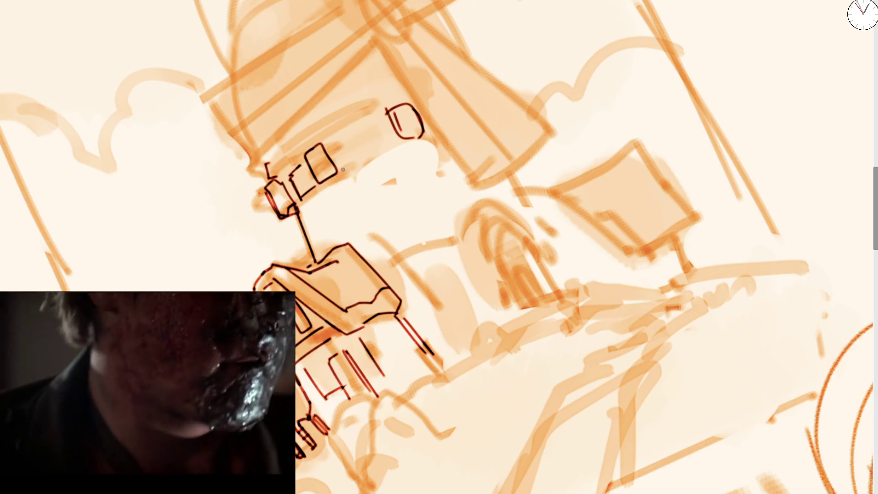
{"action": "left_click_drag", "start_coordinate": [342, 167], "coordinate": [393, 144]}
{"action": "mouse_move", "coordinate": [332, 145]}
{"action": "left_mouse_down"}
{"action": "mouse_move", "coordinate": [403, 112]}
{"action": "mouse_move", "coordinate": [396, 104]}
{"action": "left_mouse_up"}
{"action": "key", "text": "e"}
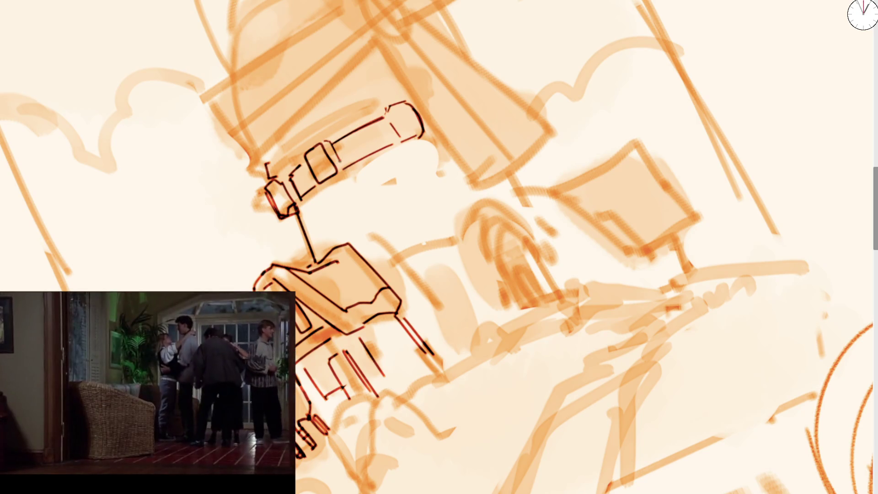
Step: Redraw the cap cylinder's left end, top edge, right end and lower edge, then fit the page
{"action": "mouse_move", "coordinate": [272, 183]}
{"action": "left_mouse_down"}
{"action": "mouse_move", "coordinate": [300, 199]}
{"action": "mouse_move", "coordinate": [304, 158]}
{"action": "mouse_move", "coordinate": [379, 113]}
{"action": "left_mouse_up"}
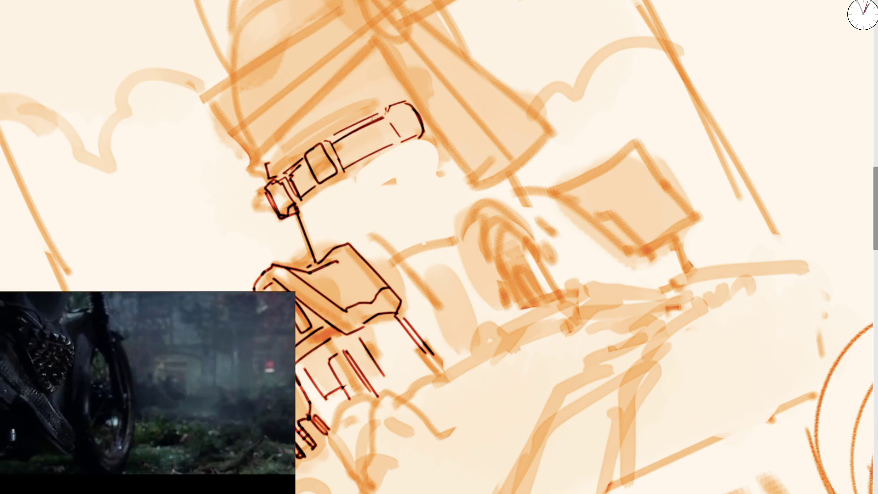
{"action": "key", "text": "ctrl+z"}
{"action": "left_click_drag", "start_coordinate": [330, 141], "coordinate": [376, 118]}
{"action": "mouse_move", "coordinate": [389, 112]}
{"action": "left_mouse_down"}
{"action": "mouse_move", "coordinate": [390, 127]}
{"action": "mouse_move", "coordinate": [406, 131]}
{"action": "left_mouse_up"}
{"action": "left_click_drag", "start_coordinate": [414, 140], "coordinate": [371, 163]}
{"action": "key", "text": "ctrl+z"}
{"action": "left_click_drag", "start_coordinate": [300, 212], "coordinate": [411, 140]}
{"action": "key", "text": "ctrl+0"}
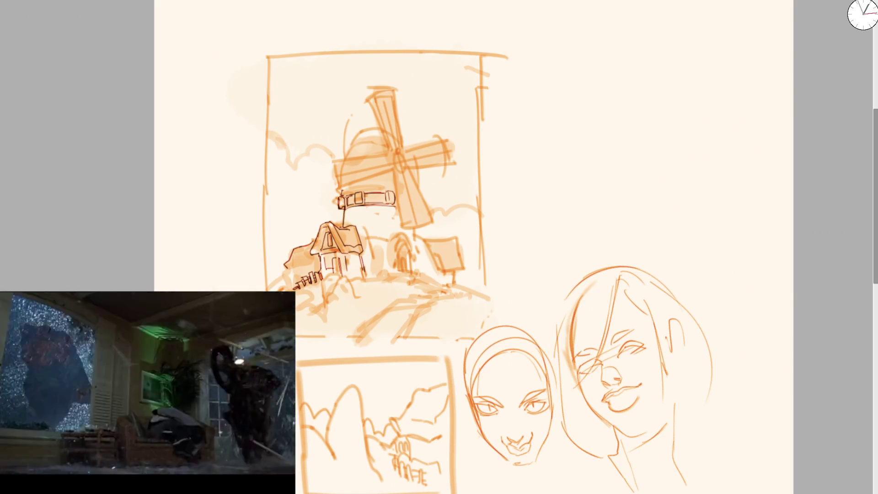
Step: Erase the old cap outline and small curve at the tower top, then redraw a short line there
{"action": "scroll", "coordinate": [346, 193], "scroll_direction": "up", "scroll_amount": 3}
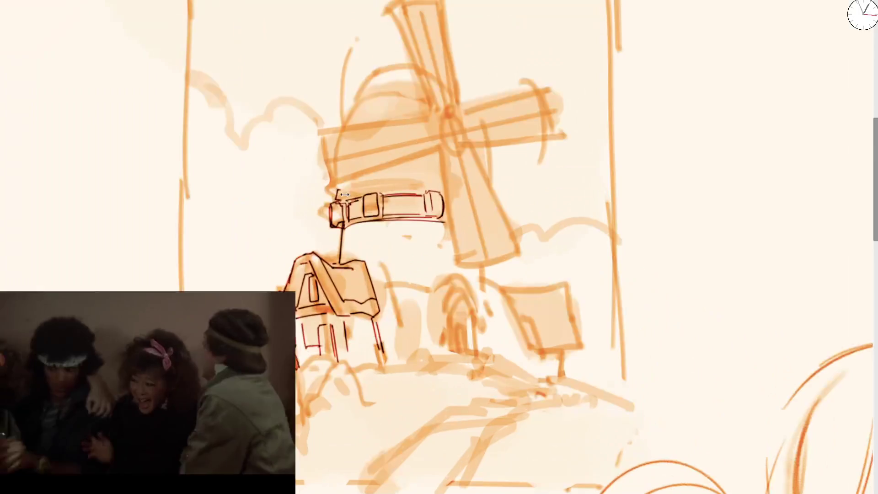
{"action": "left_click_drag", "start_coordinate": [323, 190], "coordinate": [441, 217]}
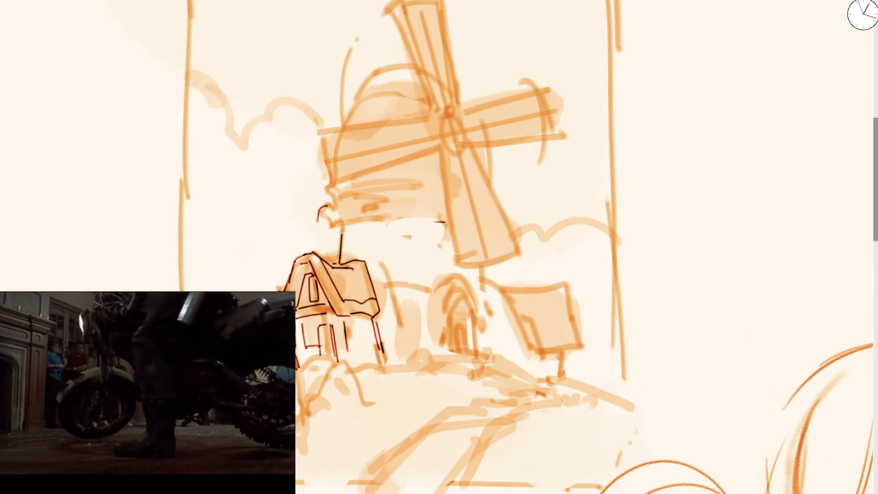
{"action": "mouse_move", "coordinate": [337, 226]}
{"action": "left_mouse_down"}
{"action": "mouse_move", "coordinate": [324, 210]}
{"action": "mouse_move", "coordinate": [342, 234]}
{"action": "left_mouse_up"}
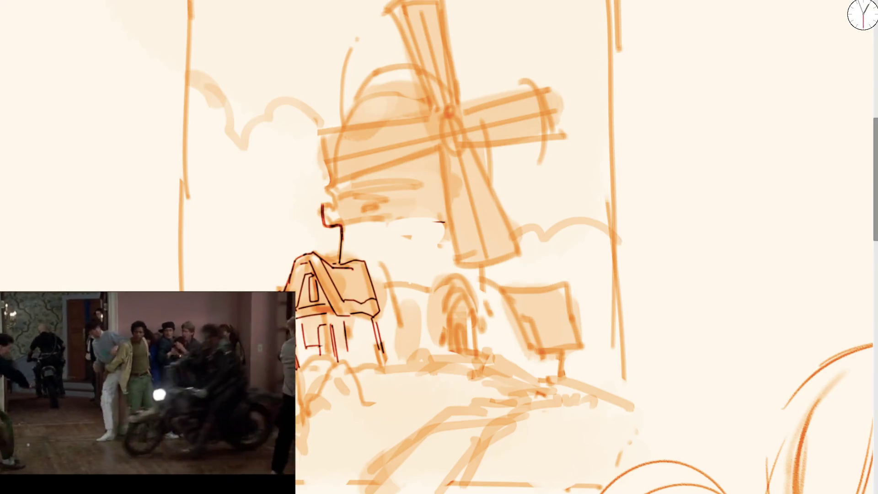
{"action": "left_click_drag", "start_coordinate": [320, 201], "coordinate": [340, 198]}
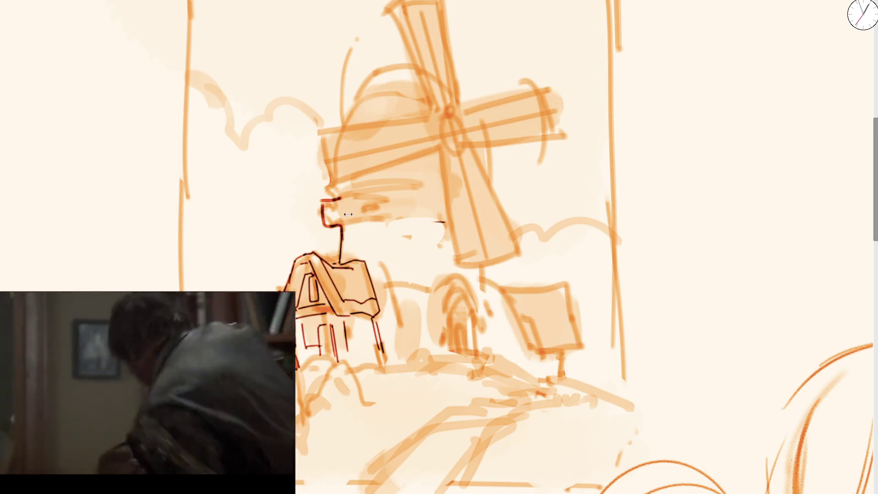
Step: Ink the windmill cap's left side and top edge, undoing one stray line across the cap
{"action": "scroll", "coordinate": [321, 152], "scroll_direction": "up", "scroll_amount": 2}
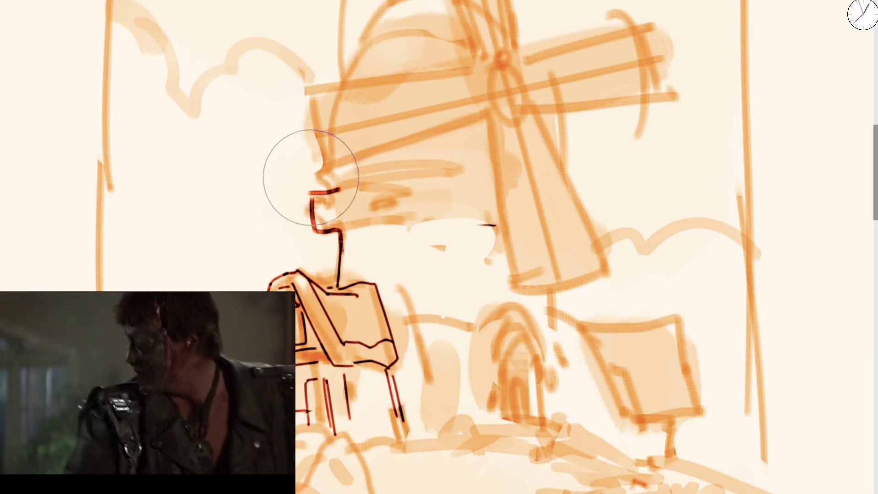
{"action": "mouse_move", "coordinate": [312, 215]}
{"action": "left_mouse_down"}
{"action": "mouse_move", "coordinate": [311, 197]}
{"action": "mouse_move", "coordinate": [335, 192]}
{"action": "mouse_move", "coordinate": [320, 171]}
{"action": "mouse_move", "coordinate": [468, 124]}
{"action": "left_mouse_up"}
{"action": "key", "text": "ctrl+z"}
{"action": "mouse_move", "coordinate": [303, 82]}
{"action": "left_mouse_down"}
{"action": "mouse_move", "coordinate": [324, 165]}
{"action": "mouse_move", "coordinate": [333, 170]}
{"action": "mouse_move", "coordinate": [467, 119]}
{"action": "left_mouse_up"}
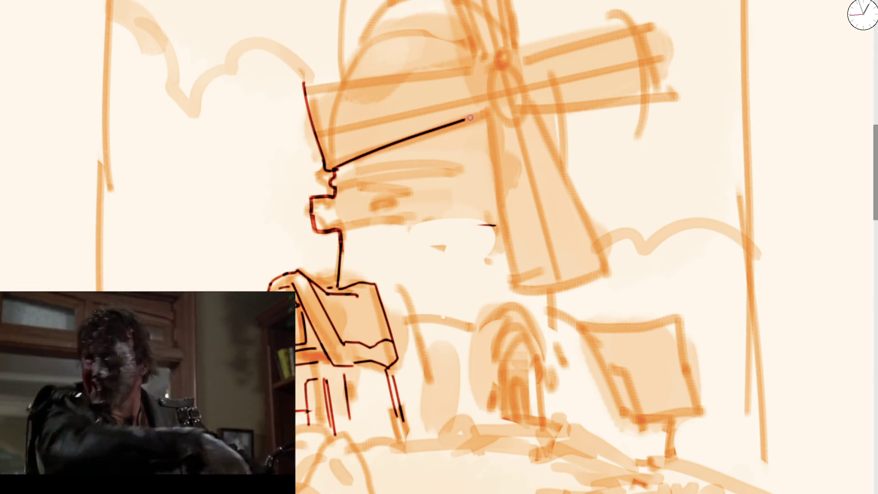
{"action": "left_click_drag", "start_coordinate": [319, 81], "coordinate": [459, 65]}
Step: Ink the sails' top edges, mirror-check the canvas, and extend the line toward the square sign
{"action": "scroll", "coordinate": [269, 186], "scroll_direction": "up", "scroll_amount": 3}
{"action": "mouse_move", "coordinate": [259, 226]}
{"action": "left_mouse_down"}
{"action": "mouse_move", "coordinate": [293, 180]}
{"action": "mouse_move", "coordinate": [372, 155]}
{"action": "left_mouse_up"}
{"action": "scroll", "coordinate": [372, 214], "scroll_direction": "down", "scroll_amount": 3}
{"action": "mouse_move", "coordinate": [312, 212]}
{"action": "left_mouse_down"}
{"action": "mouse_move", "coordinate": [335, 211]}
{"action": "mouse_move", "coordinate": [344, 237]}
{"action": "mouse_move", "coordinate": [409, 238]}
{"action": "left_mouse_up"}
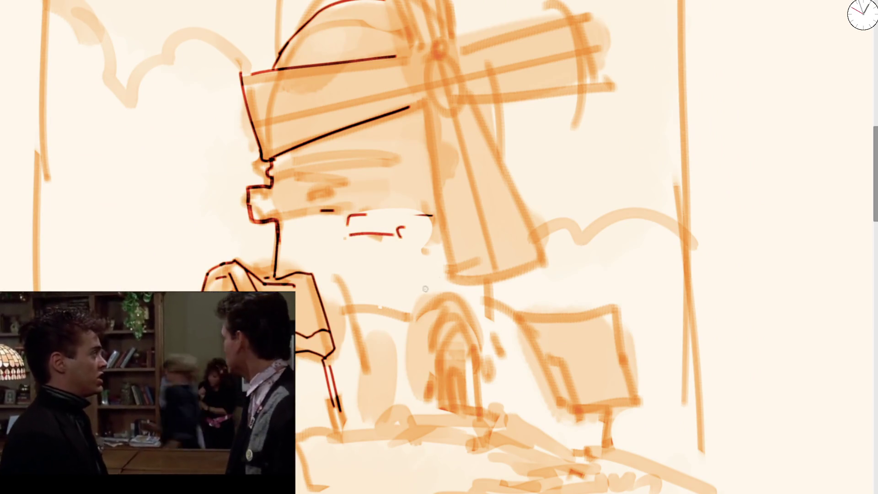
{"action": "key", "text": "m"}
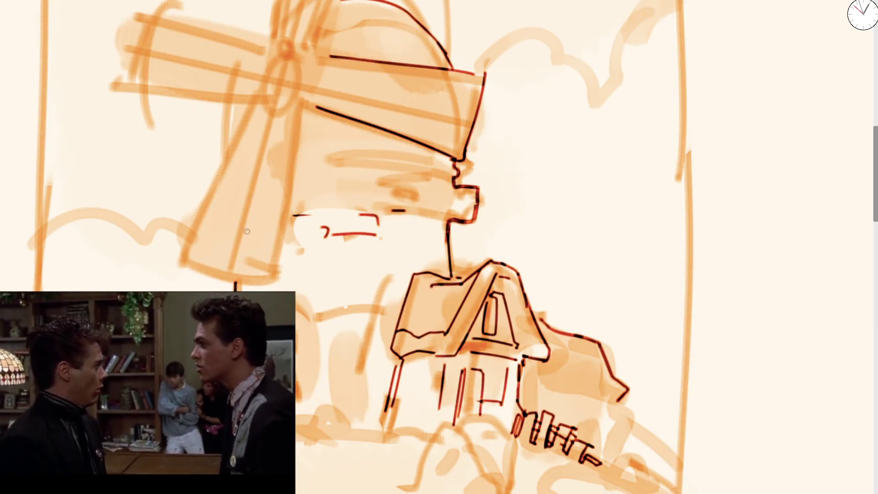
{"action": "key", "text": "m"}
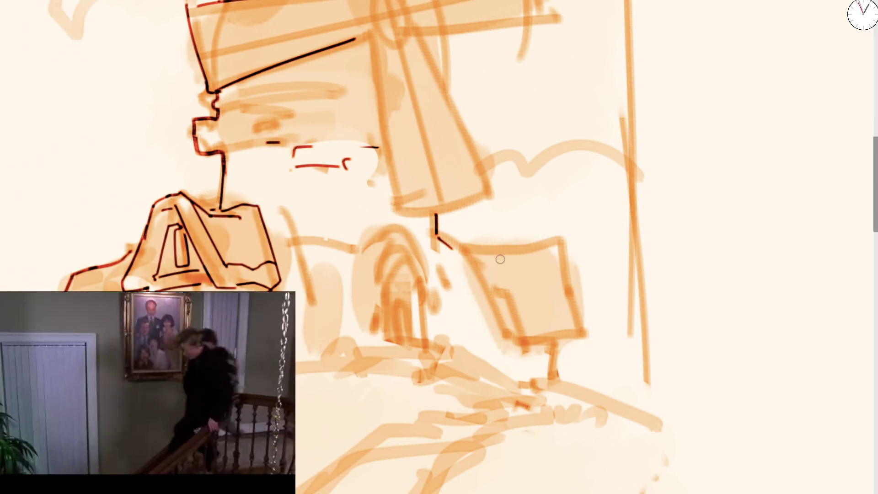
{"action": "mouse_move", "coordinate": [437, 232]}
{"action": "left_mouse_down"}
{"action": "mouse_move", "coordinate": [484, 246]}
{"action": "mouse_move", "coordinate": [554, 233]}
{"action": "mouse_move", "coordinate": [583, 320]}
{"action": "mouse_move", "coordinate": [458, 299]}
{"action": "mouse_move", "coordinate": [475, 321]}
{"action": "mouse_move", "coordinate": [505, 331]}
{"action": "left_mouse_up"}
Step: Ink the square sign's left and bottom edges and attempt its inner spiral, undoing the misfires
{"action": "left_click_drag", "start_coordinate": [464, 244], "coordinate": [512, 316]}
{"action": "left_click_drag", "start_coordinate": [489, 281], "coordinate": [518, 281]}
{"action": "mouse_move", "coordinate": [512, 283]}
{"action": "left_mouse_down"}
{"action": "mouse_move", "coordinate": [511, 300]}
{"action": "mouse_move", "coordinate": [526, 297]}
{"action": "left_mouse_up"}
{"action": "mouse_move", "coordinate": [539, 288]}
{"action": "left_mouse_down"}
{"action": "mouse_move", "coordinate": [544, 310]}
{"action": "mouse_move", "coordinate": [551, 277]}
{"action": "mouse_move", "coordinate": [567, 277]}
{"action": "left_mouse_up"}
{"action": "left_click_drag", "start_coordinate": [563, 281], "coordinate": [570, 300]}
{"action": "key", "text": "ctrl+z"}
{"action": "key", "text": "ctrl+z"}
{"action": "key", "text": "ctrl+z"}
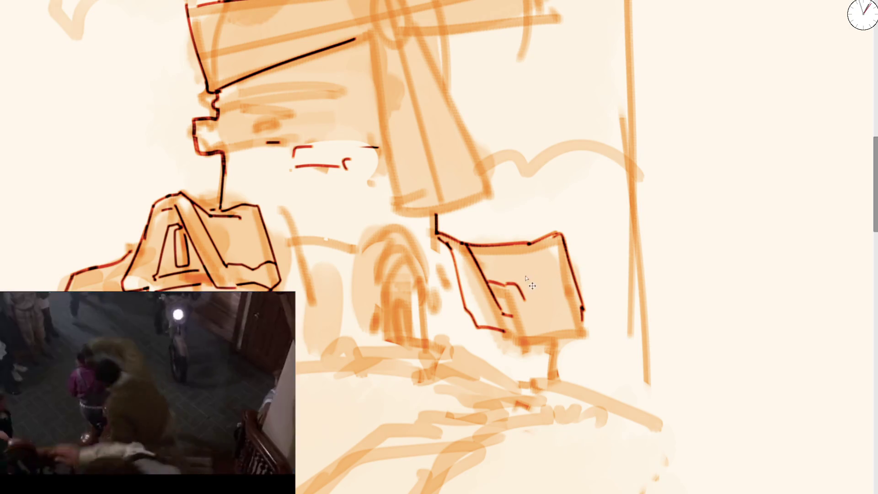
{"action": "mouse_move", "coordinate": [496, 279]}
{"action": "left_mouse_down"}
{"action": "mouse_move", "coordinate": [515, 260]}
{"action": "mouse_move", "coordinate": [544, 255]}
{"action": "mouse_move", "coordinate": [518, 292]}
{"action": "mouse_move", "coordinate": [533, 310]}
{"action": "mouse_move", "coordinate": [548, 277]}
{"action": "mouse_move", "coordinate": [519, 287]}
{"action": "mouse_move", "coordinate": [528, 302]}
{"action": "mouse_move", "coordinate": [527, 274]}
{"action": "mouse_move", "coordinate": [507, 295]}
{"action": "mouse_move", "coordinate": [544, 261]}
{"action": "mouse_move", "coordinate": [554, 297]}
{"action": "mouse_move", "coordinate": [537, 311]}
{"action": "left_mouse_up"}
{"action": "key", "text": "ctrl+z"}
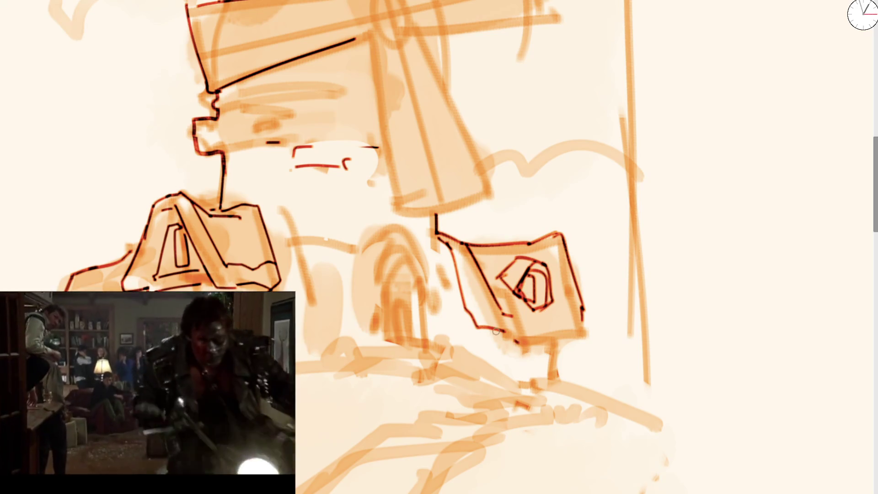
Step: Ink the sign's bottom edge, right edge with lower corner, and left edge in dark red
{"action": "left_click_drag", "start_coordinate": [496, 332], "coordinate": [597, 327]}
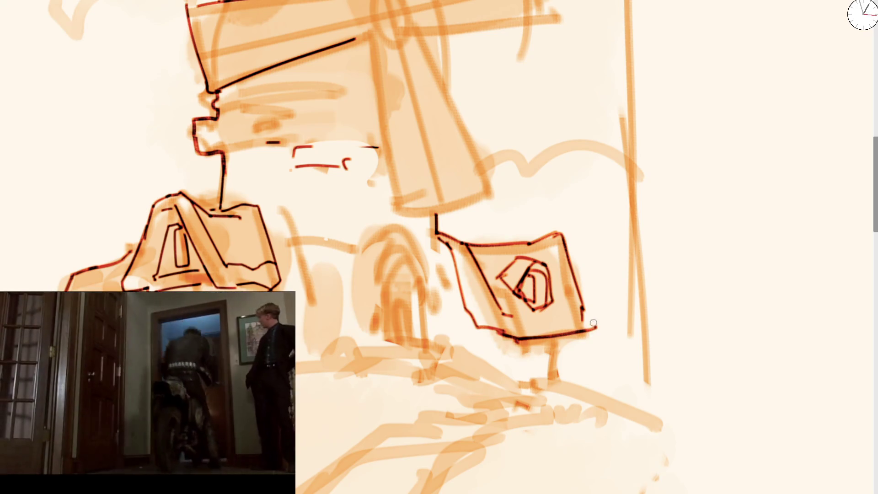
{"action": "mouse_move", "coordinate": [566, 259]}
{"action": "left_mouse_down"}
{"action": "mouse_move", "coordinate": [594, 327]}
{"action": "mouse_move", "coordinate": [581, 338]}
{"action": "mouse_move", "coordinate": [572, 316]}
{"action": "left_mouse_up"}
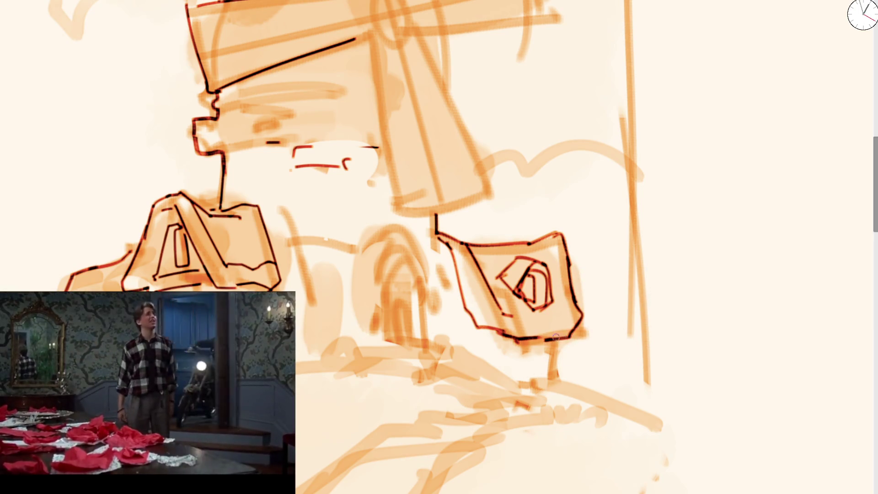
{"action": "mouse_move", "coordinate": [571, 292]}
{"action": "left_mouse_down"}
{"action": "mouse_move", "coordinate": [590, 323]}
{"action": "mouse_move", "coordinate": [576, 336]}
{"action": "mouse_move", "coordinate": [526, 339]}
{"action": "left_mouse_up"}
{"action": "left_click_drag", "start_coordinate": [451, 244], "coordinate": [496, 328]}
Step: Ink the arched doorway's arch, left leg, full outer arch and vertical plank lines
{"action": "mouse_move", "coordinate": [378, 292]}
{"action": "left_mouse_down"}
{"action": "mouse_move", "coordinate": [397, 245]}
{"action": "mouse_move", "coordinate": [424, 285]}
{"action": "mouse_move", "coordinate": [414, 296]}
{"action": "mouse_move", "coordinate": [402, 257]}
{"action": "mouse_move", "coordinate": [380, 302]}
{"action": "left_mouse_up"}
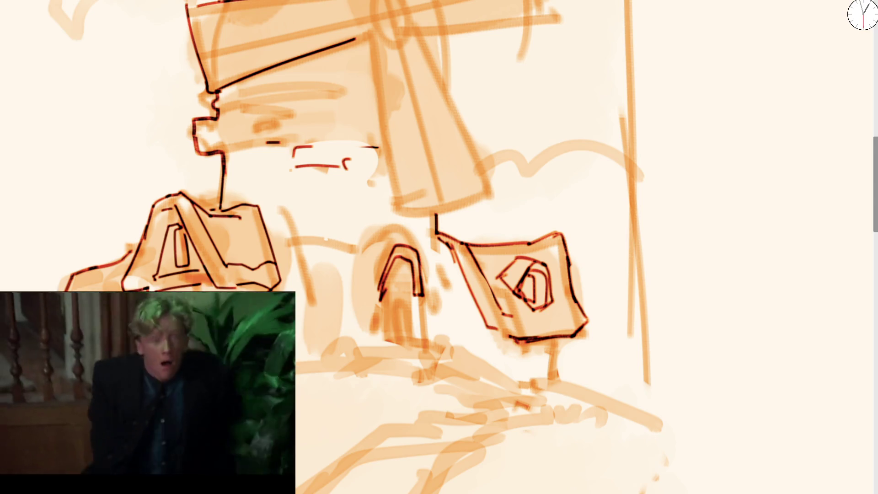
{"action": "mouse_move", "coordinate": [381, 293]}
{"action": "left_mouse_down"}
{"action": "mouse_move", "coordinate": [391, 340]}
{"action": "mouse_move", "coordinate": [387, 306]}
{"action": "mouse_move", "coordinate": [397, 281]}
{"action": "mouse_move", "coordinate": [401, 344]}
{"action": "mouse_move", "coordinate": [407, 284]}
{"action": "mouse_move", "coordinate": [396, 276]}
{"action": "mouse_move", "coordinate": [412, 326]}
{"action": "left_mouse_up"}
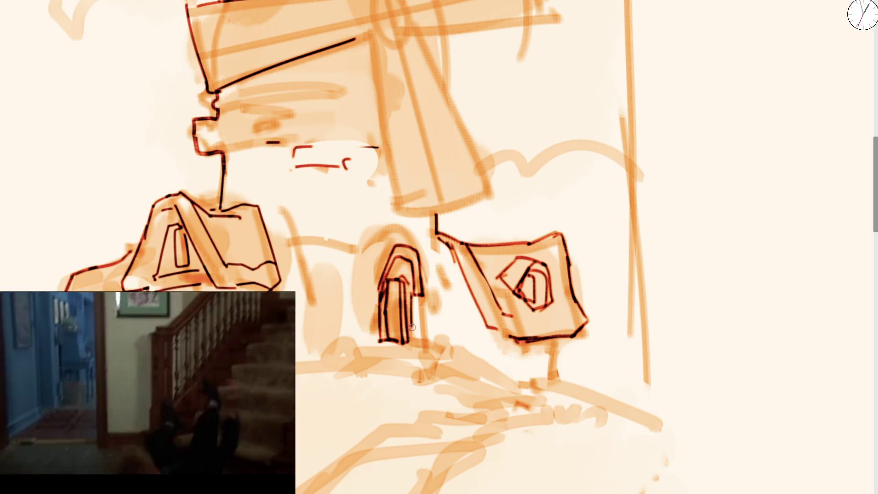
{"action": "left_click_drag", "start_coordinate": [363, 234], "coordinate": [365, 286]}
{"action": "mouse_move", "coordinate": [353, 247]}
{"action": "left_mouse_down"}
{"action": "mouse_move", "coordinate": [390, 201]}
{"action": "mouse_move", "coordinate": [417, 244]}
{"action": "mouse_move", "coordinate": [374, 251]}
{"action": "mouse_move", "coordinate": [371, 284]}
{"action": "left_mouse_up"}
{"action": "key", "text": "ctrl+z"}
{"action": "key", "text": "ctrl+z"}
{"action": "mouse_move", "coordinate": [390, 220]}
{"action": "left_mouse_down"}
{"action": "mouse_move", "coordinate": [427, 253]}
{"action": "mouse_move", "coordinate": [426, 295]}
{"action": "mouse_move", "coordinate": [366, 288]}
{"action": "mouse_move", "coordinate": [359, 245]}
{"action": "mouse_move", "coordinate": [394, 226]}
{"action": "left_mouse_up"}
{"action": "key", "text": "ctrl+z"}
{"action": "mouse_move", "coordinate": [370, 330]}
{"action": "left_mouse_down"}
{"action": "mouse_move", "coordinate": [368, 269]}
{"action": "mouse_move", "coordinate": [388, 219]}
{"action": "mouse_move", "coordinate": [422, 302]}
{"action": "mouse_move", "coordinate": [418, 353]}
{"action": "left_mouse_up"}
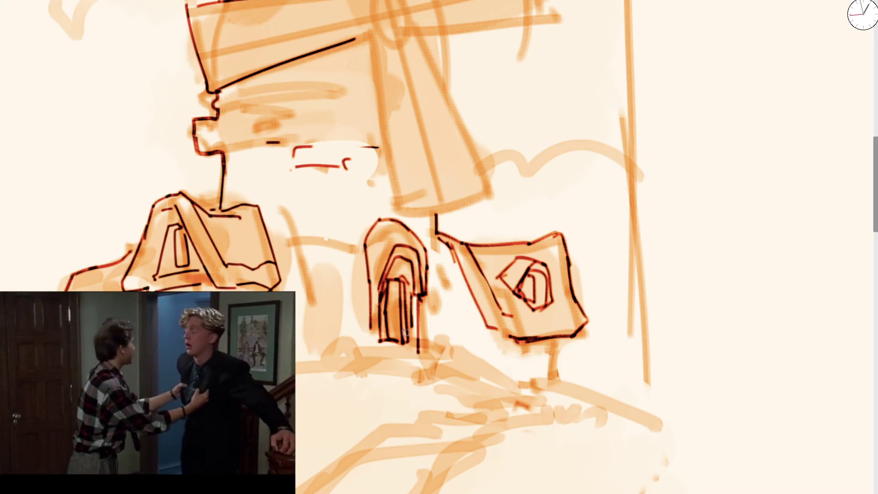
{"action": "left_click_drag", "start_coordinate": [391, 287], "coordinate": [393, 343]}
{"action": "left_click_drag", "start_coordinate": [371, 295], "coordinate": [373, 351]}
Step: Ink short lines and a diagonal stroke on the tower base, rotating the canvas for comfort
{"action": "scroll", "coordinate": [372, 320], "scroll_direction": "down", "scroll_amount": 5}
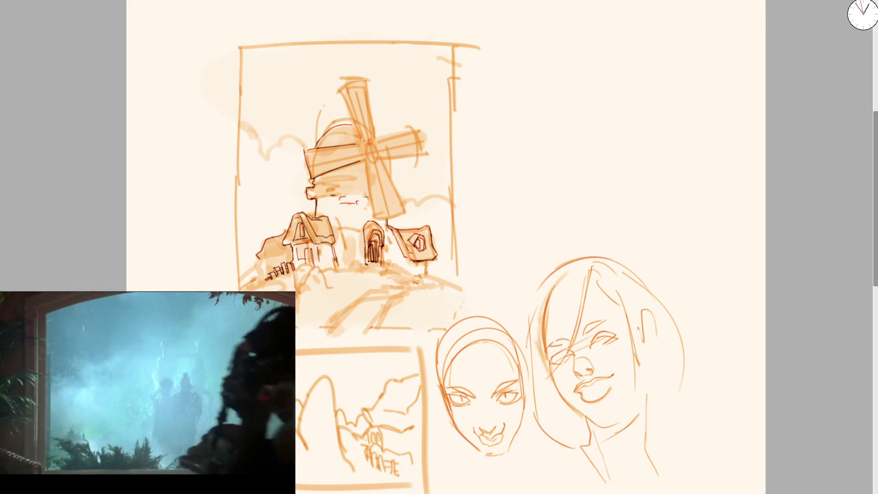
{"action": "scroll", "coordinate": [385, 235], "scroll_direction": "up", "scroll_amount": 5}
{"action": "left_click_drag", "start_coordinate": [321, 216], "coordinate": [330, 324]}
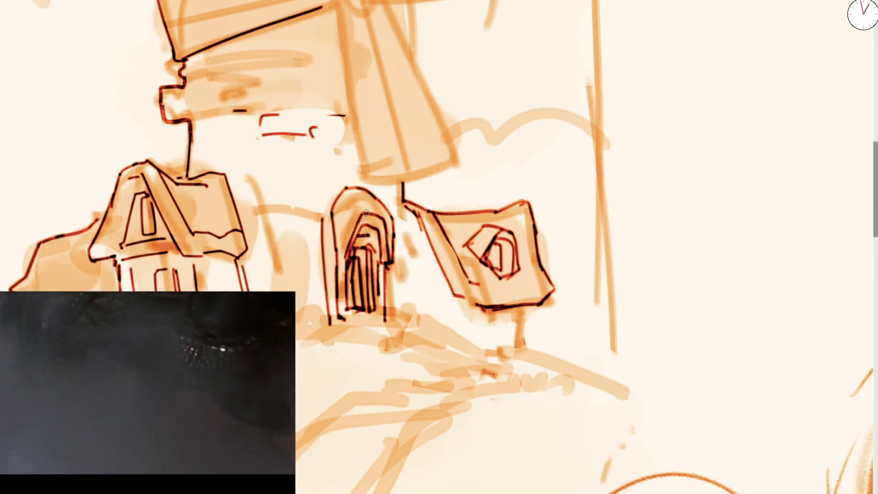
{"action": "key", "text": "bracketright"}
{"action": "key", "text": "bracketleft"}
{"action": "key", "text": "ctrl+z"}
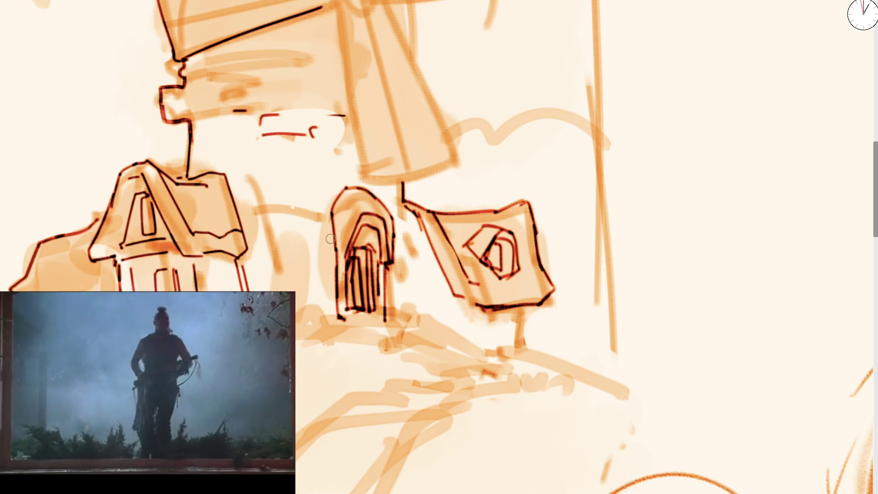
{"action": "left_click_drag", "start_coordinate": [238, 211], "coordinate": [322, 211]}
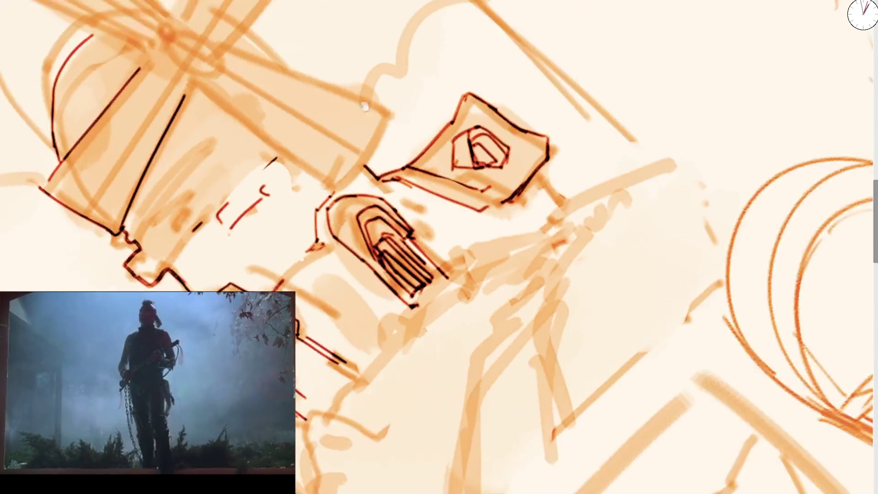
{"action": "mouse_move", "coordinate": [360, 181]}
{"action": "left_mouse_down"}
{"action": "mouse_move", "coordinate": [274, 266]}
{"action": "mouse_move", "coordinate": [277, 220]}
{"action": "mouse_move", "coordinate": [321, 184]}
{"action": "left_mouse_up"}
{"action": "mouse_move", "coordinate": [258, 282]}
{"action": "left_mouse_down"}
{"action": "mouse_move", "coordinate": [323, 225]}
{"action": "mouse_move", "coordinate": [261, 283]}
{"action": "left_mouse_up"}
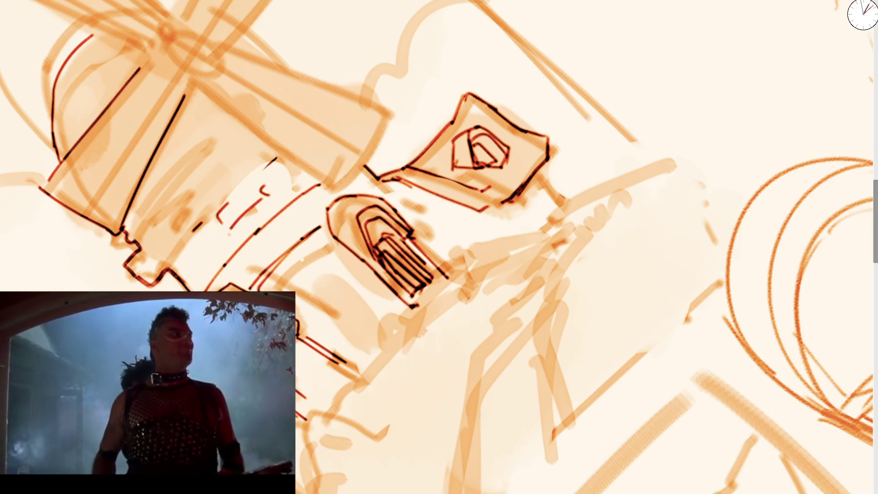
Step: Rotate the canvas upright and ink the wall blocks between the roofs and beside the arch
{"action": "left_click_drag", "start_coordinate": [314, 289], "coordinate": [286, 202]}
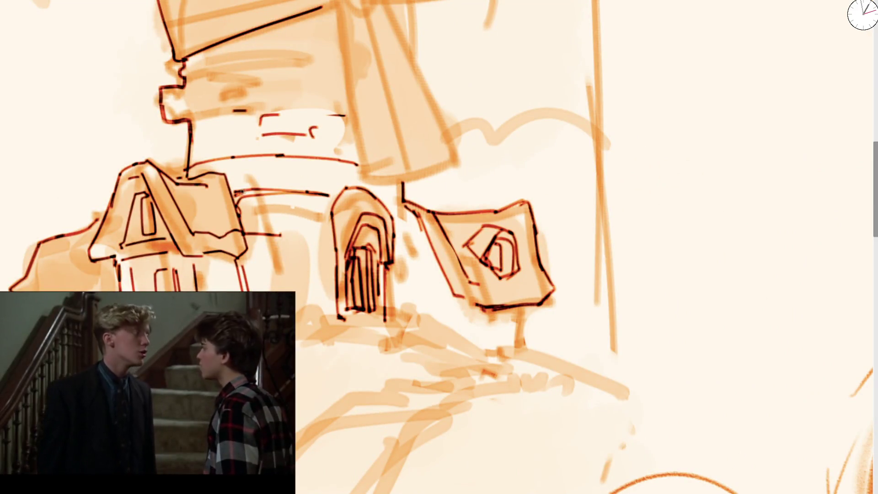
{"action": "mouse_move", "coordinate": [240, 191]}
{"action": "left_mouse_down"}
{"action": "mouse_move", "coordinate": [303, 187]}
{"action": "mouse_move", "coordinate": [301, 230]}
{"action": "mouse_move", "coordinate": [304, 192]}
{"action": "mouse_move", "coordinate": [318, 234]}
{"action": "mouse_move", "coordinate": [350, 236]}
{"action": "left_mouse_up"}
{"action": "mouse_move", "coordinate": [384, 198]}
{"action": "left_mouse_down"}
{"action": "mouse_move", "coordinate": [395, 204]}
{"action": "mouse_move", "coordinate": [401, 245]}
{"action": "left_mouse_up"}
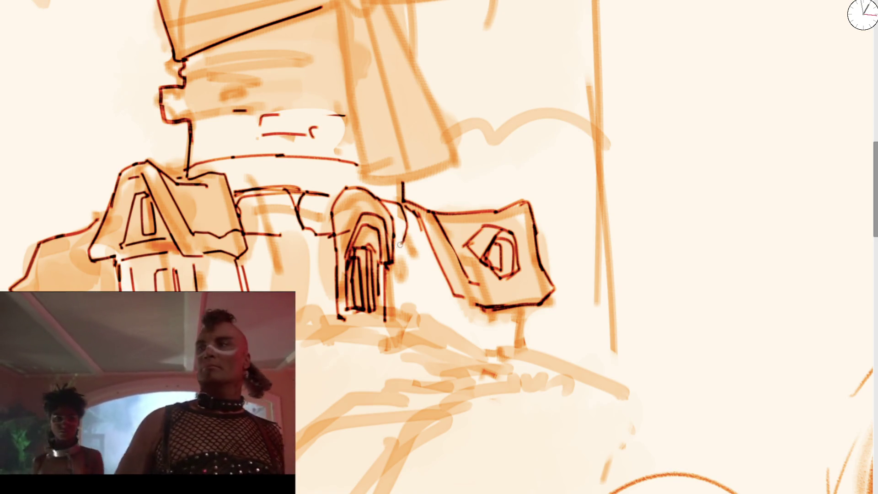
{"action": "mouse_move", "coordinate": [270, 234]}
{"action": "left_mouse_down"}
{"action": "mouse_move", "coordinate": [299, 227]}
{"action": "mouse_move", "coordinate": [249, 238]}
{"action": "mouse_move", "coordinate": [246, 250]}
{"action": "left_mouse_up"}
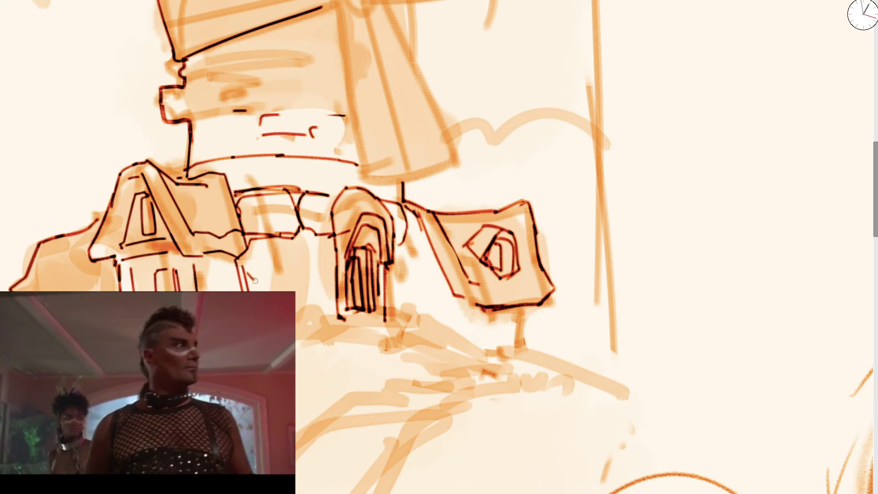
Step: Erase stray arch lines, redraw the arch side, and ink the curled column right of the archway
{"action": "key", "text": "e"}
{"action": "mouse_move", "coordinate": [320, 229]}
{"action": "left_mouse_down"}
{"action": "mouse_move", "coordinate": [345, 284]}
{"action": "mouse_move", "coordinate": [329, 205]}
{"action": "mouse_move", "coordinate": [340, 317]}
{"action": "left_mouse_up"}
{"action": "left_click_drag", "start_coordinate": [336, 257], "coordinate": [356, 234]}
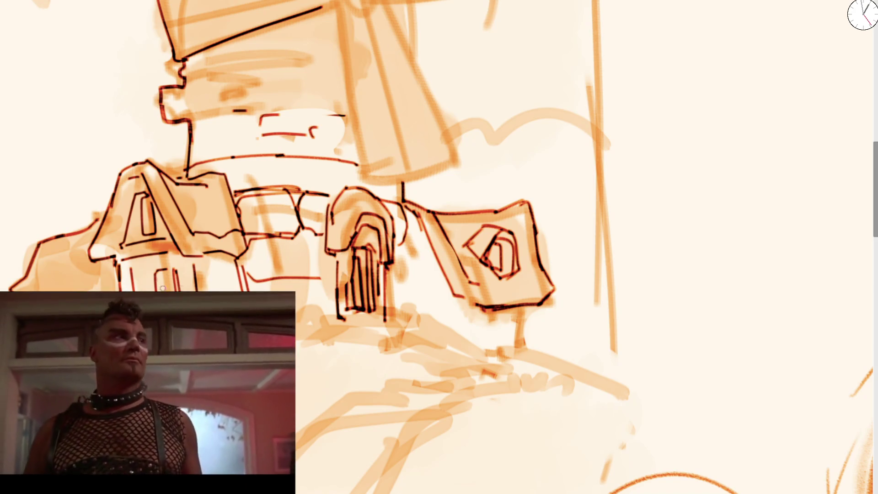
{"action": "left_click_drag", "start_coordinate": [246, 249], "coordinate": [247, 265]}
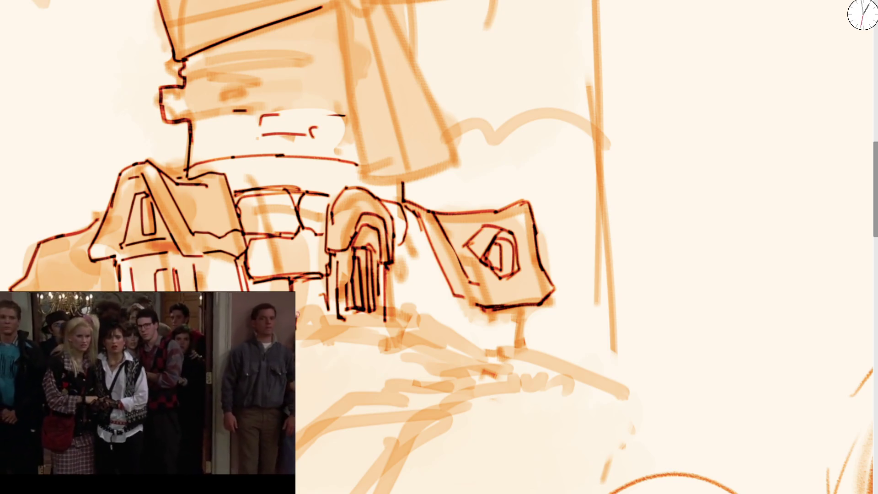
{"action": "left_click_drag", "start_coordinate": [329, 303], "coordinate": [335, 331]}
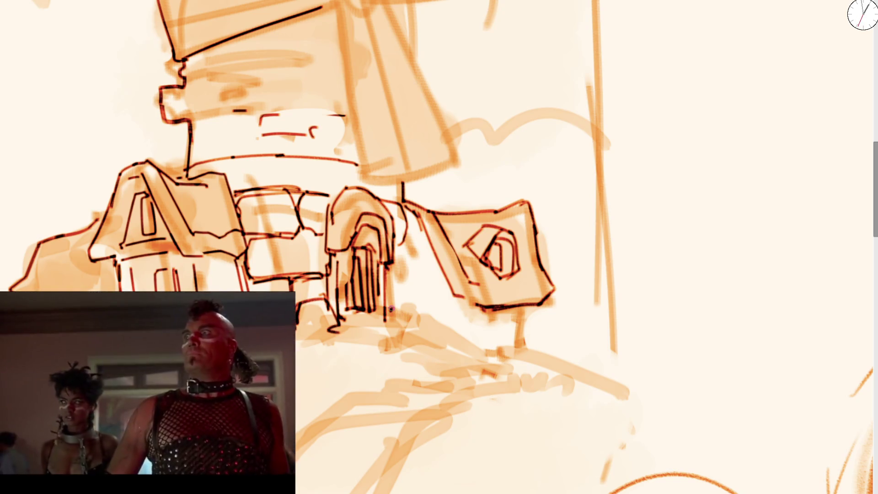
{"action": "mouse_move", "coordinate": [391, 309]}
{"action": "left_mouse_down"}
{"action": "mouse_move", "coordinate": [414, 321]}
{"action": "mouse_move", "coordinate": [421, 304]}
{"action": "mouse_move", "coordinate": [393, 293]}
{"action": "mouse_move", "coordinate": [396, 253]}
{"action": "left_mouse_up"}
{"action": "mouse_move", "coordinate": [404, 206]}
{"action": "left_mouse_down"}
{"action": "mouse_move", "coordinate": [419, 247]}
{"action": "mouse_move", "coordinate": [420, 293]}
{"action": "mouse_move", "coordinate": [416, 252]}
{"action": "left_mouse_up"}
{"action": "mouse_move", "coordinate": [400, 243]}
{"action": "left_mouse_down"}
{"action": "mouse_move", "coordinate": [421, 255]}
{"action": "mouse_move", "coordinate": [425, 313]}
{"action": "mouse_move", "coordinate": [400, 302]}
{"action": "mouse_move", "coordinate": [396, 263]}
{"action": "left_mouse_up"}
{"action": "scroll", "coordinate": [369, 214], "scroll_direction": "down", "scroll_amount": 5}
{"action": "scroll", "coordinate": [418, 224], "scroll_direction": "up", "scroll_amount": 2}
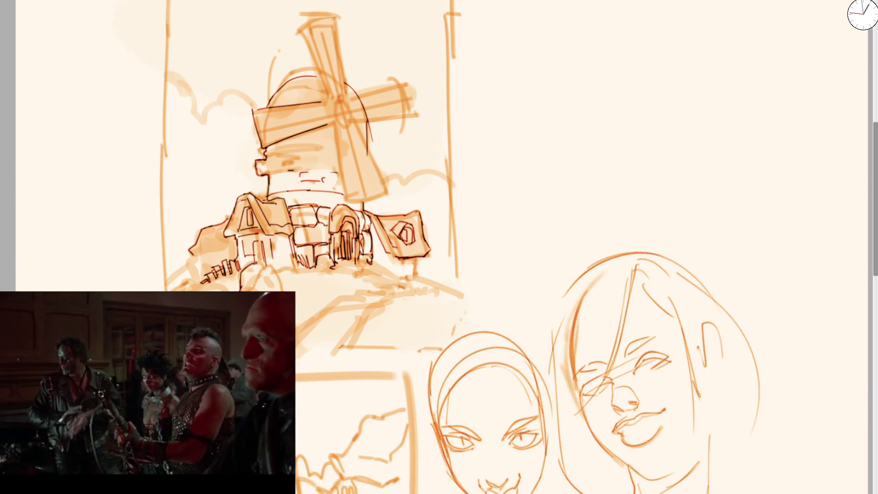
Step: Outline the boulder below the windmill, mirror-checking the view and erasing part of its outline
{"action": "scroll", "coordinate": [256, 241], "scroll_direction": "up", "scroll_amount": 1}
{"action": "scroll", "coordinate": [357, 197], "scroll_direction": "up", "scroll_amount": 2}
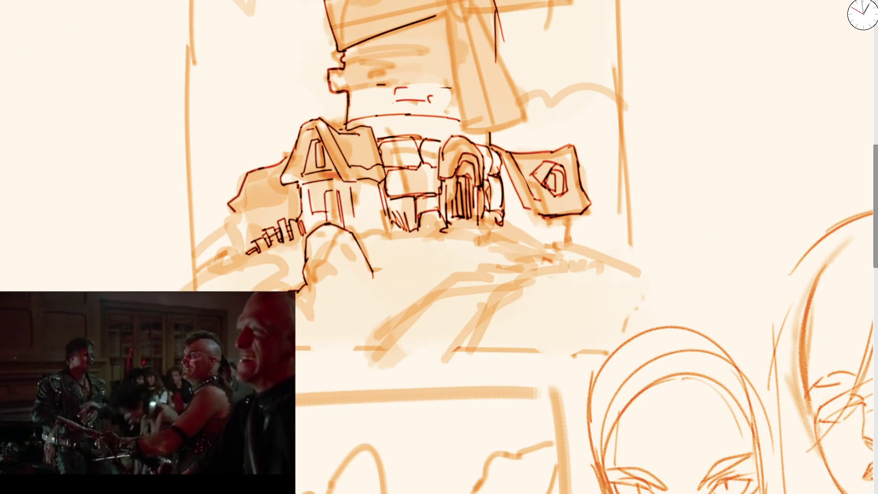
{"action": "left_click_drag", "start_coordinate": [300, 316], "coordinate": [375, 275]}
{"action": "key", "text": "m"}
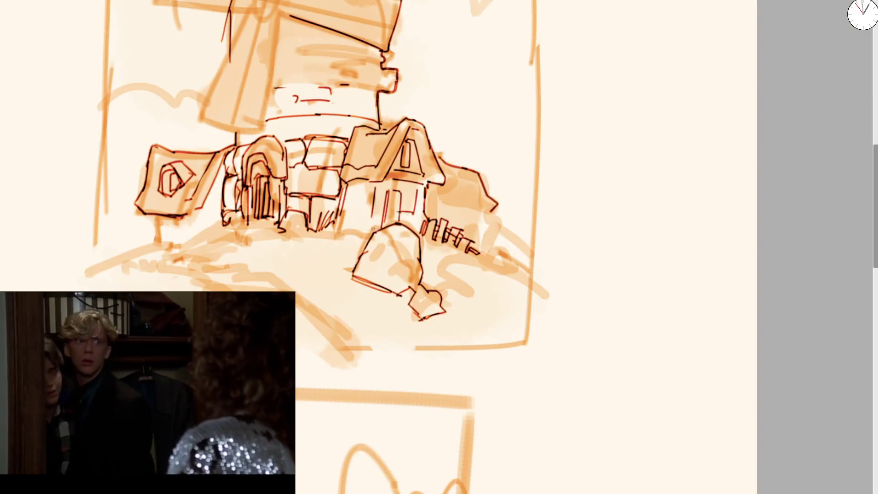
{"action": "key", "text": "m"}
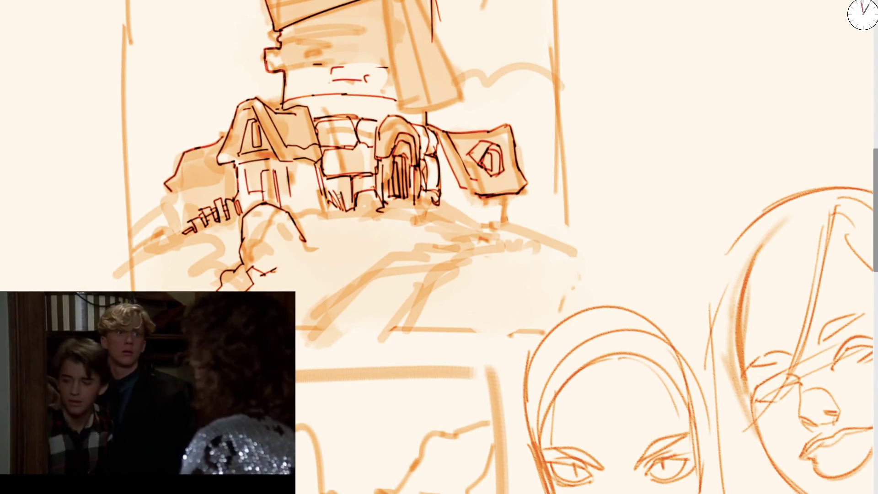
{"action": "left_click_drag", "start_coordinate": [263, 275], "coordinate": [312, 258]}
{"action": "left_click_drag", "start_coordinate": [302, 226], "coordinate": [314, 247]}
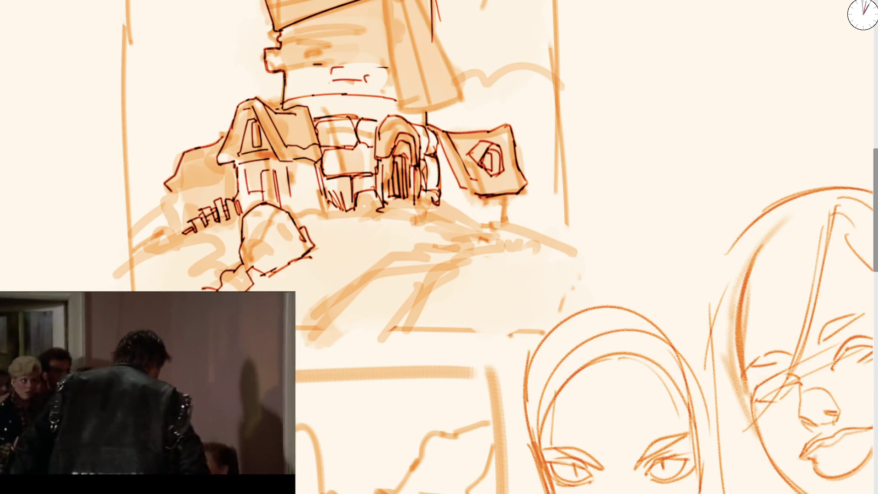
{"action": "left_click_drag", "start_coordinate": [252, 268], "coordinate": [263, 285]}
{"action": "mouse_move", "coordinate": [318, 226]}
{"action": "left_mouse_down"}
{"action": "mouse_move", "coordinate": [320, 251]}
{"action": "mouse_move", "coordinate": [299, 258]}
{"action": "left_mouse_up"}
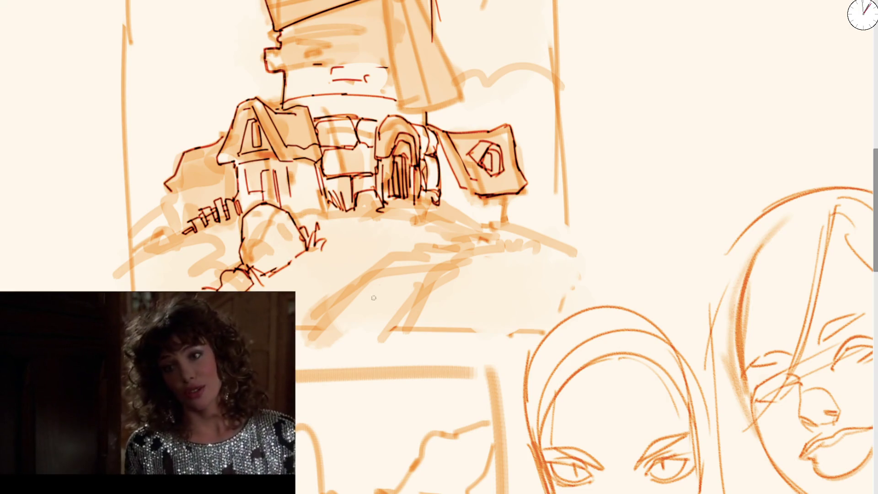
Step: Ink the left and right edges of the hill path and the doorway's base
{"action": "mouse_move", "coordinate": [302, 339]}
{"action": "left_mouse_down"}
{"action": "mouse_move", "coordinate": [369, 267]}
{"action": "mouse_move", "coordinate": [400, 262]}
{"action": "left_mouse_up"}
{"action": "left_click_drag", "start_coordinate": [395, 336], "coordinate": [486, 253]}
{"action": "mouse_move", "coordinate": [383, 208]}
{"action": "left_mouse_down"}
{"action": "mouse_move", "coordinate": [413, 207]}
{"action": "mouse_move", "coordinate": [458, 242]}
{"action": "left_mouse_up"}
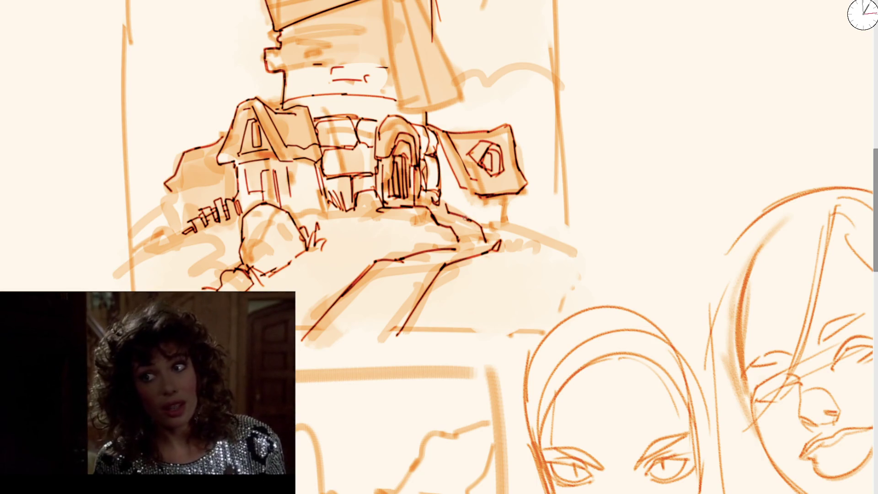
Step: Erase the stray dark diagonal on the path and add a short vertical mark below it
{"action": "key", "text": "m"}
{"action": "key", "text": "m"}
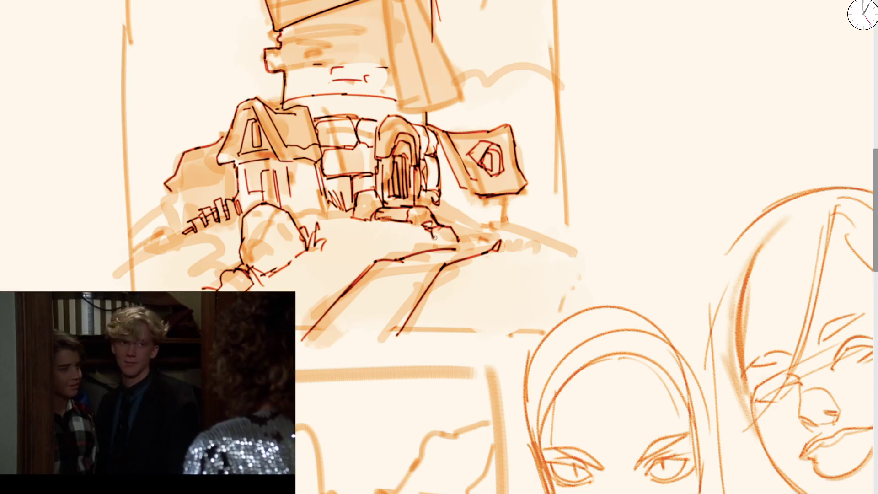
{"action": "left_click_drag", "start_coordinate": [397, 249], "coordinate": [432, 239]}
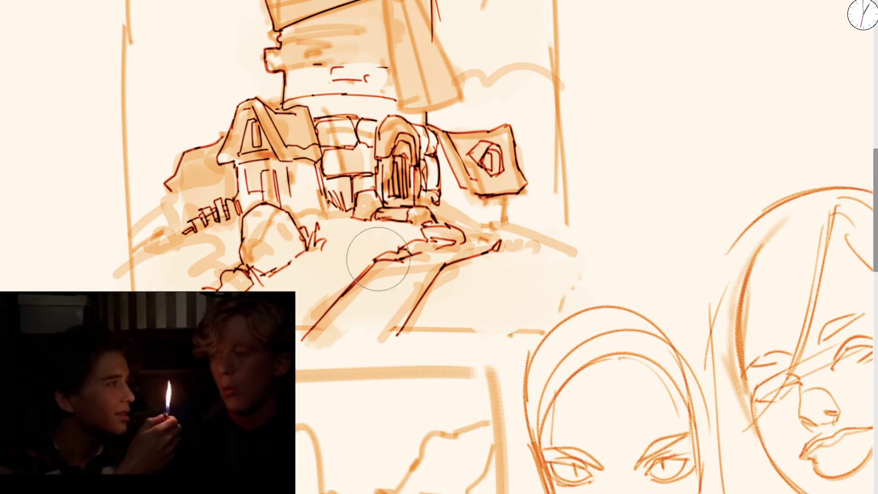
{"action": "mouse_move", "coordinate": [372, 255]}
{"action": "left_mouse_down"}
{"action": "mouse_move", "coordinate": [353, 309]}
{"action": "mouse_move", "coordinate": [350, 299]}
{"action": "mouse_move", "coordinate": [340, 312]}
{"action": "mouse_move", "coordinate": [389, 259]}
{"action": "mouse_move", "coordinate": [408, 251]}
{"action": "left_mouse_up"}
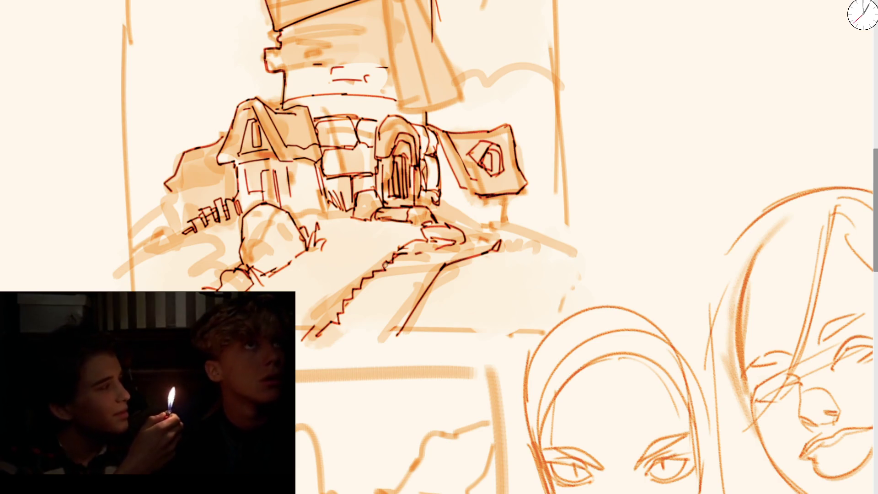
{"action": "key", "text": "bracketright"}
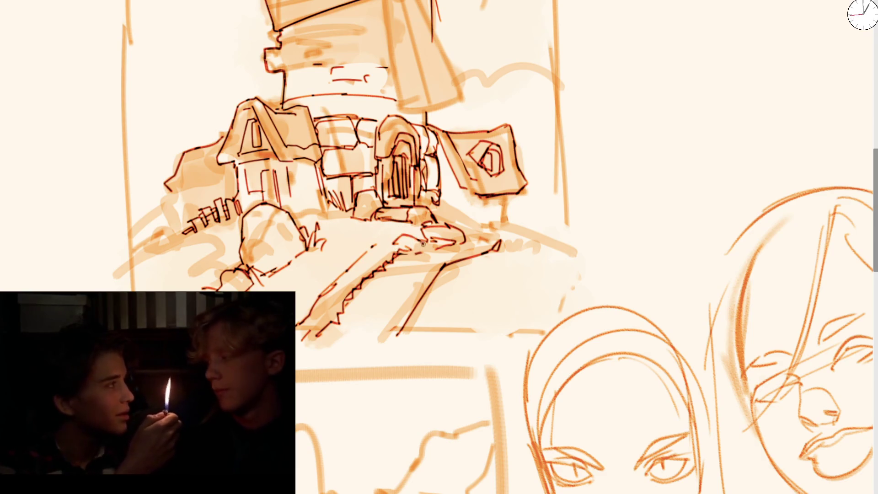
{"action": "left_click_drag", "start_coordinate": [445, 344], "coordinate": [444, 305]}
{"action": "left_click_drag", "start_coordinate": [423, 295], "coordinate": [510, 229]}
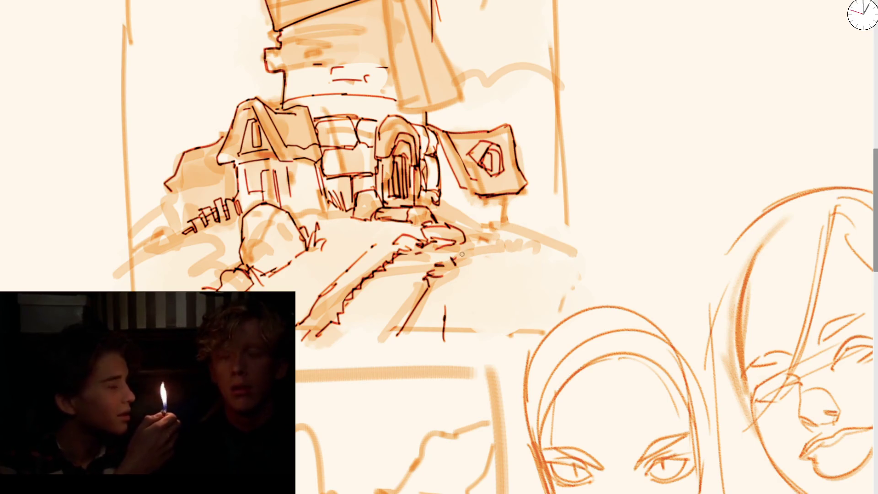
Step: Ink short detail strokes around the door, above it and along its right edge
{"action": "left_click_drag", "start_coordinate": [470, 229], "coordinate": [463, 214]}
{"action": "mouse_move", "coordinate": [460, 222]}
{"action": "left_mouse_down"}
{"action": "mouse_move", "coordinate": [439, 204]}
{"action": "mouse_move", "coordinate": [439, 165]}
{"action": "left_mouse_up"}
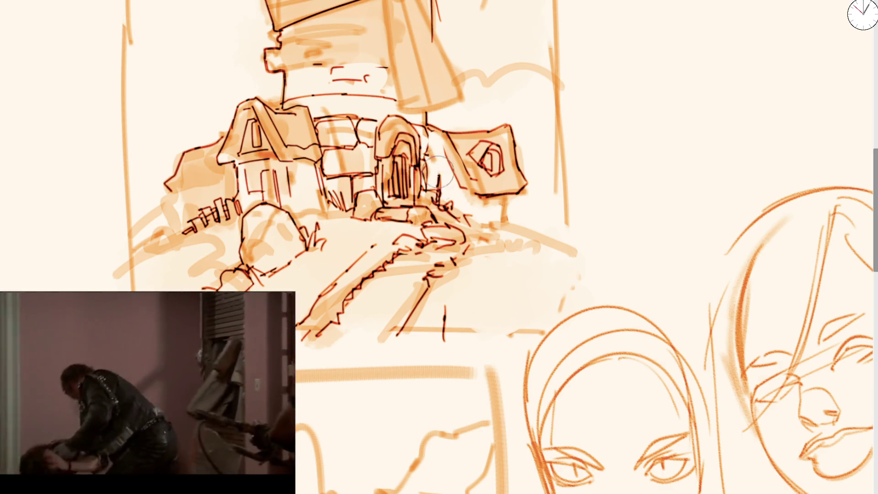
{"action": "left_click_drag", "start_coordinate": [429, 120], "coordinate": [429, 110]}
{"action": "mouse_move", "coordinate": [435, 151]}
{"action": "left_mouse_down"}
{"action": "mouse_move", "coordinate": [440, 127]}
{"action": "mouse_move", "coordinate": [448, 206]}
{"action": "left_mouse_up"}
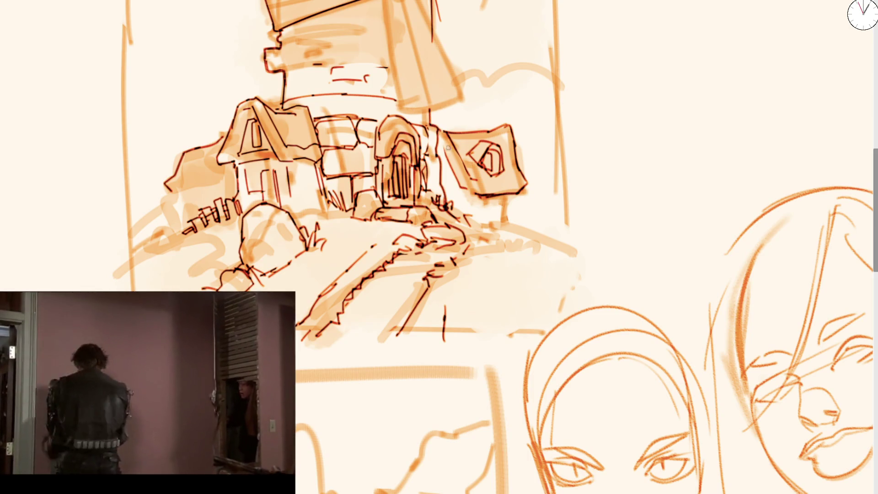
Step: Redraw and darken the sign's left edge, undoing the trial hatching strokes
{"action": "left_click_drag", "start_coordinate": [446, 134], "coordinate": [467, 188]}
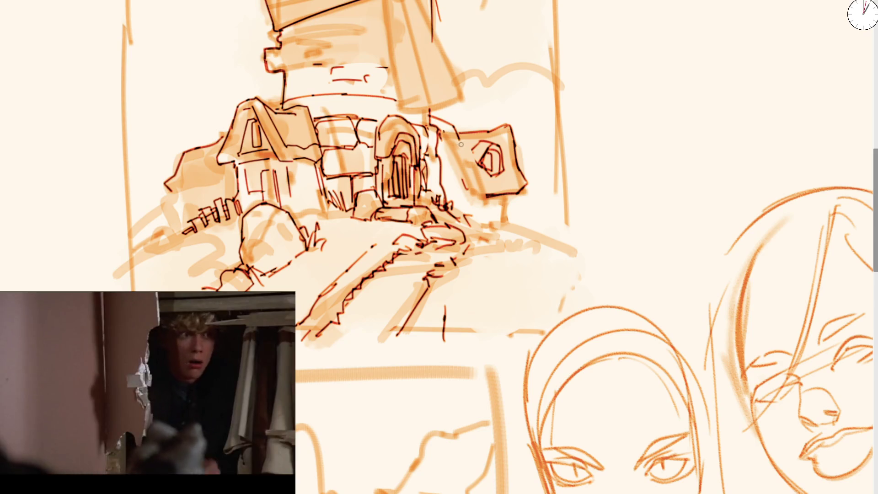
{"action": "left_click_drag", "start_coordinate": [457, 136], "coordinate": [470, 179]}
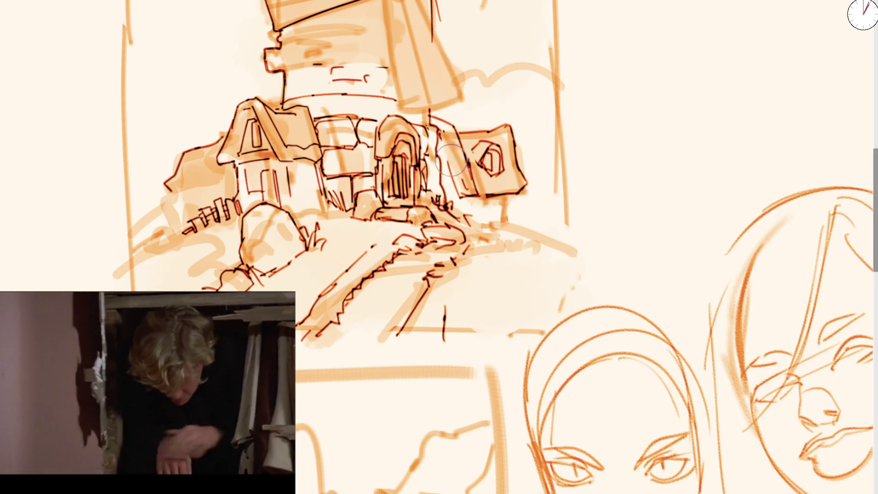
{"action": "mouse_move", "coordinate": [446, 144]}
{"action": "left_mouse_down"}
{"action": "mouse_move", "coordinate": [456, 192]}
{"action": "mouse_move", "coordinate": [506, 224]}
{"action": "left_mouse_up"}
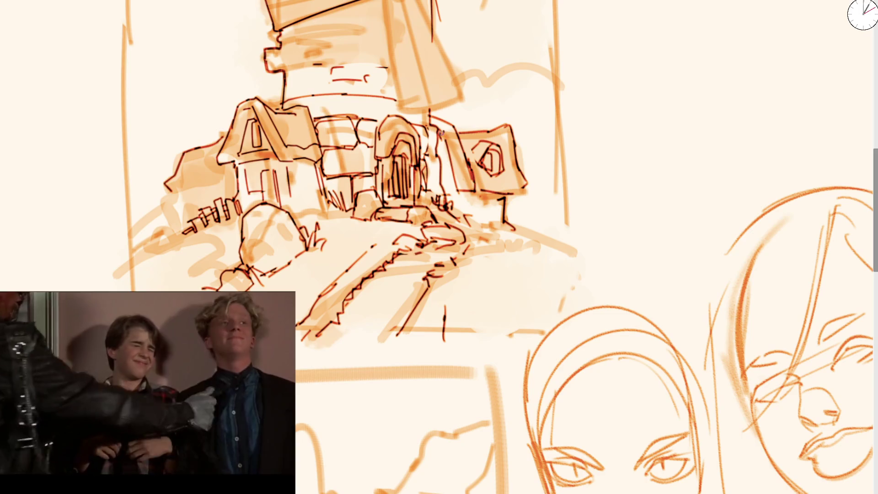
{"action": "left_click_drag", "start_coordinate": [440, 132], "coordinate": [448, 196]}
{"action": "left_click_drag", "start_coordinate": [445, 148], "coordinate": [457, 206]}
{"action": "key", "text": "ctrl+z"}
{"action": "key", "text": "ctrl+z"}
{"action": "key", "text": "ctrl+z"}
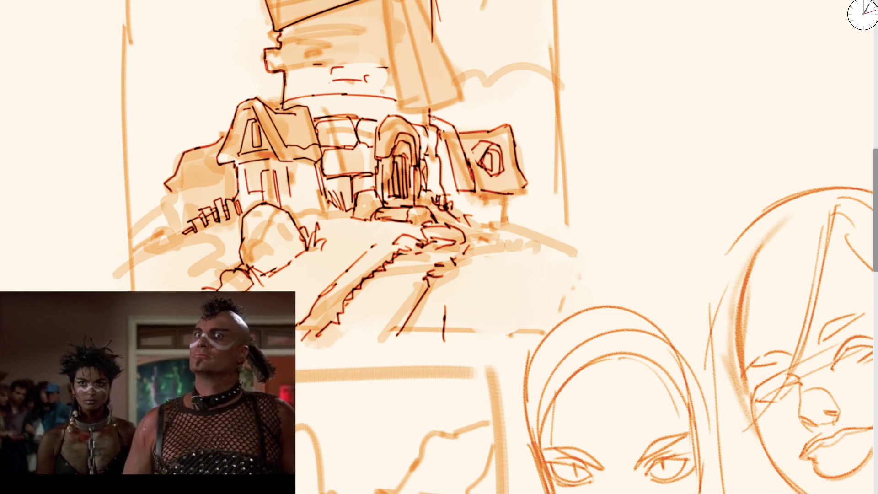
Step: Re-ink the sign's left edge and darken strokes inside its spiral
{"action": "scroll", "coordinate": [458, 90], "scroll_direction": "up", "scroll_amount": 2}
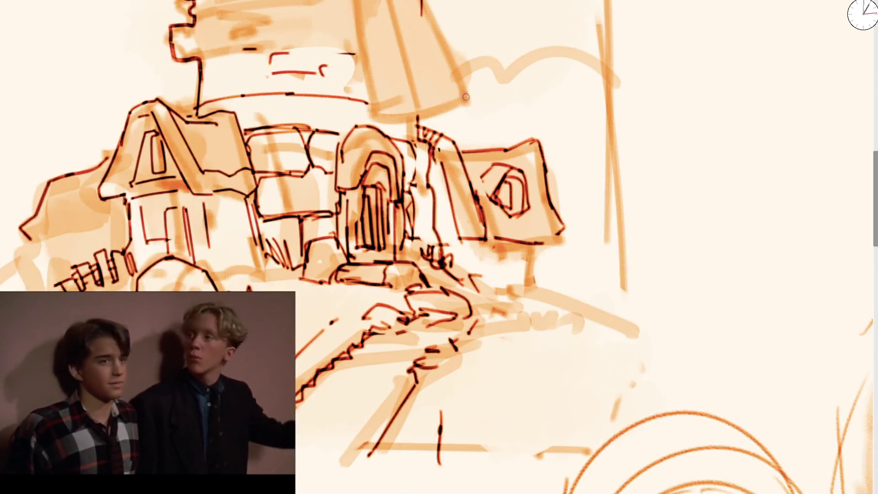
{"action": "mouse_move", "coordinate": [459, 140]}
{"action": "left_mouse_down"}
{"action": "mouse_move", "coordinate": [442, 192]}
{"action": "mouse_move", "coordinate": [450, 234]}
{"action": "left_mouse_up"}
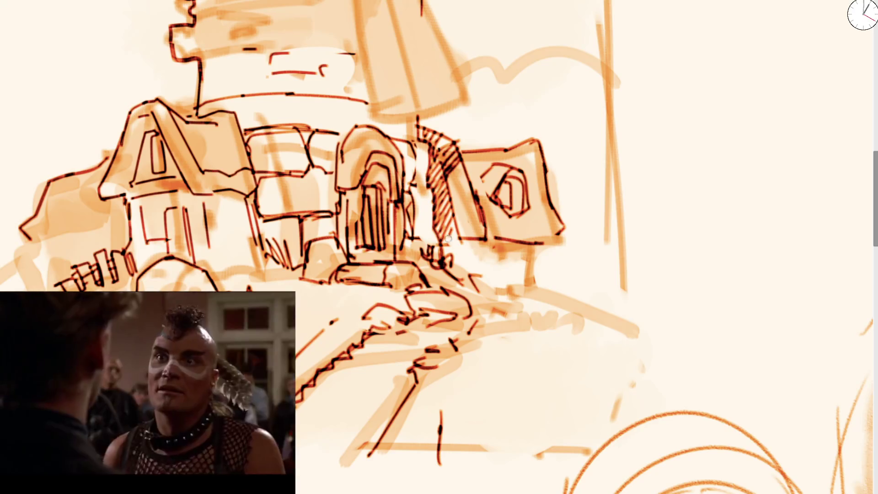
{"action": "left_click_drag", "start_coordinate": [500, 183], "coordinate": [514, 220]}
{"action": "scroll", "coordinate": [506, 160], "scroll_direction": "down", "scroll_amount": 5}
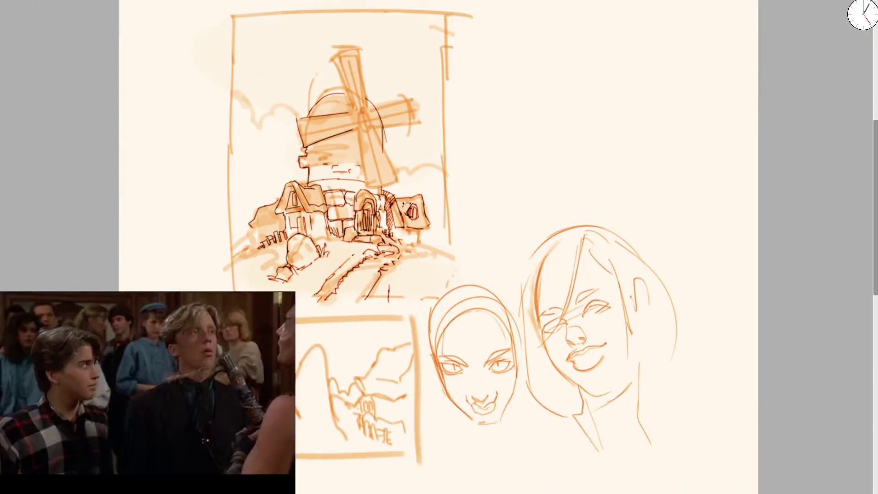
{"action": "scroll", "coordinate": [402, 212], "scroll_direction": "up", "scroll_amount": 4}
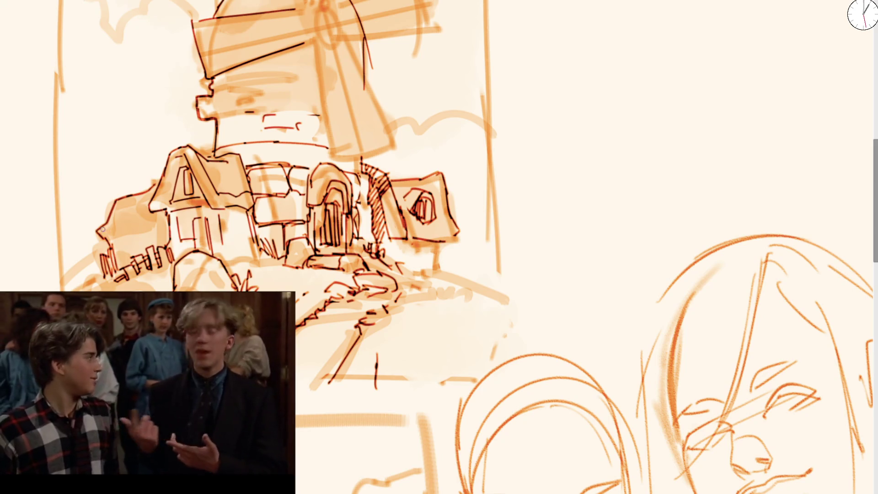
Step: Hatch four vertical shadow lines on the lower-left fence
{"action": "left_click_drag", "start_coordinate": [111, 232], "coordinate": [110, 263]}
{"action": "left_click_drag", "start_coordinate": [115, 226], "coordinate": [120, 263]}
{"action": "left_click_drag", "start_coordinate": [126, 224], "coordinate": [128, 259]}
{"action": "left_click_drag", "start_coordinate": [132, 227], "coordinate": [134, 254]}
Step: With the canvas mirrored, hatch vertical shadows on the wall beside the house
{"action": "key", "text": "m"}
{"action": "scroll", "coordinate": [362, 245], "scroll_direction": "up", "scroll_amount": 3}
{"action": "left_click_drag", "start_coordinate": [349, 231], "coordinate": [348, 274]}
{"action": "left_click_drag", "start_coordinate": [359, 231], "coordinate": [362, 277]}
{"action": "left_click_drag", "start_coordinate": [369, 235], "coordinate": [371, 278]}
{"action": "left_click_drag", "start_coordinate": [376, 243], "coordinate": [378, 279]}
{"action": "left_click_drag", "start_coordinate": [388, 239], "coordinate": [386, 283]}
{"action": "left_click_drag", "start_coordinate": [398, 252], "coordinate": [393, 291]}
Step: Hatch the wall under the neighbouring roof beside the house
{"action": "left_click_drag", "start_coordinate": [369, 219], "coordinate": [367, 233]}
{"action": "left_click_drag", "start_coordinate": [378, 191], "coordinate": [374, 213]}
{"action": "left_click_drag", "start_coordinate": [385, 195], "coordinate": [386, 238]}
{"action": "left_click_drag", "start_coordinate": [395, 198], "coordinate": [395, 248]}
{"action": "left_click_drag", "start_coordinate": [407, 202], "coordinate": [405, 250]}
{"action": "left_click_drag", "start_coordinate": [416, 206], "coordinate": [410, 252]}
{"action": "mouse_move", "coordinate": [427, 200]}
{"action": "left_mouse_down"}
{"action": "mouse_move", "coordinate": [420, 251]}
{"action": "mouse_move", "coordinate": [425, 246]}
{"action": "left_mouse_up"}
{"action": "left_click_drag", "start_coordinate": [438, 220], "coordinate": [439, 257]}
Step: Unflip and rotate the view, hatch the lower-right block, then zoom out and reset rotation
{"action": "scroll", "coordinate": [425, 150], "scroll_direction": "down", "scroll_amount": 5}
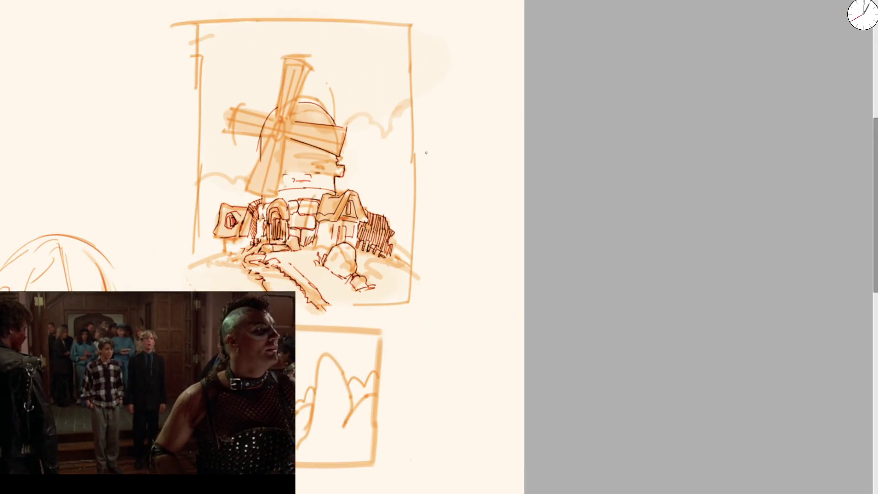
{"action": "key", "text": "m"}
{"action": "scroll", "coordinate": [495, 223], "scroll_direction": "up", "scroll_amount": 6}
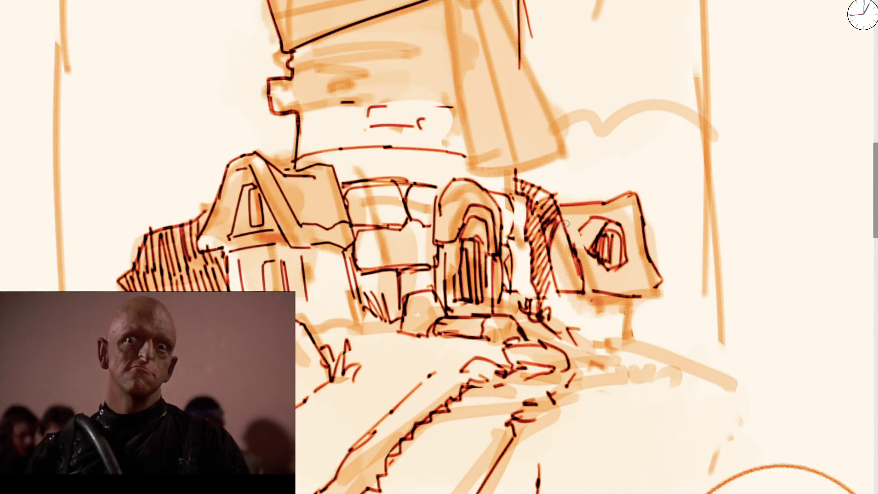
{"action": "left_click_drag", "start_coordinate": [551, 237], "coordinate": [610, 386]}
{"action": "scroll", "coordinate": [610, 386], "scroll_direction": "down", "scroll_amount": 3}
{"action": "mouse_move", "coordinate": [483, 264]}
{"action": "left_mouse_down"}
{"action": "mouse_move", "coordinate": [457, 275]}
{"action": "mouse_move", "coordinate": [458, 293]}
{"action": "mouse_move", "coordinate": [487, 336]}
{"action": "mouse_move", "coordinate": [503, 311]}
{"action": "mouse_move", "coordinate": [516, 318]}
{"action": "mouse_move", "coordinate": [499, 343]}
{"action": "mouse_move", "coordinate": [509, 237]}
{"action": "mouse_move", "coordinate": [531, 203]}
{"action": "mouse_move", "coordinate": [556, 202]}
{"action": "mouse_move", "coordinate": [562, 223]}
{"action": "left_mouse_up"}
{"action": "mouse_move", "coordinate": [516, 289]}
{"action": "left_mouse_down"}
{"action": "mouse_move", "coordinate": [557, 316]}
{"action": "mouse_move", "coordinate": [556, 217]}
{"action": "mouse_move", "coordinate": [548, 242]}
{"action": "mouse_move", "coordinate": [567, 226]}
{"action": "mouse_move", "coordinate": [569, 261]}
{"action": "mouse_move", "coordinate": [556, 334]}
{"action": "left_mouse_up"}
{"action": "key", "text": "ctrl+minus"}
{"action": "key", "text": "ctrl+0"}
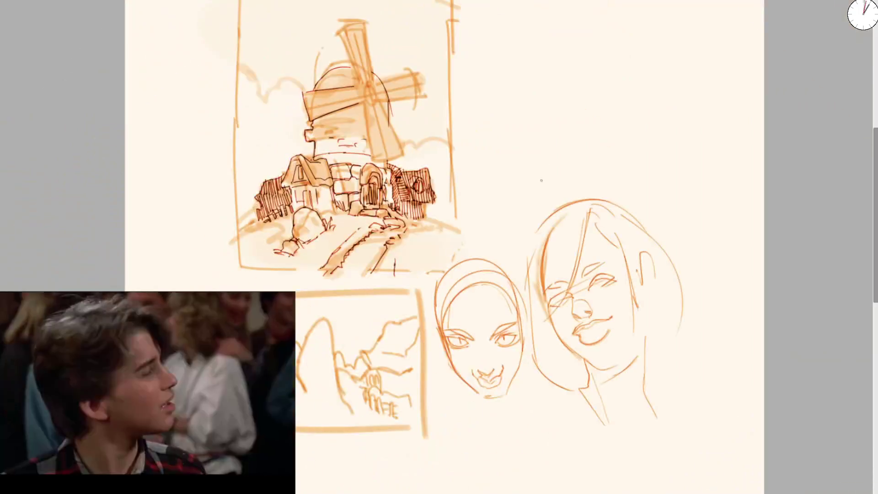
Step: Hatch along the cottage roof edge and ink strokes on its right wall and roof corner
{"action": "key", "text": "ctrl+plus"}
{"action": "key", "text": "ctrl+plus"}
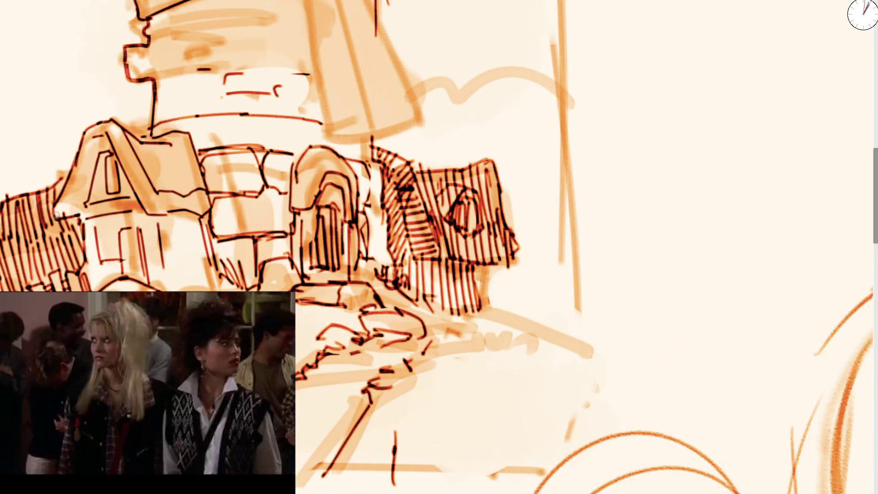
{"action": "left_click_drag", "start_coordinate": [58, 208], "coordinate": [80, 199]}
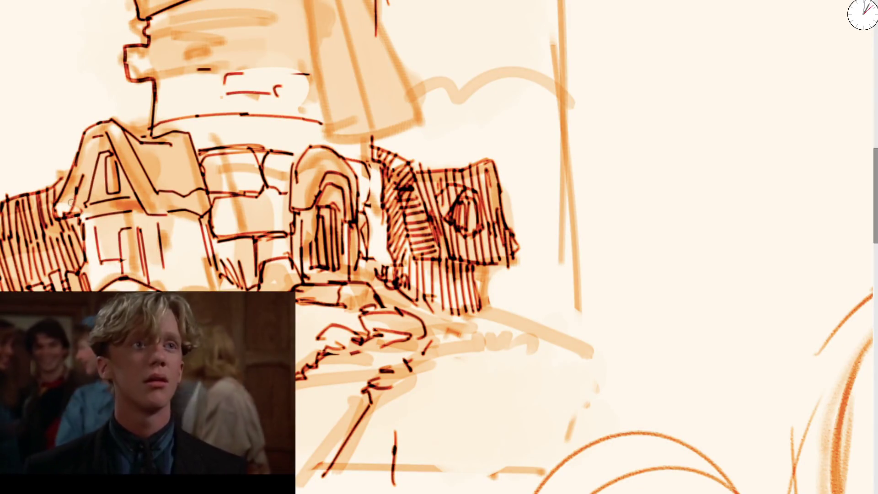
{"action": "left_click_drag", "start_coordinate": [73, 201], "coordinate": [79, 192]}
{"action": "left_click_drag", "start_coordinate": [90, 143], "coordinate": [114, 146]}
{"action": "left_click_drag", "start_coordinate": [152, 212], "coordinate": [162, 265]}
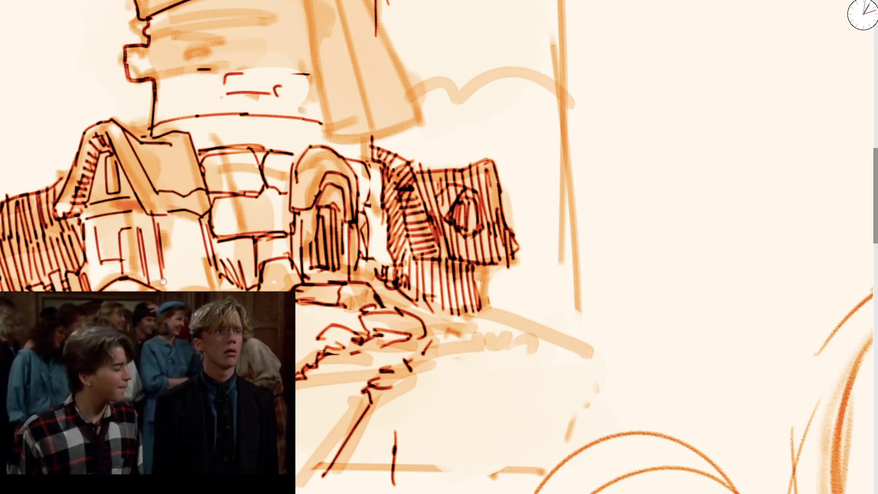
{"action": "left_click_drag", "start_coordinate": [149, 212], "coordinate": [168, 208]}
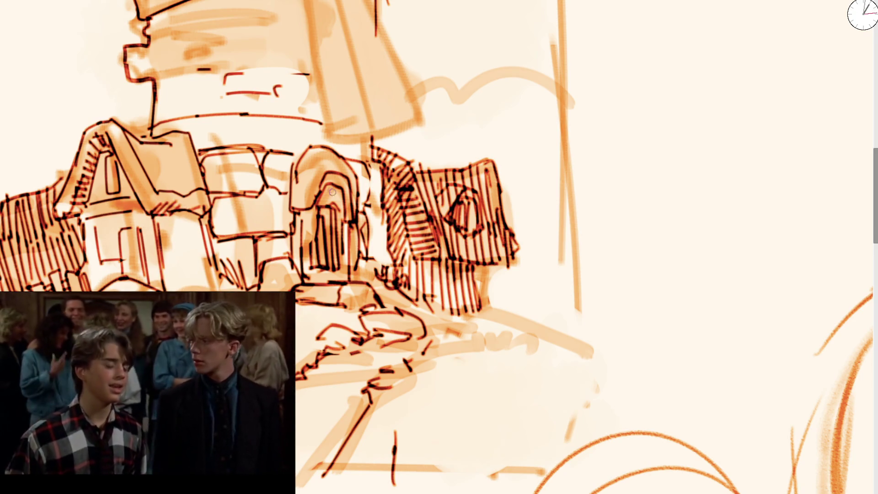
Step: Hatch inside the arched doorway and redraw the roof line beside the arch
{"action": "mouse_move", "coordinate": [316, 205]}
{"action": "left_mouse_down"}
{"action": "mouse_move", "coordinate": [309, 269]}
{"action": "mouse_move", "coordinate": [319, 262]}
{"action": "left_mouse_up"}
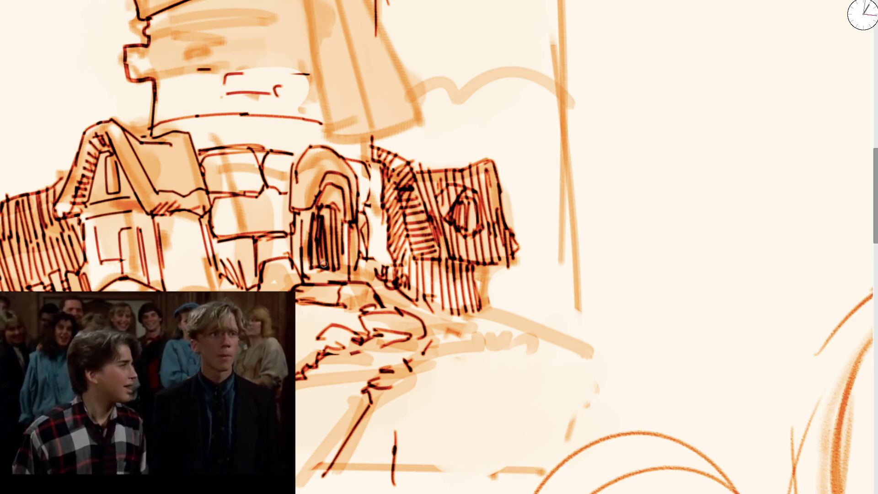
{"action": "left_click_drag", "start_coordinate": [325, 222], "coordinate": [326, 268]}
{"action": "left_click_drag", "start_coordinate": [325, 182], "coordinate": [344, 231]}
{"action": "mouse_move", "coordinate": [345, 199]}
{"action": "left_mouse_down"}
{"action": "mouse_move", "coordinate": [351, 245]}
{"action": "mouse_move", "coordinate": [375, 174]}
{"action": "left_mouse_up"}
{"action": "mouse_move", "coordinate": [342, 150]}
{"action": "left_mouse_down"}
{"action": "mouse_move", "coordinate": [389, 170]}
{"action": "mouse_move", "coordinate": [394, 272]}
{"action": "left_mouse_up"}
{"action": "scroll", "coordinate": [341, 156], "scroll_direction": "down", "scroll_amount": 1}
Step: Ink the windmill body and the top sail's right edge, redoing wobbly strokes
{"action": "mouse_move", "coordinate": [325, 47]}
{"action": "left_mouse_down"}
{"action": "mouse_move", "coordinate": [348, 174]}
{"action": "mouse_move", "coordinate": [401, 153]}
{"action": "left_mouse_up"}
{"action": "scroll", "coordinate": [403, 192], "scroll_direction": "up", "scroll_amount": 3}
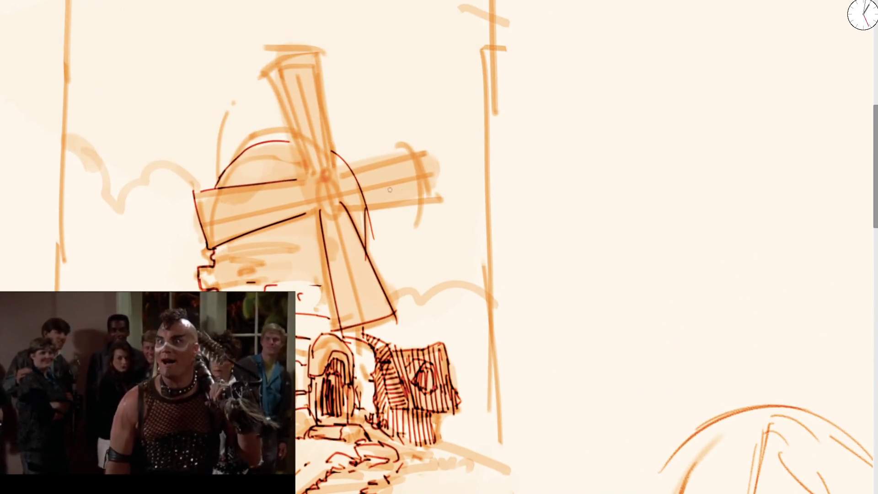
{"action": "left_click_drag", "start_coordinate": [305, 171], "coordinate": [261, 78]}
{"action": "key", "text": "ctrl+z"}
{"action": "mouse_move", "coordinate": [315, 187]}
{"action": "left_mouse_down"}
{"action": "mouse_move", "coordinate": [261, 70]}
{"action": "mouse_move", "coordinate": [321, 43]}
{"action": "mouse_move", "coordinate": [344, 160]}
{"action": "left_mouse_up"}
{"action": "key", "text": "ctrl+z"}
{"action": "left_click_drag", "start_coordinate": [313, 48], "coordinate": [339, 174]}
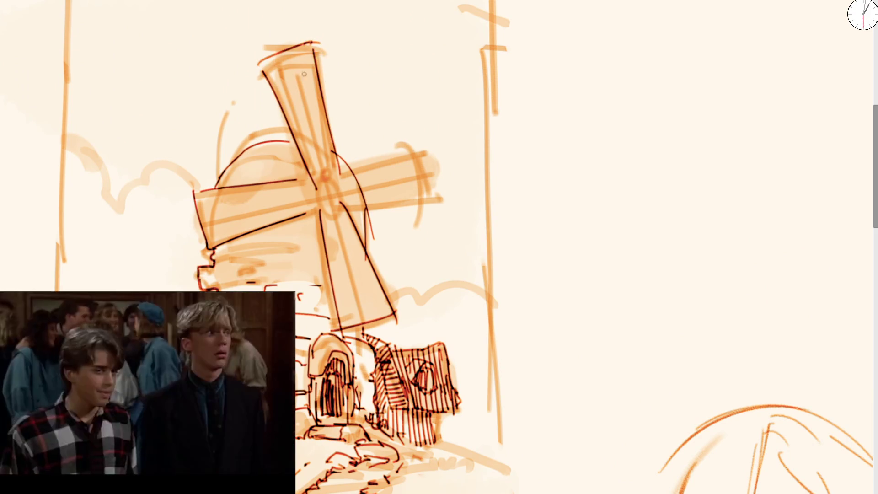
Step: Ink the right sail's top edge, tip and lower edge, undoing stray strokes near the hub
{"action": "left_click_drag", "start_coordinate": [571, 172], "coordinate": [564, 127]}
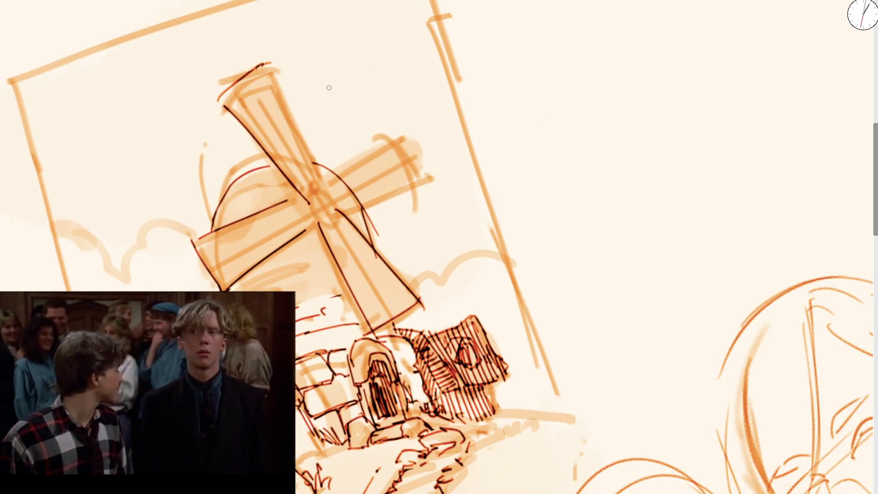
{"action": "mouse_move", "coordinate": [214, 104]}
{"action": "left_mouse_down"}
{"action": "mouse_move", "coordinate": [277, 71]}
{"action": "mouse_move", "coordinate": [321, 167]}
{"action": "left_mouse_up"}
{"action": "key", "text": "ctrl+z"}
{"action": "mouse_move", "coordinate": [288, 128]}
{"action": "left_mouse_down"}
{"action": "mouse_move", "coordinate": [350, 190]}
{"action": "mouse_move", "coordinate": [393, 132]}
{"action": "left_mouse_up"}
{"action": "key", "text": "ctrl+z"}
{"action": "key", "text": "ctrl+z"}
{"action": "left_click_drag", "start_coordinate": [329, 180], "coordinate": [402, 129]}
{"action": "left_click_drag", "start_coordinate": [402, 128], "coordinate": [423, 196]}
{"action": "mouse_move", "coordinate": [346, 211]}
{"action": "left_mouse_down"}
{"action": "mouse_move", "coordinate": [397, 188]}
{"action": "mouse_move", "coordinate": [359, 247]}
{"action": "left_mouse_up"}
{"action": "scroll", "coordinate": [359, 247], "scroll_direction": "down", "scroll_amount": 5}
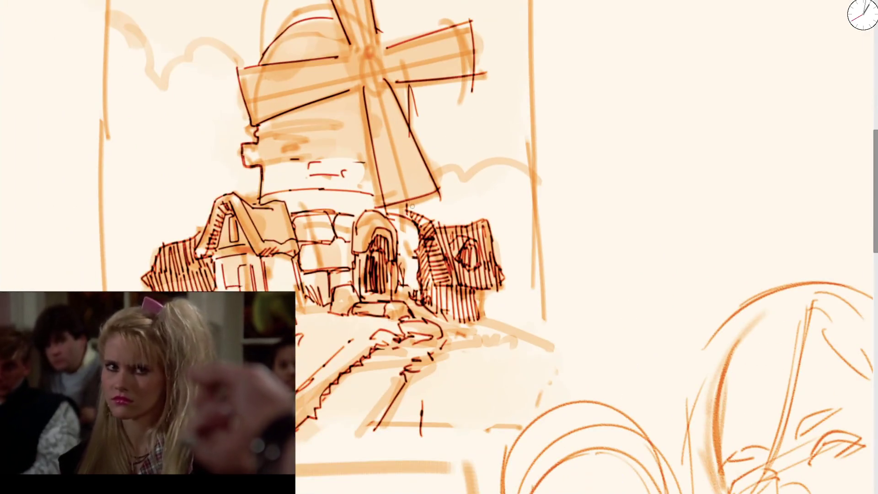